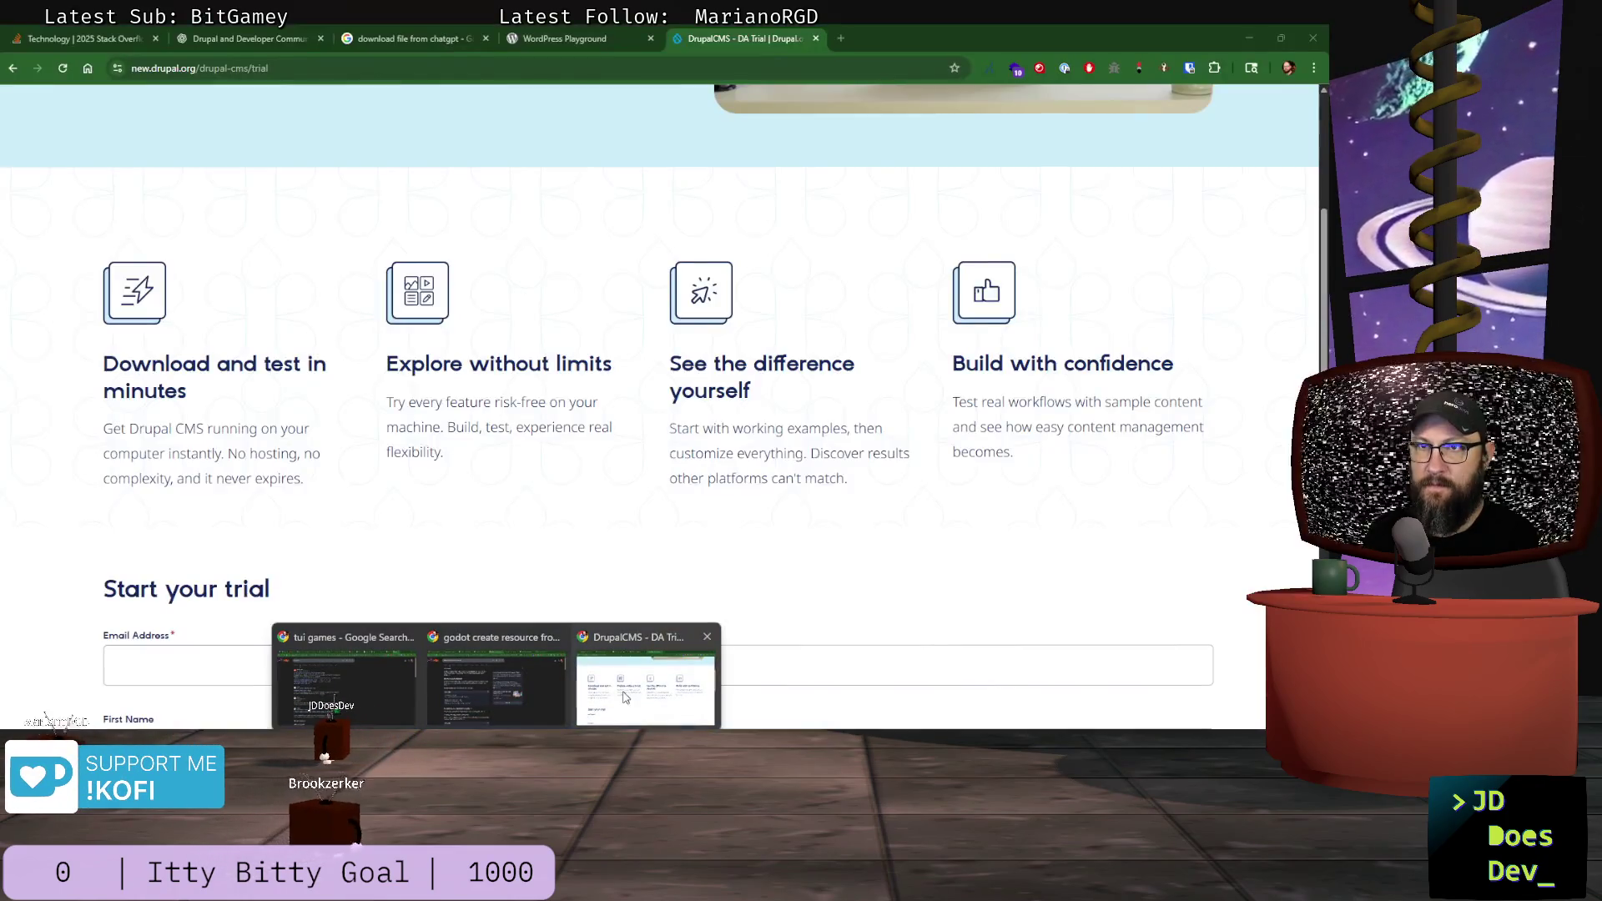
# Step: Search Google in Chrome for 'anathema development games'
pyautogui.click(610, 695)
pyautogui.click(424, 73)
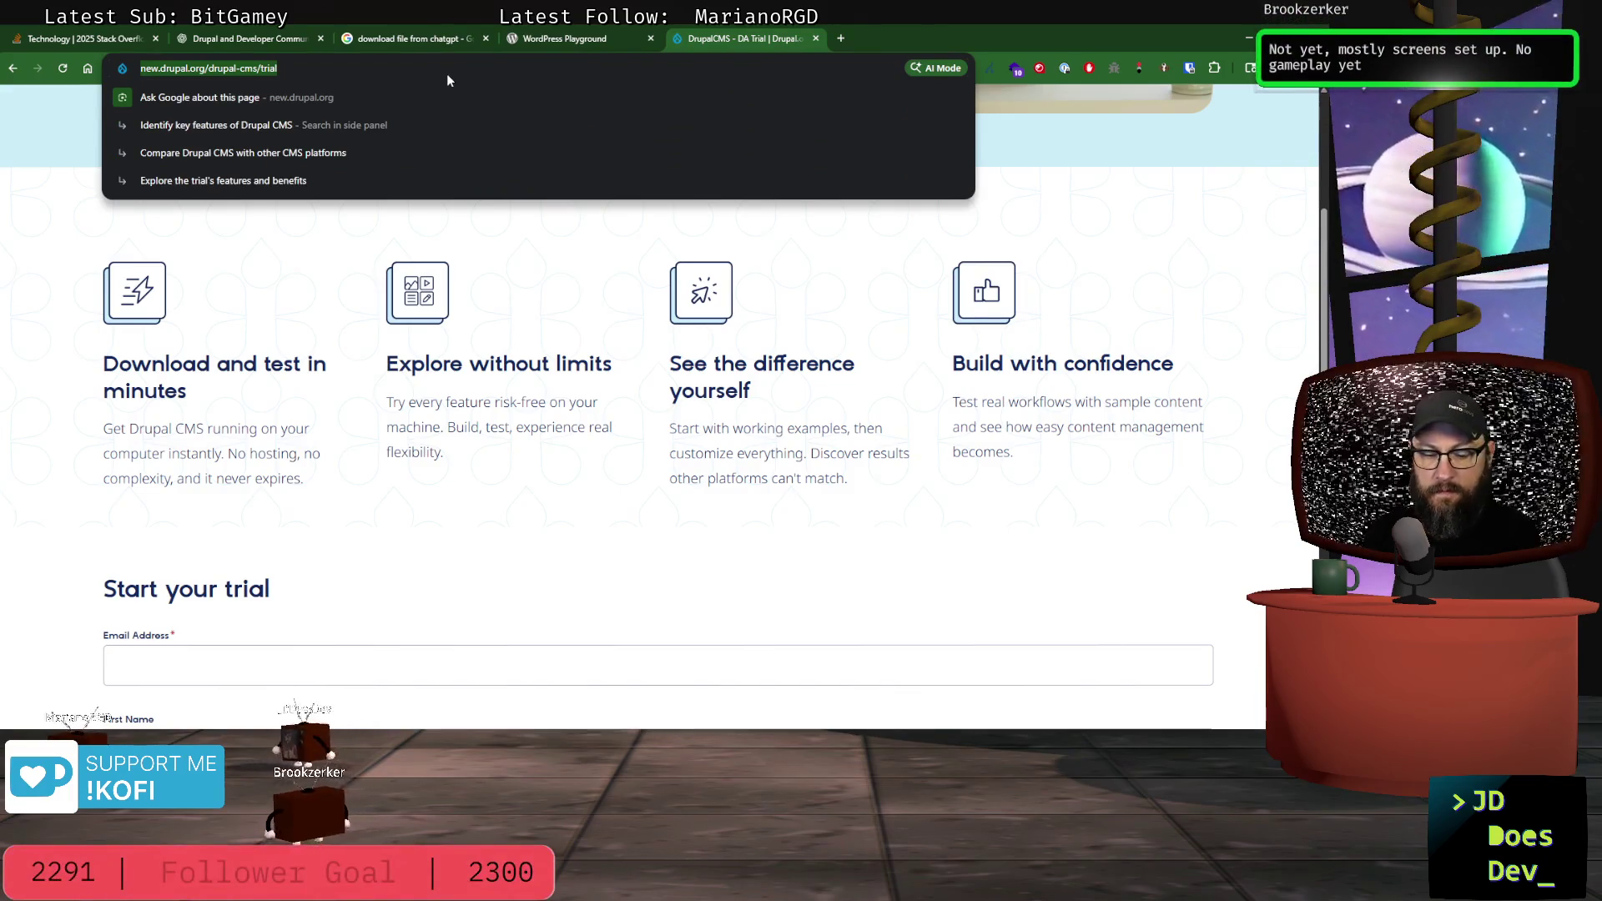
pyautogui.write('ana')
pyautogui.press('BackSpace')
pyautogui.press('BackSpace')
pyautogui.press('BackSpace')
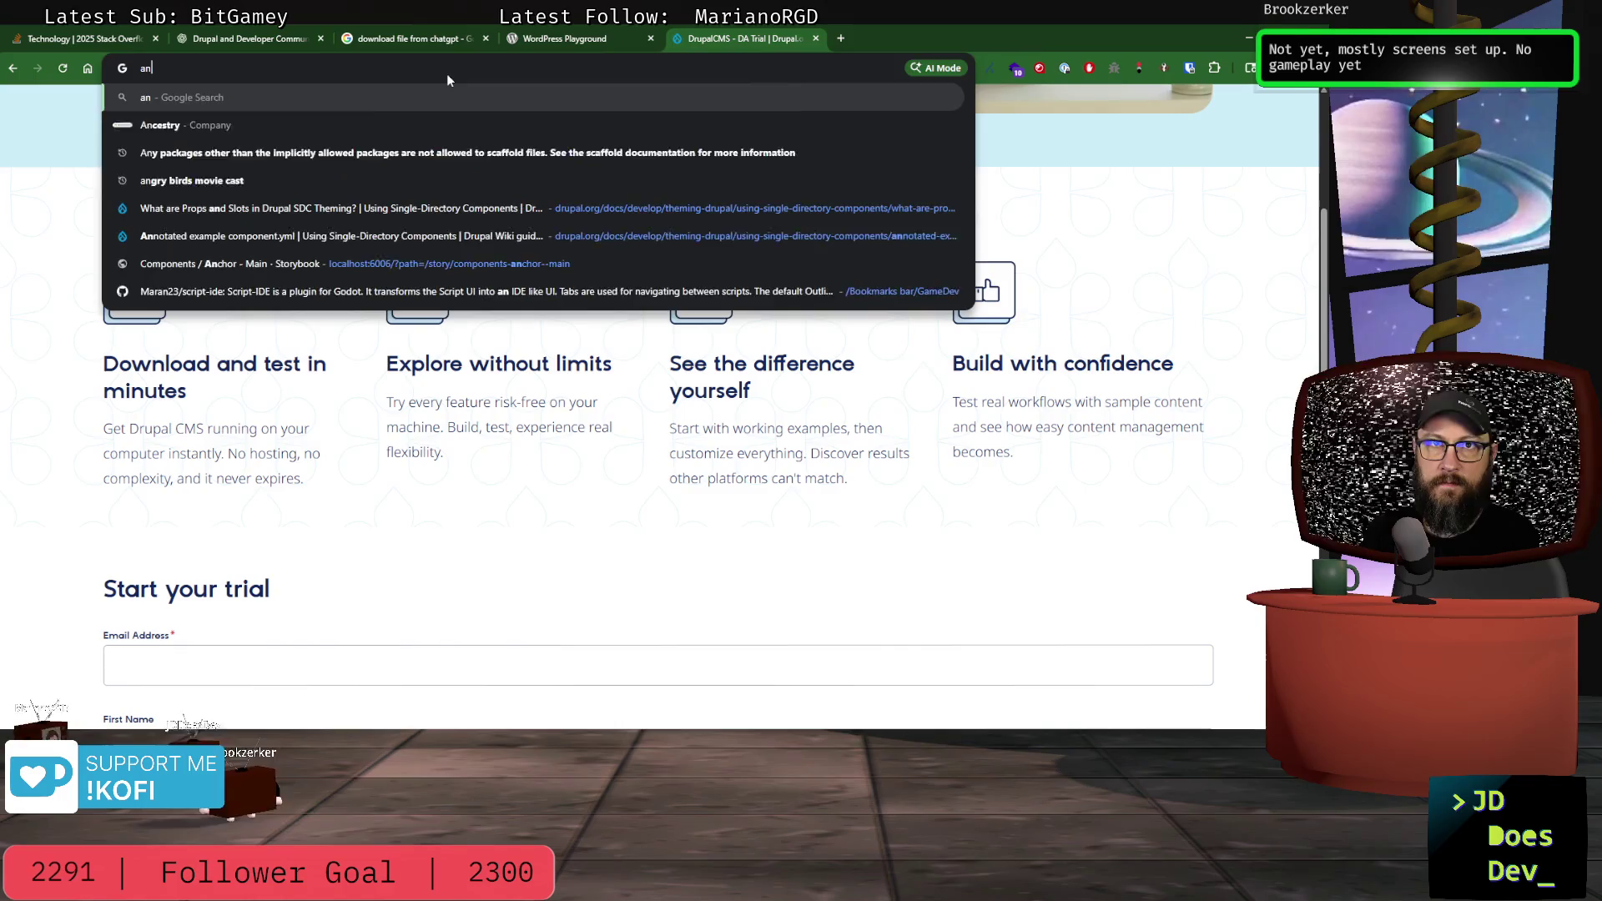
pyautogui.write('anathema ')
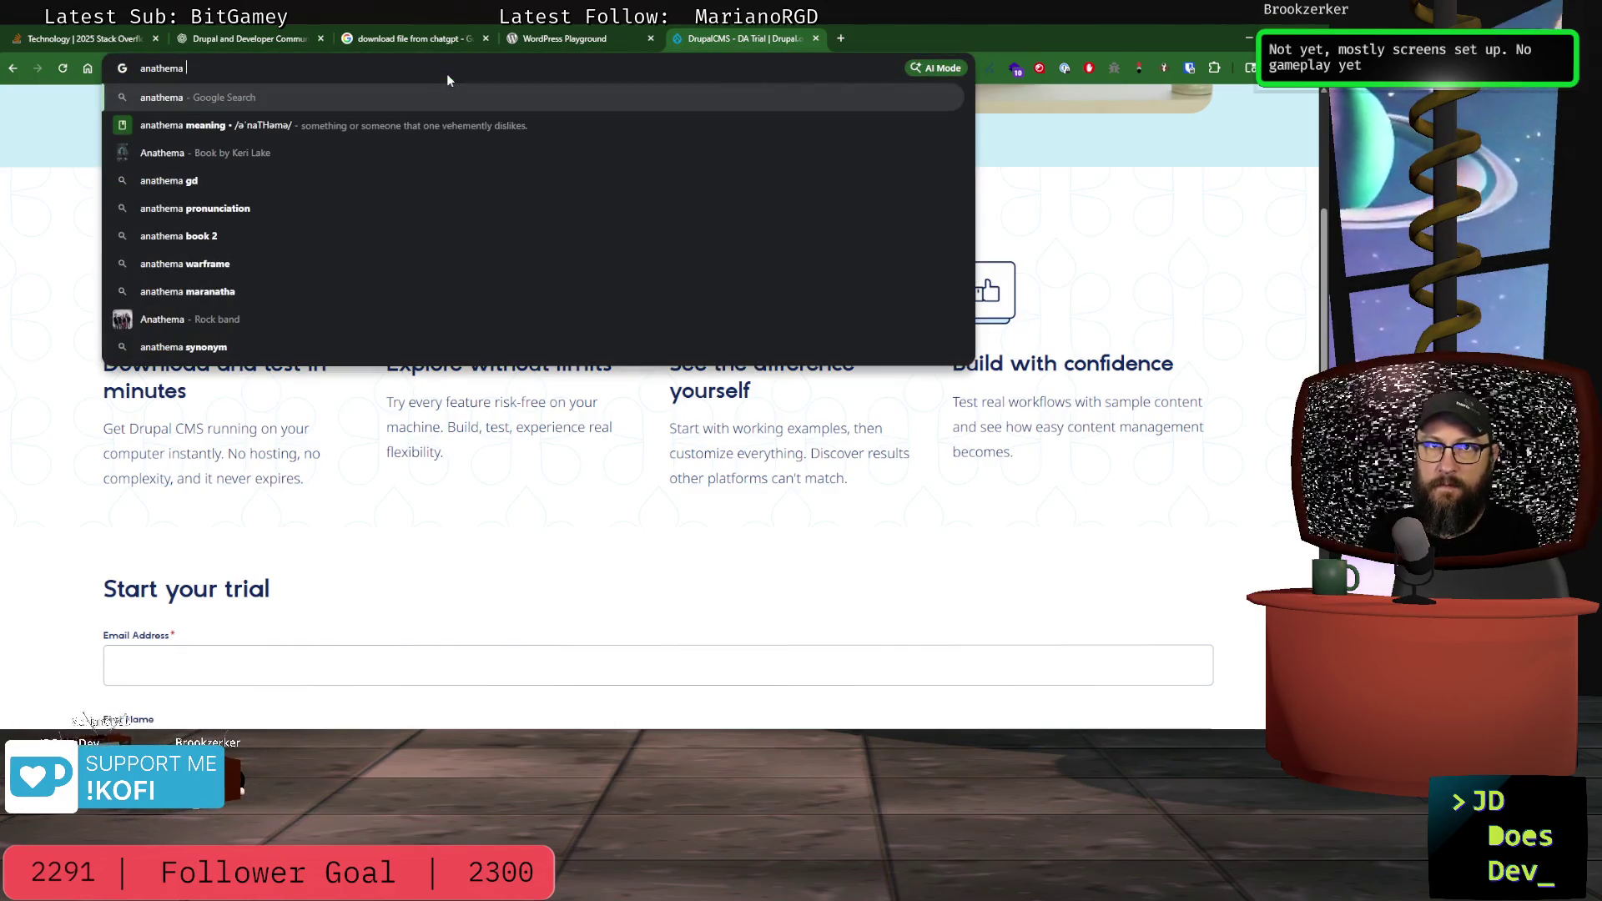
pyautogui.write('deve')
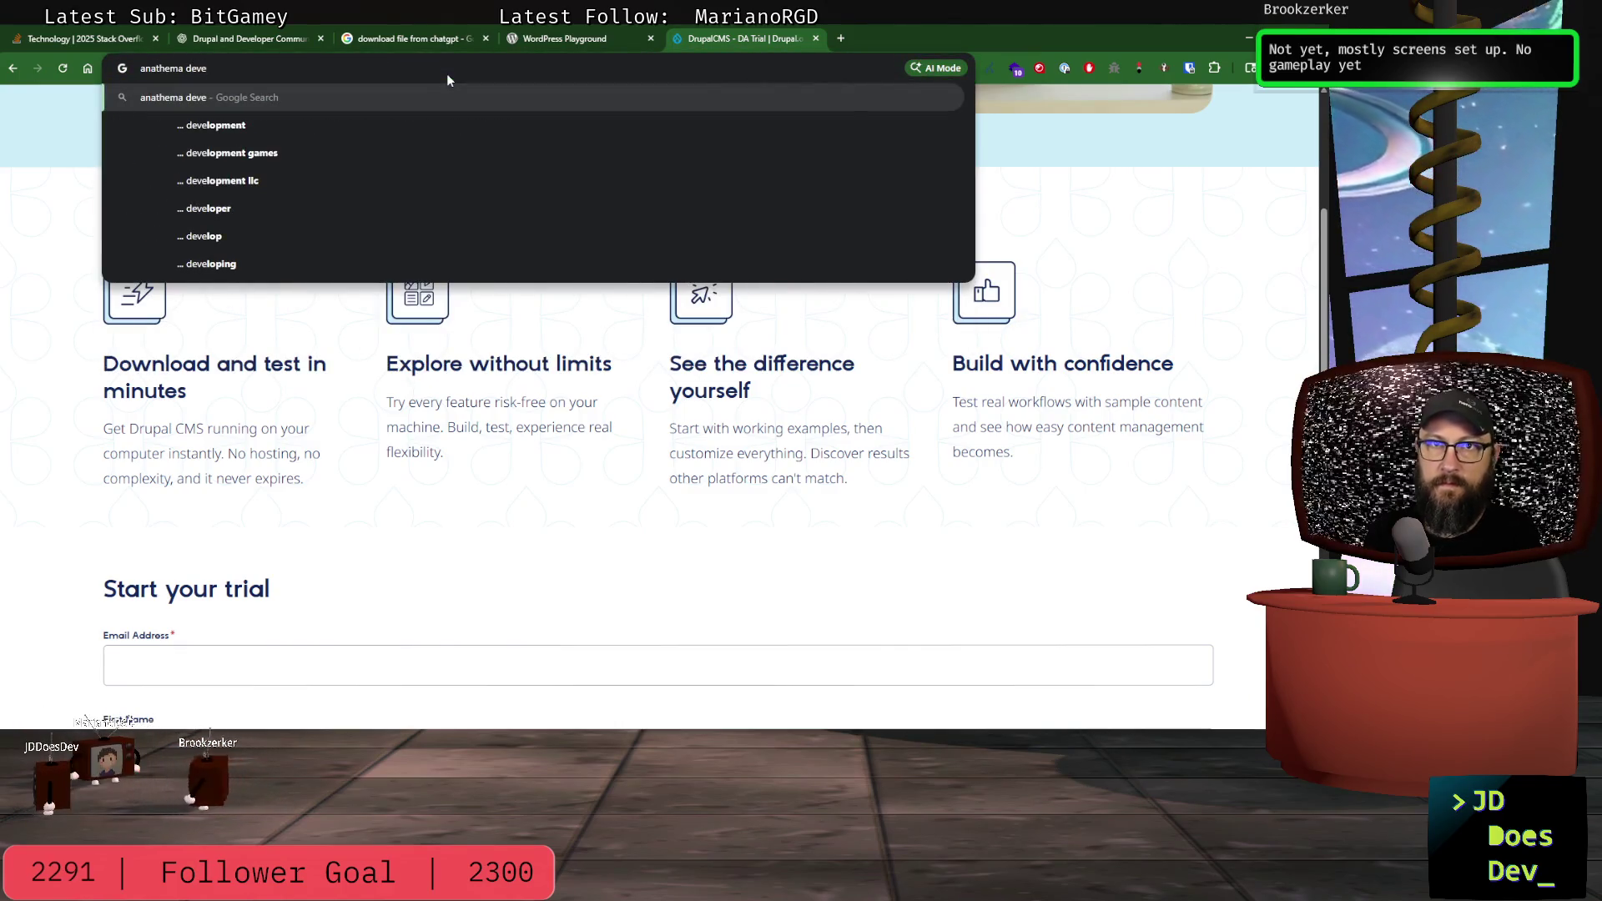
pyautogui.press('Down')
pyautogui.press('Down')
pyautogui.press('Return')
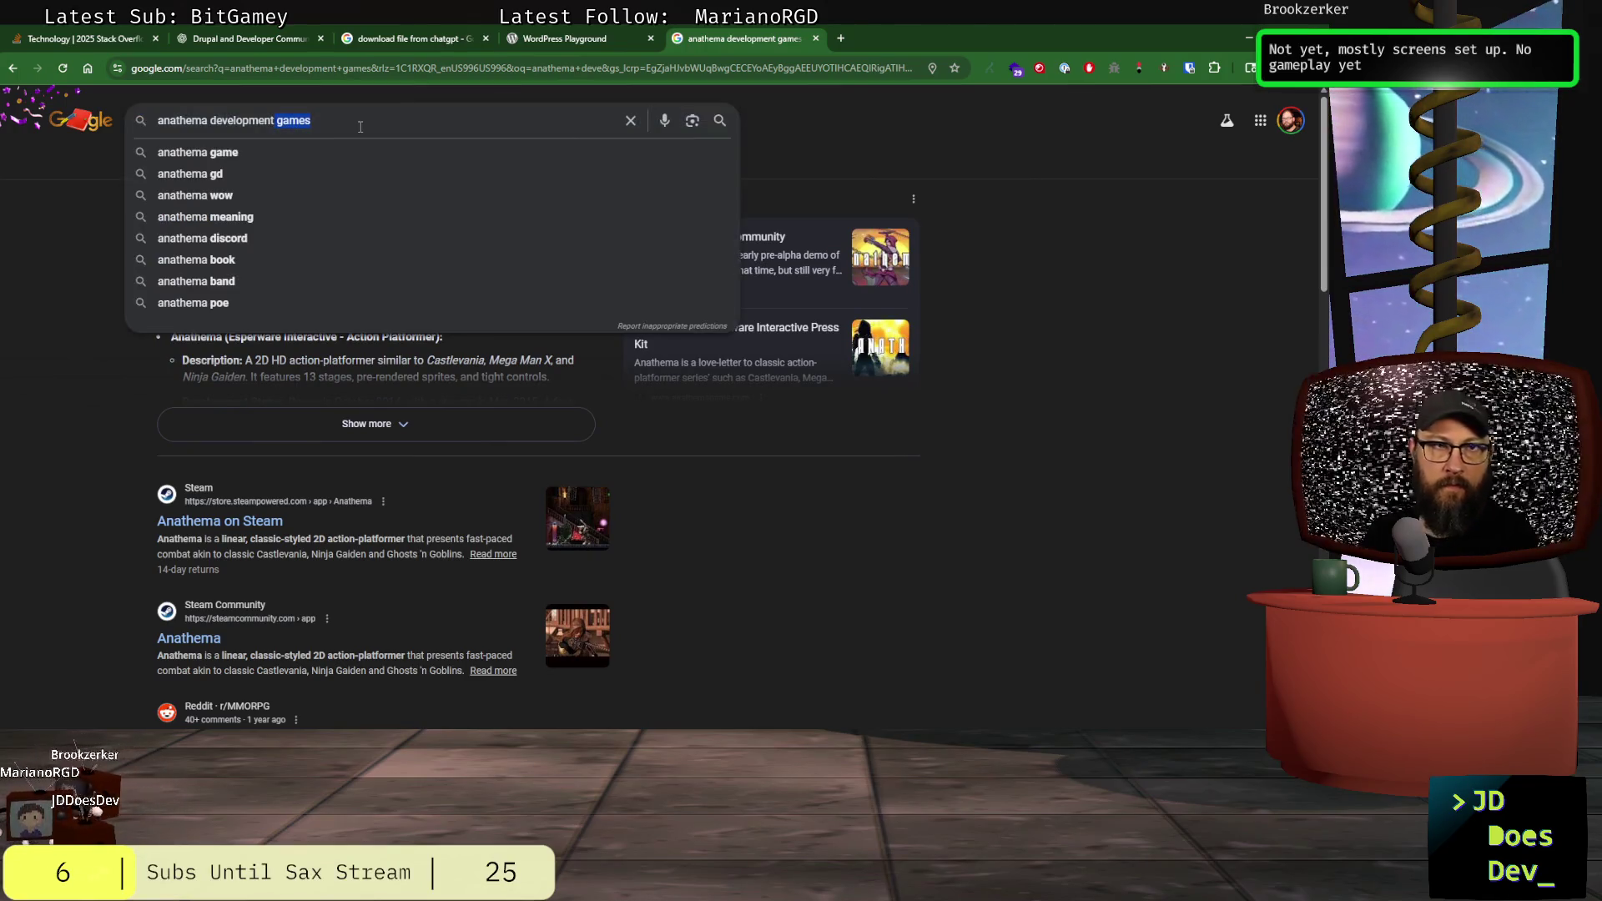
# Step: Revise the search query to 'anathema framework' and run it
pyautogui.press('BackSpace')
pyautogui.hotkey('ctrl', 'BackSpace')
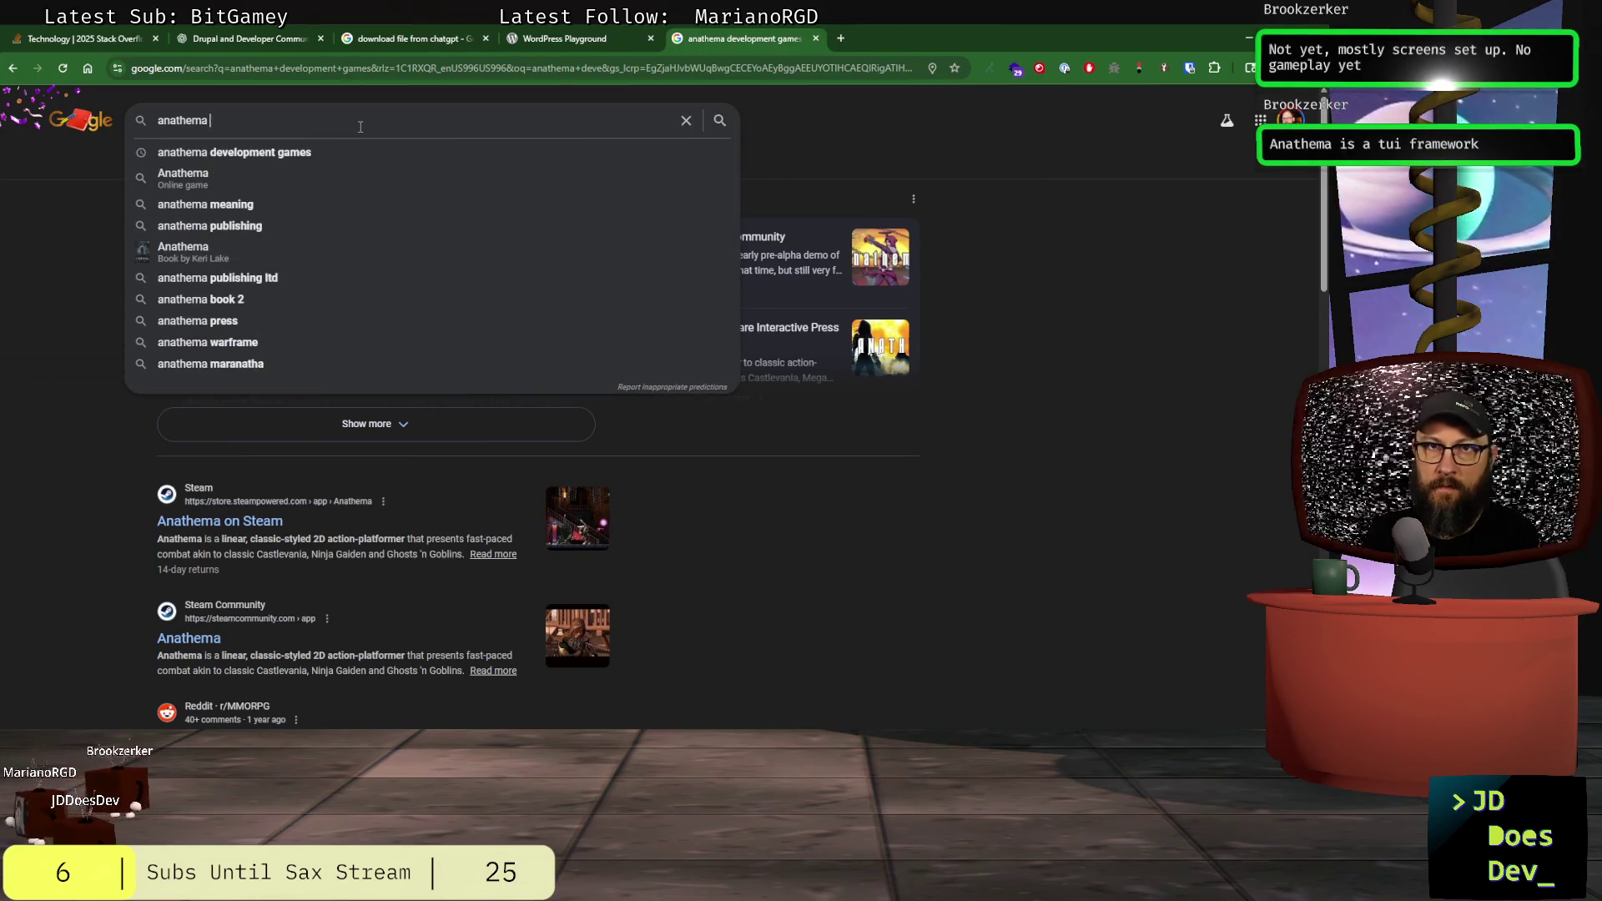
pyautogui.write('framework')
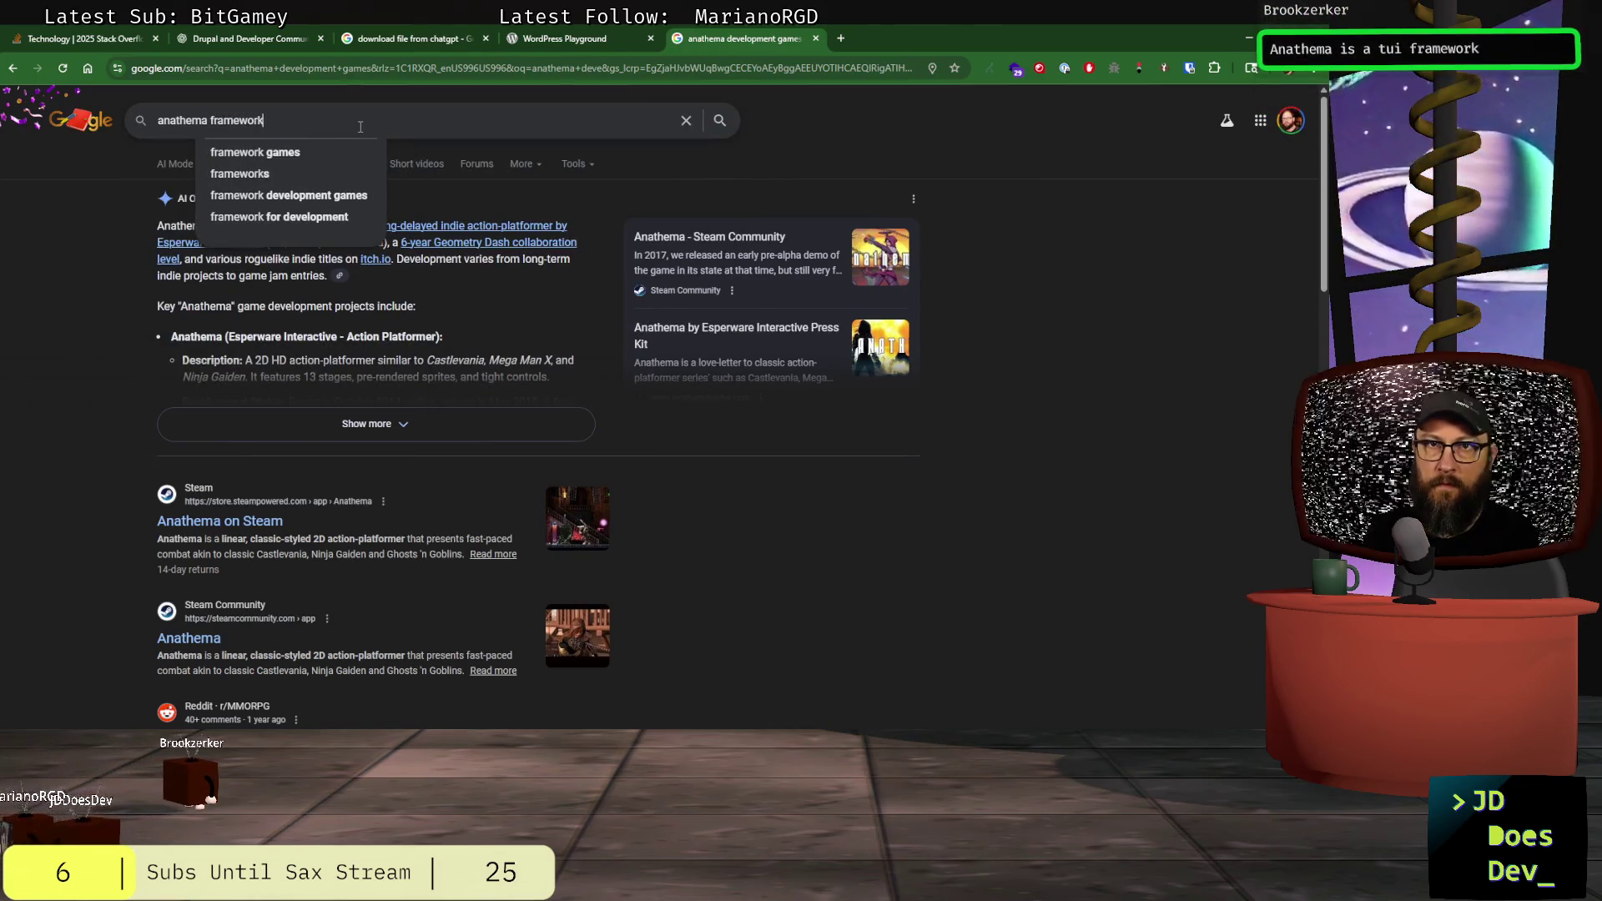
pyautogui.press('Return')
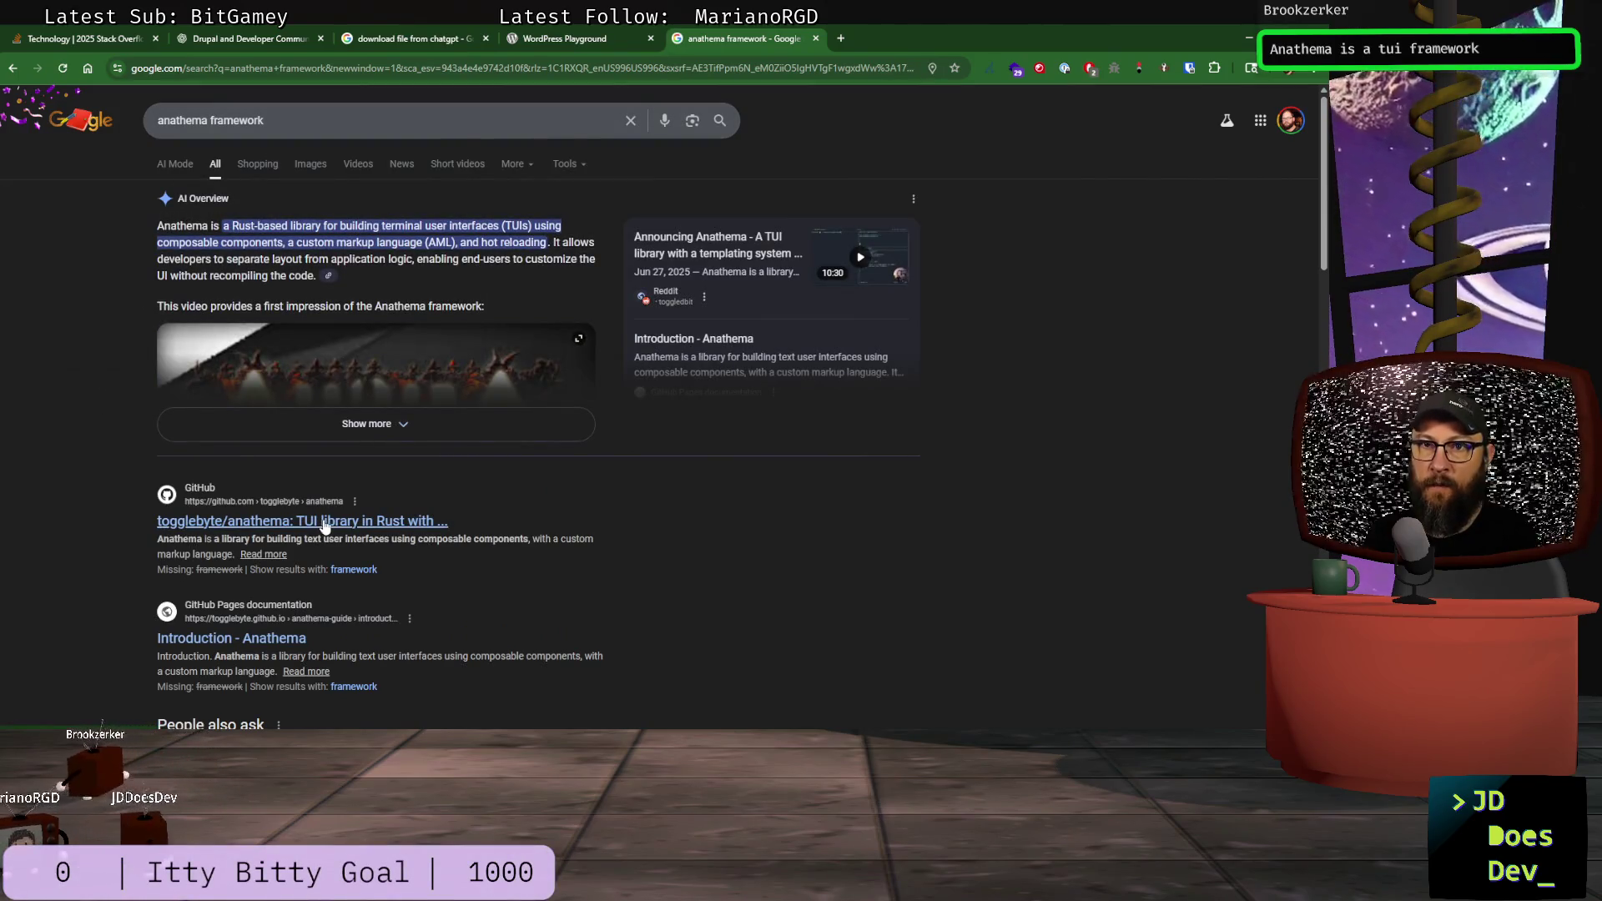
# Step: Open the anathema GitHub repository result and scroll through its file list and README
pyautogui.click(325, 522)
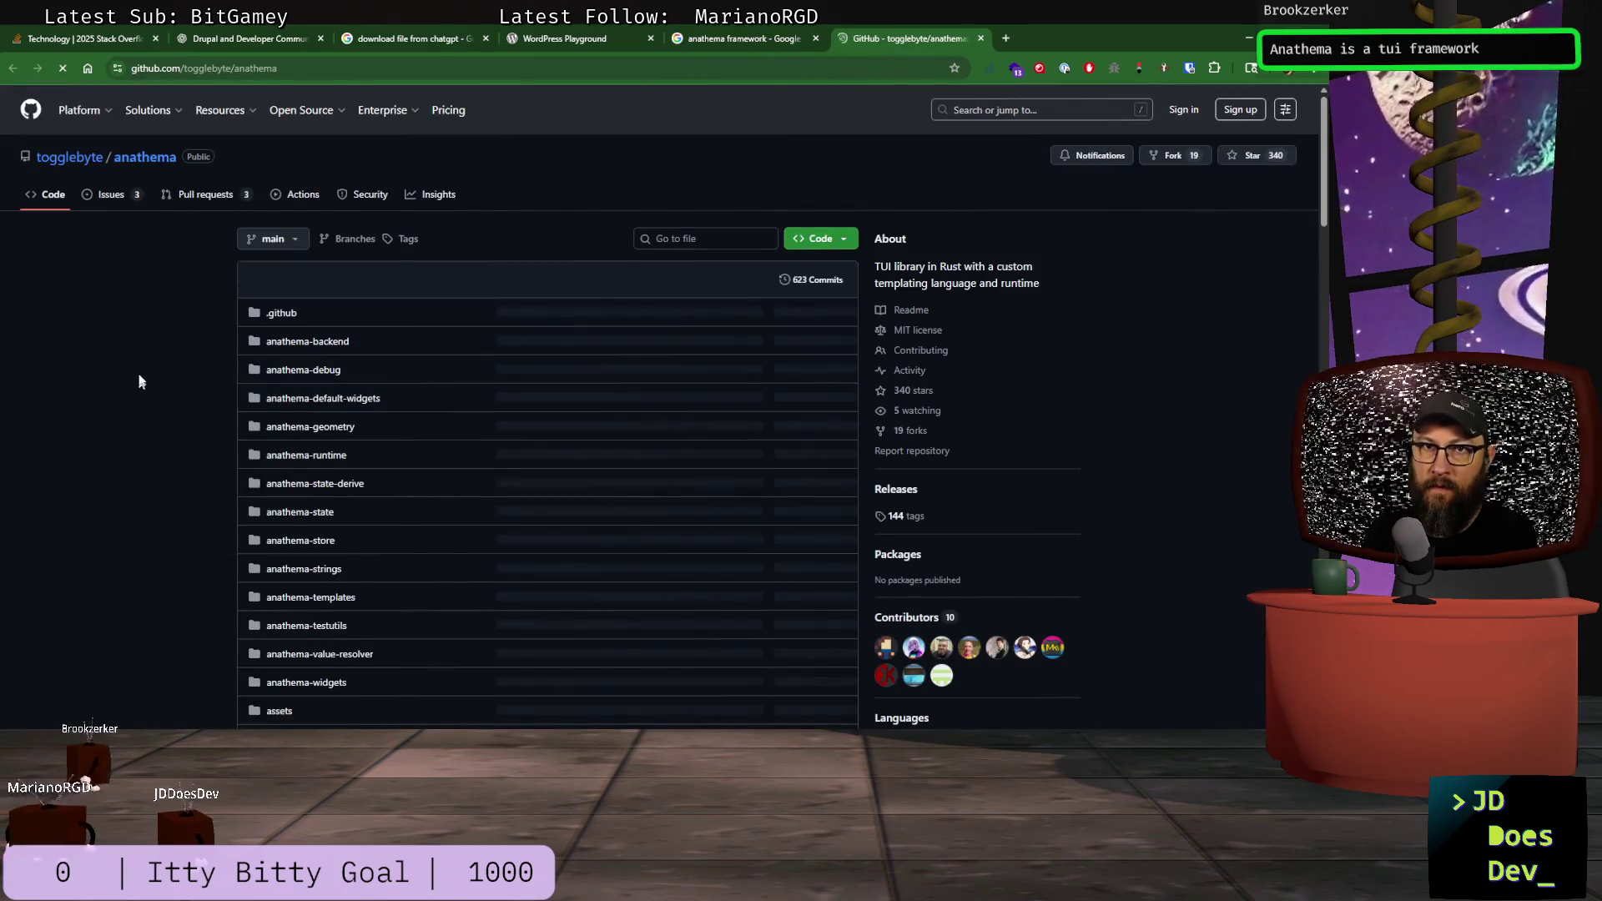
pyautogui.scroll(-4, 140, 366)
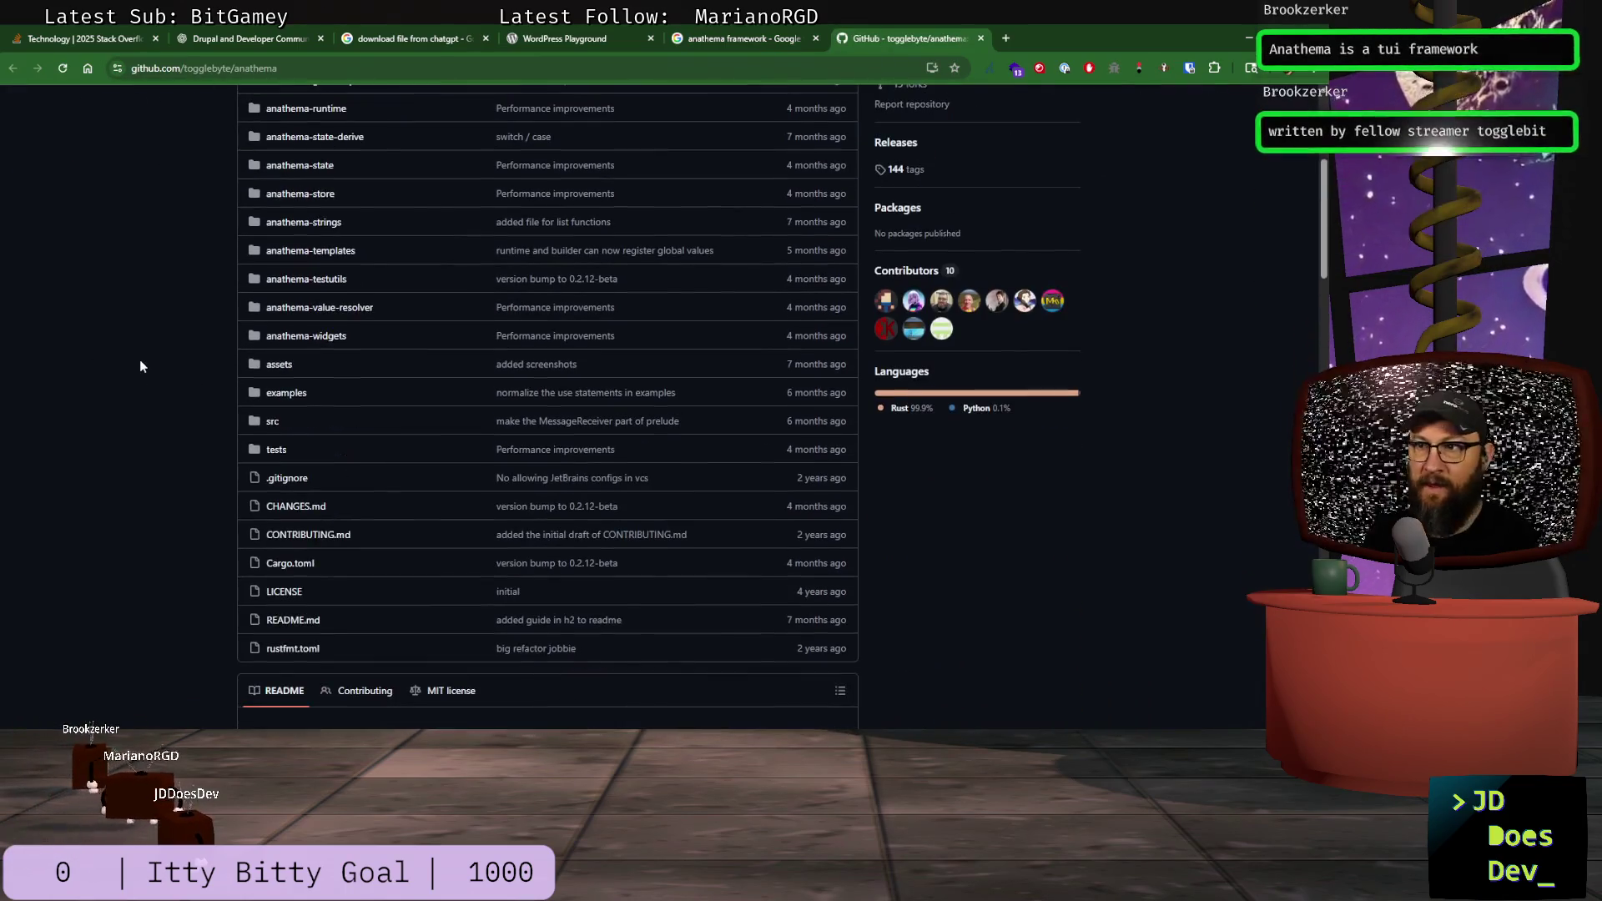
pyautogui.scroll(1, 150, 376)
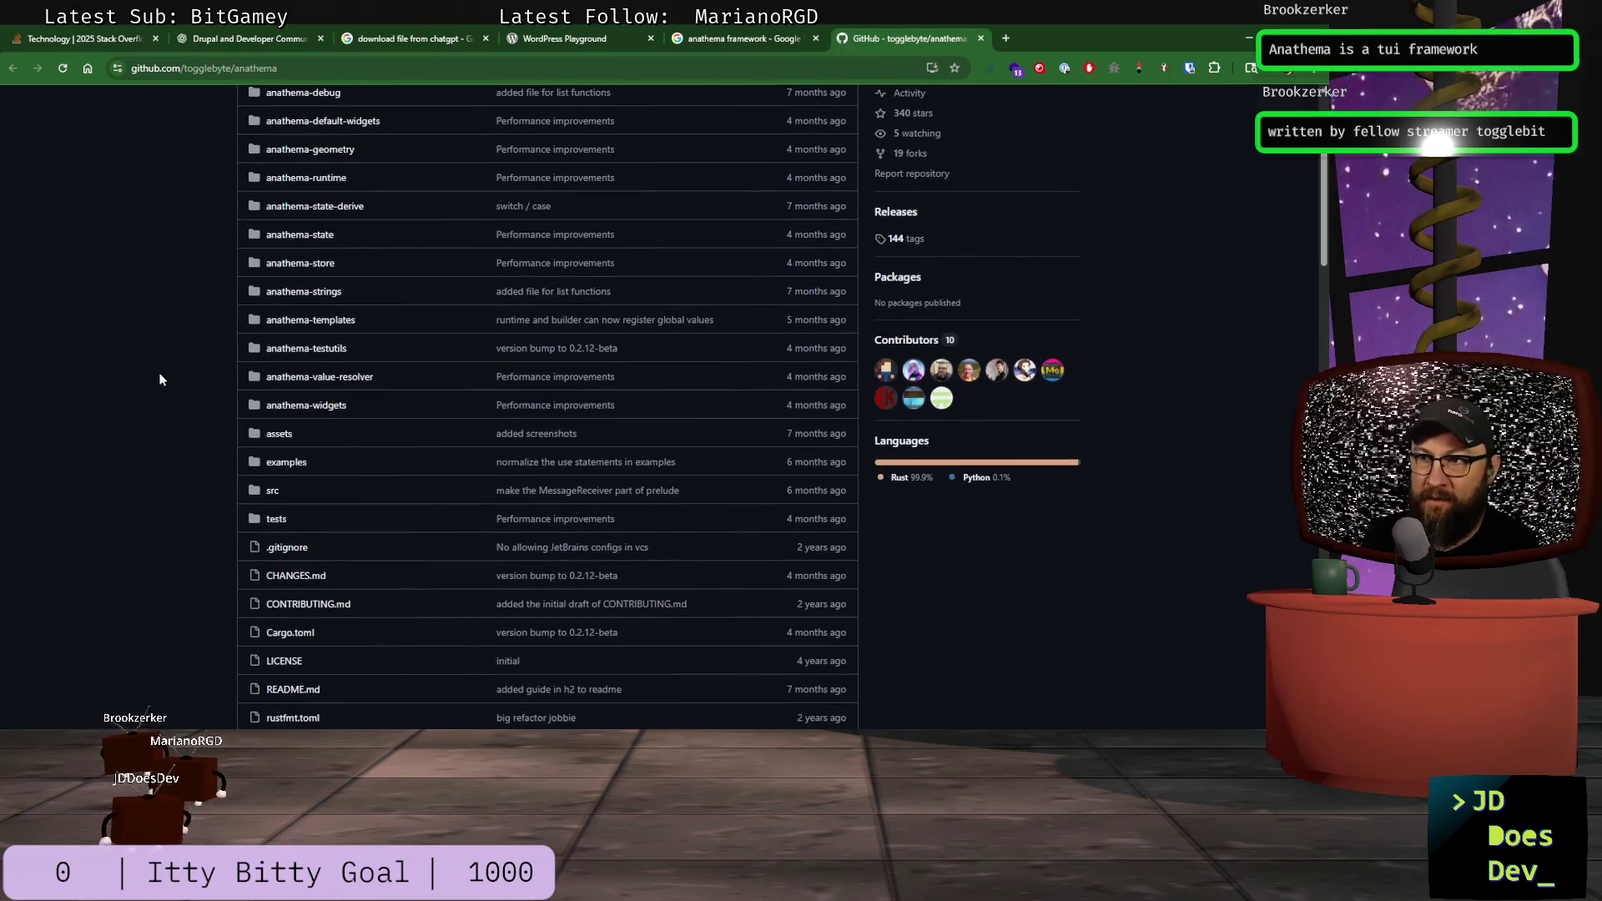
pyautogui.scroll(3, 154, 375)
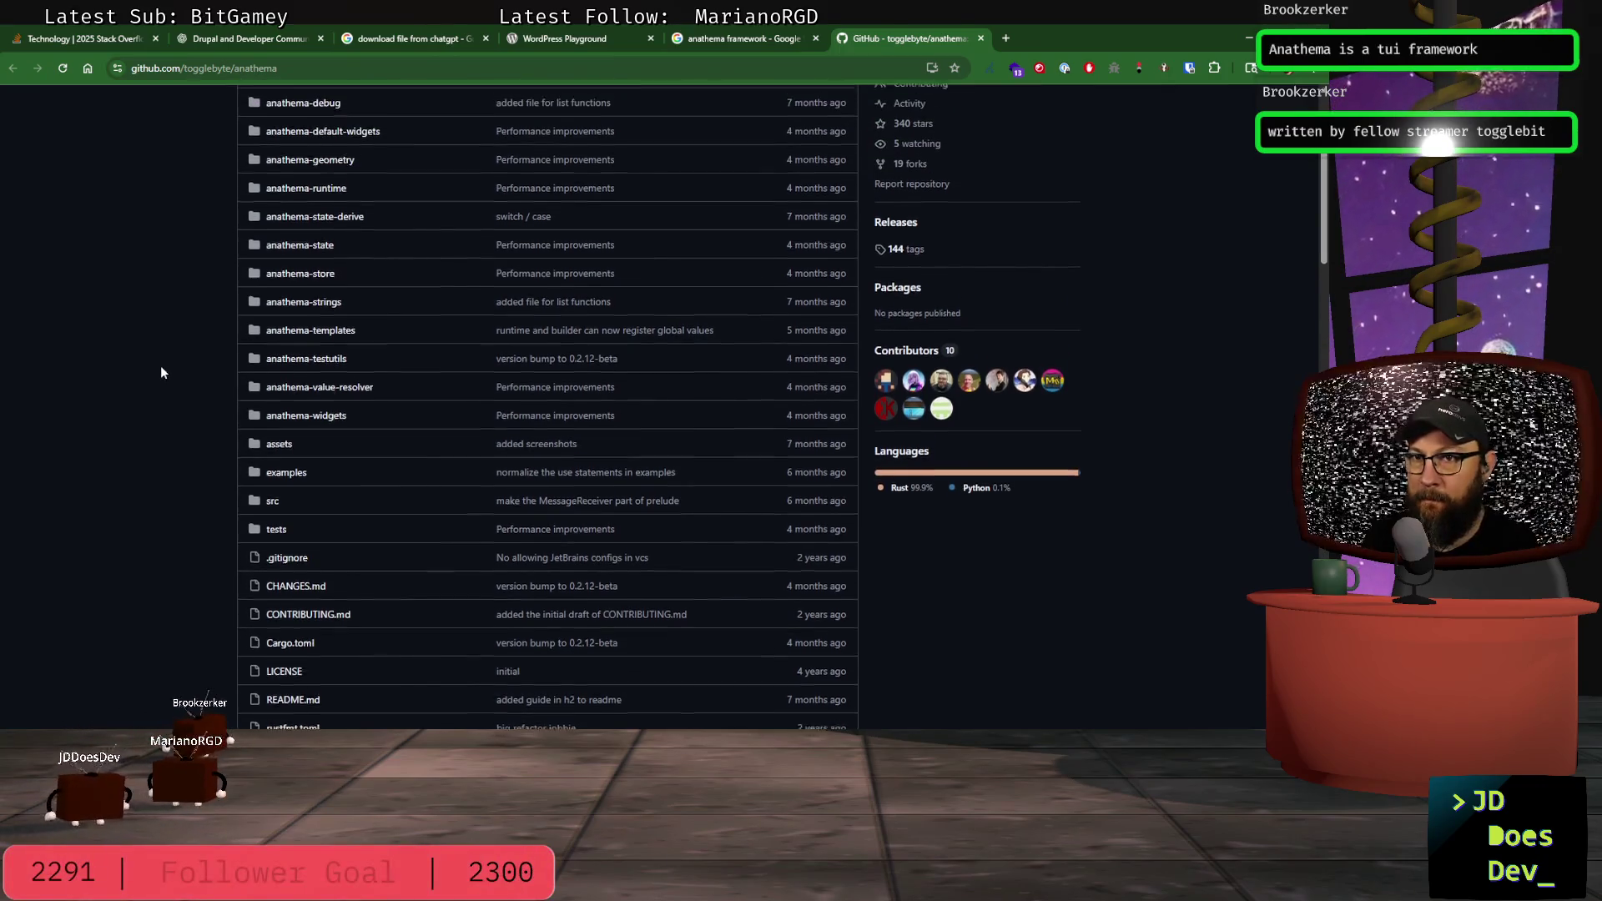
pyautogui.scroll(-2, 161, 370)
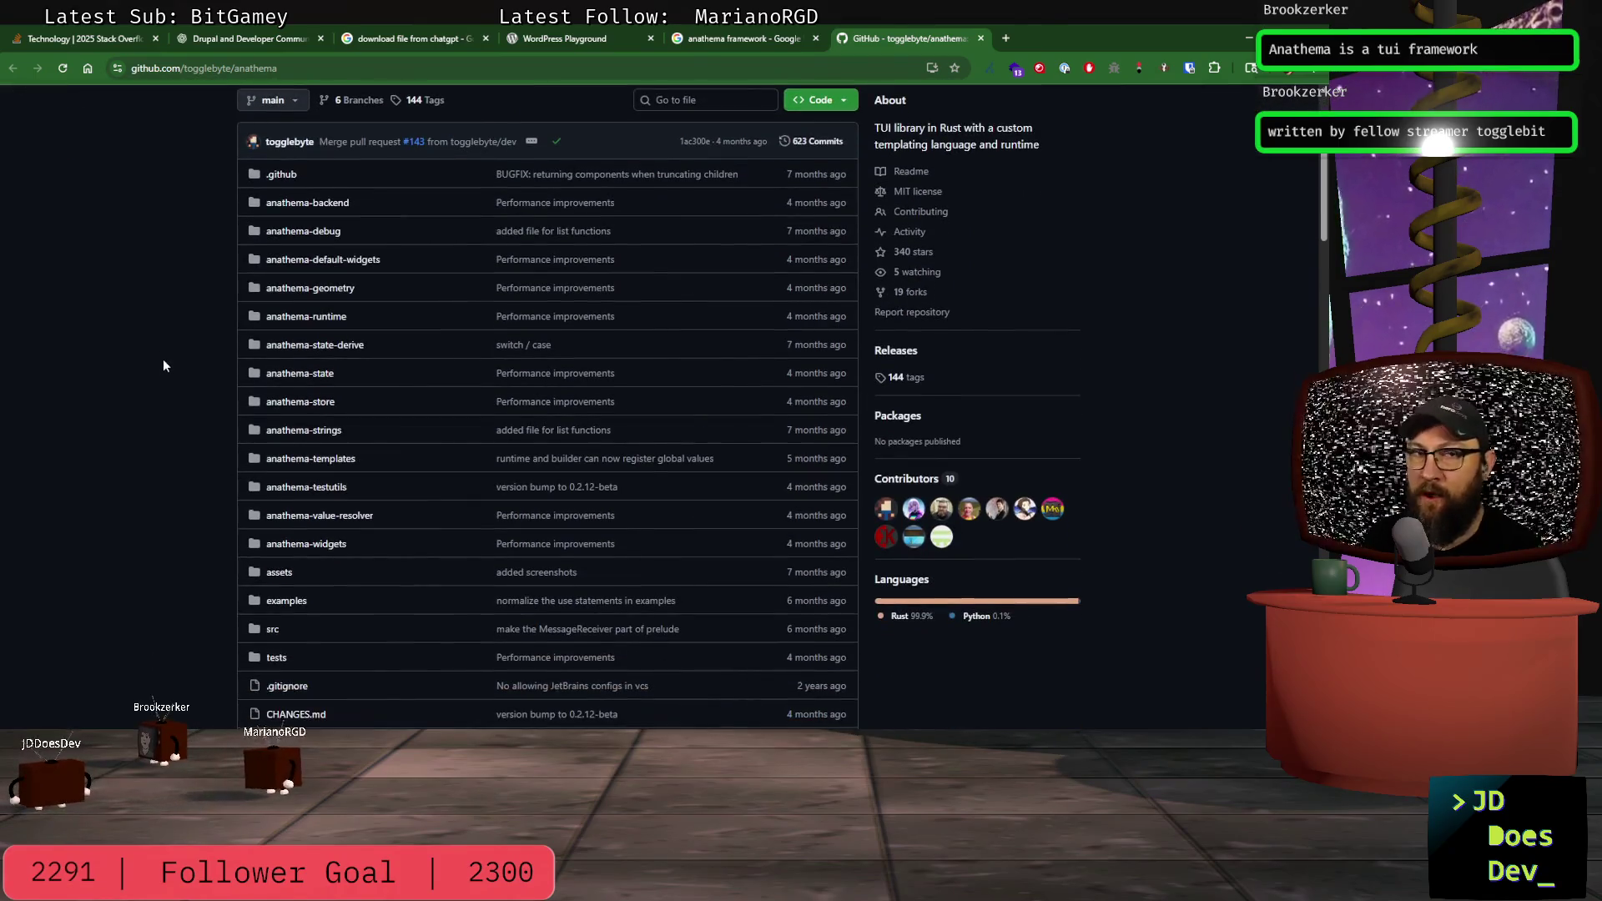
pyautogui.scroll(-3, 157, 359)
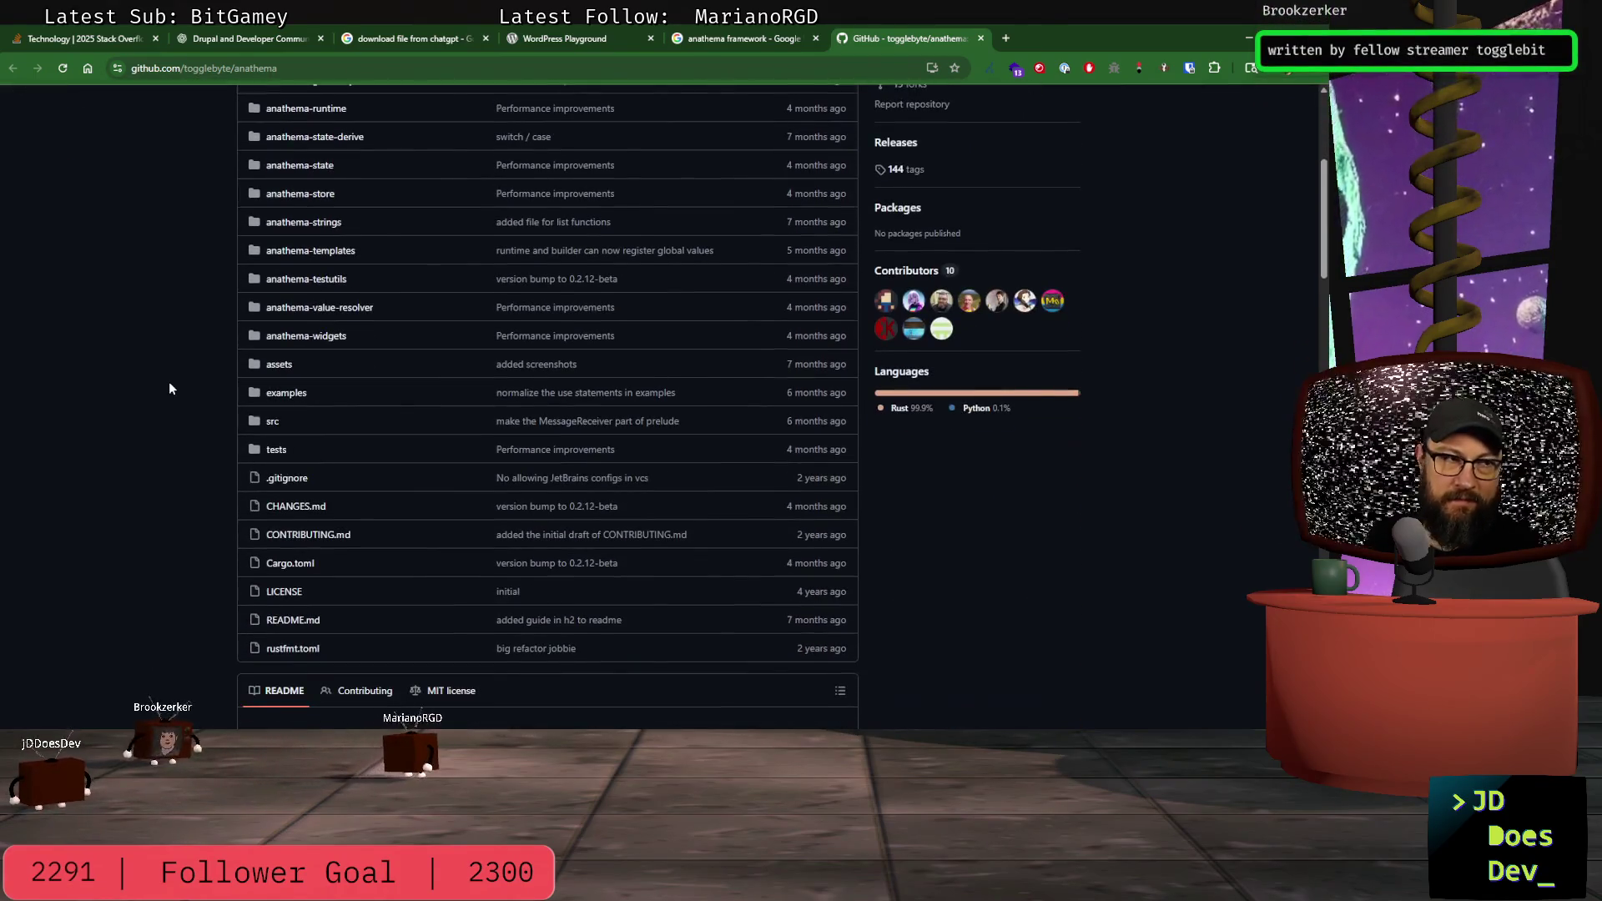
pyautogui.scroll(-5, 187, 385)
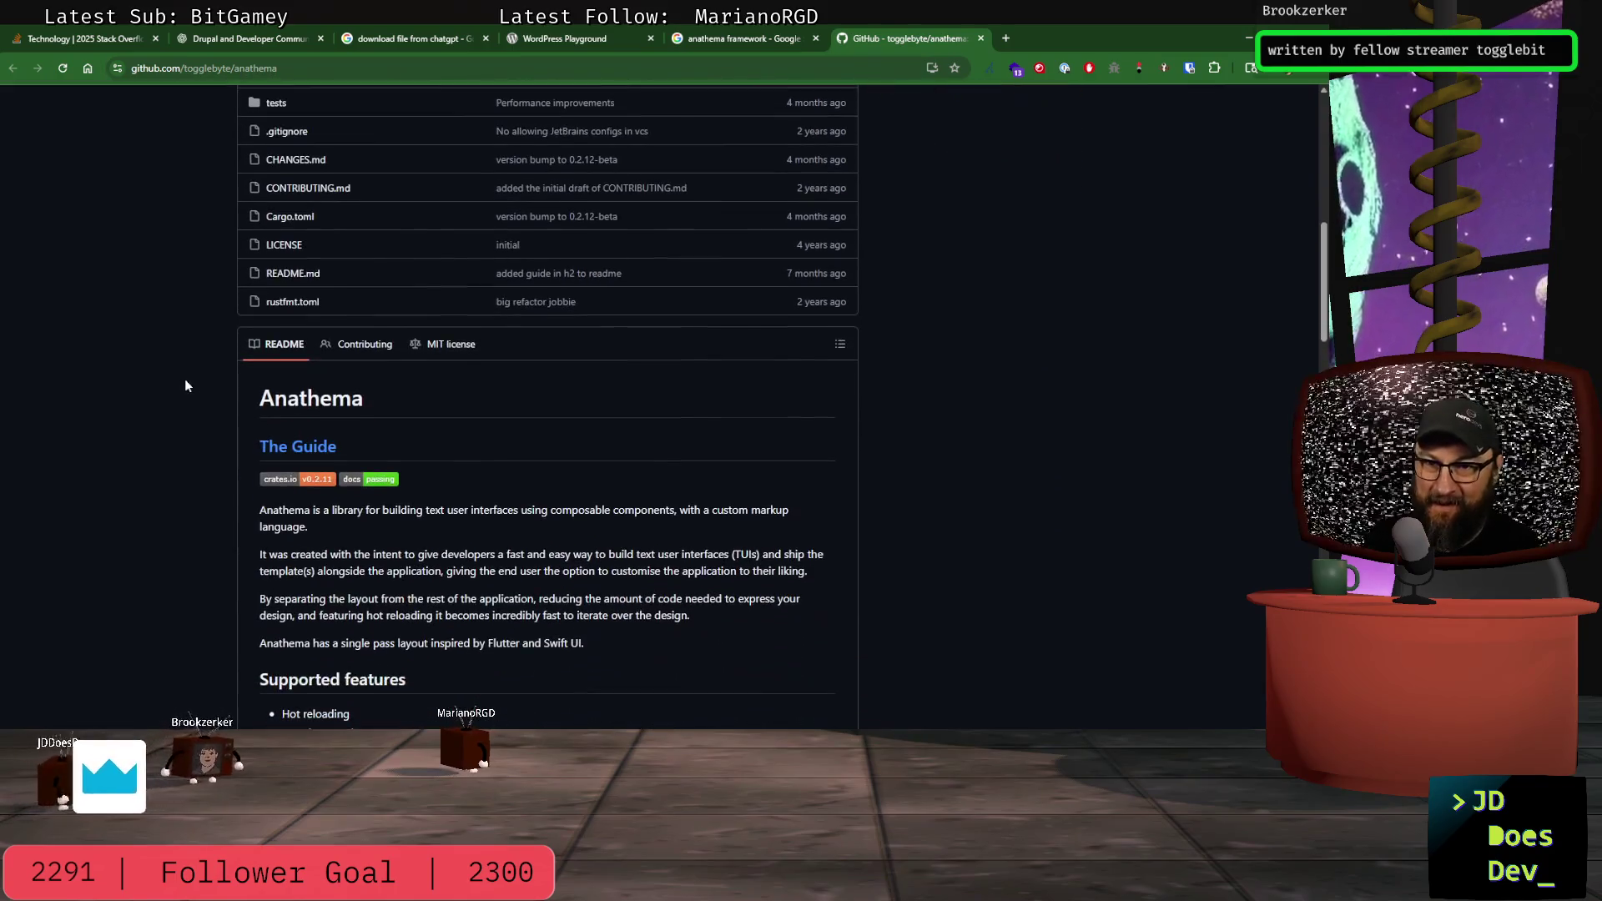
pyautogui.scroll(-4, 150, 370)
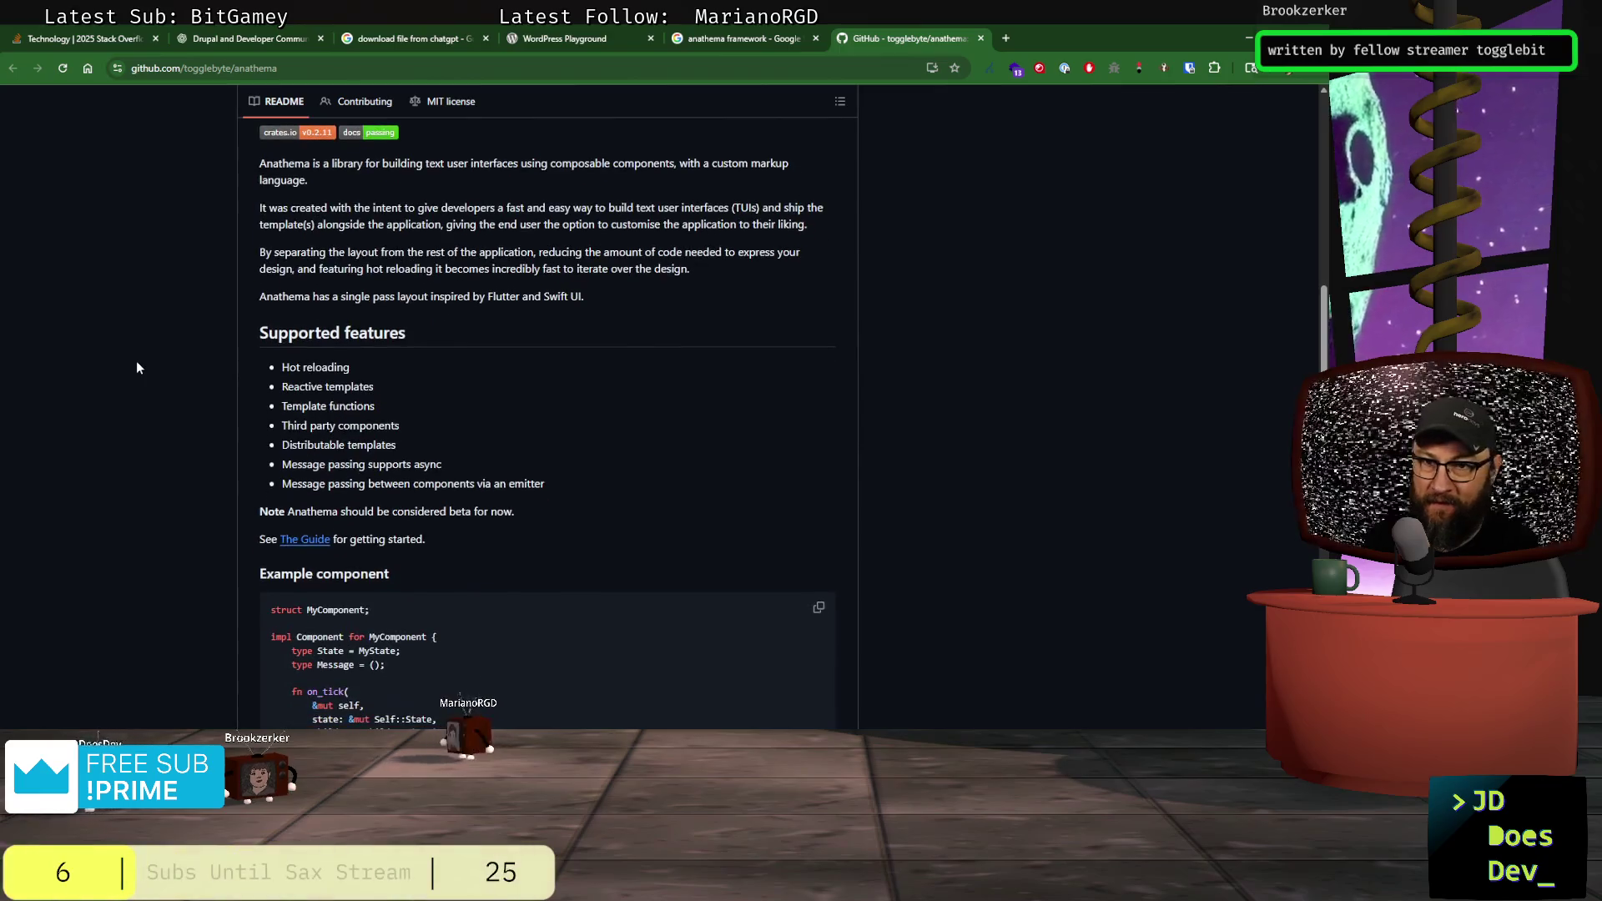
pyautogui.scroll(5, 138, 369)
pyautogui.scroll(6, 137, 371)
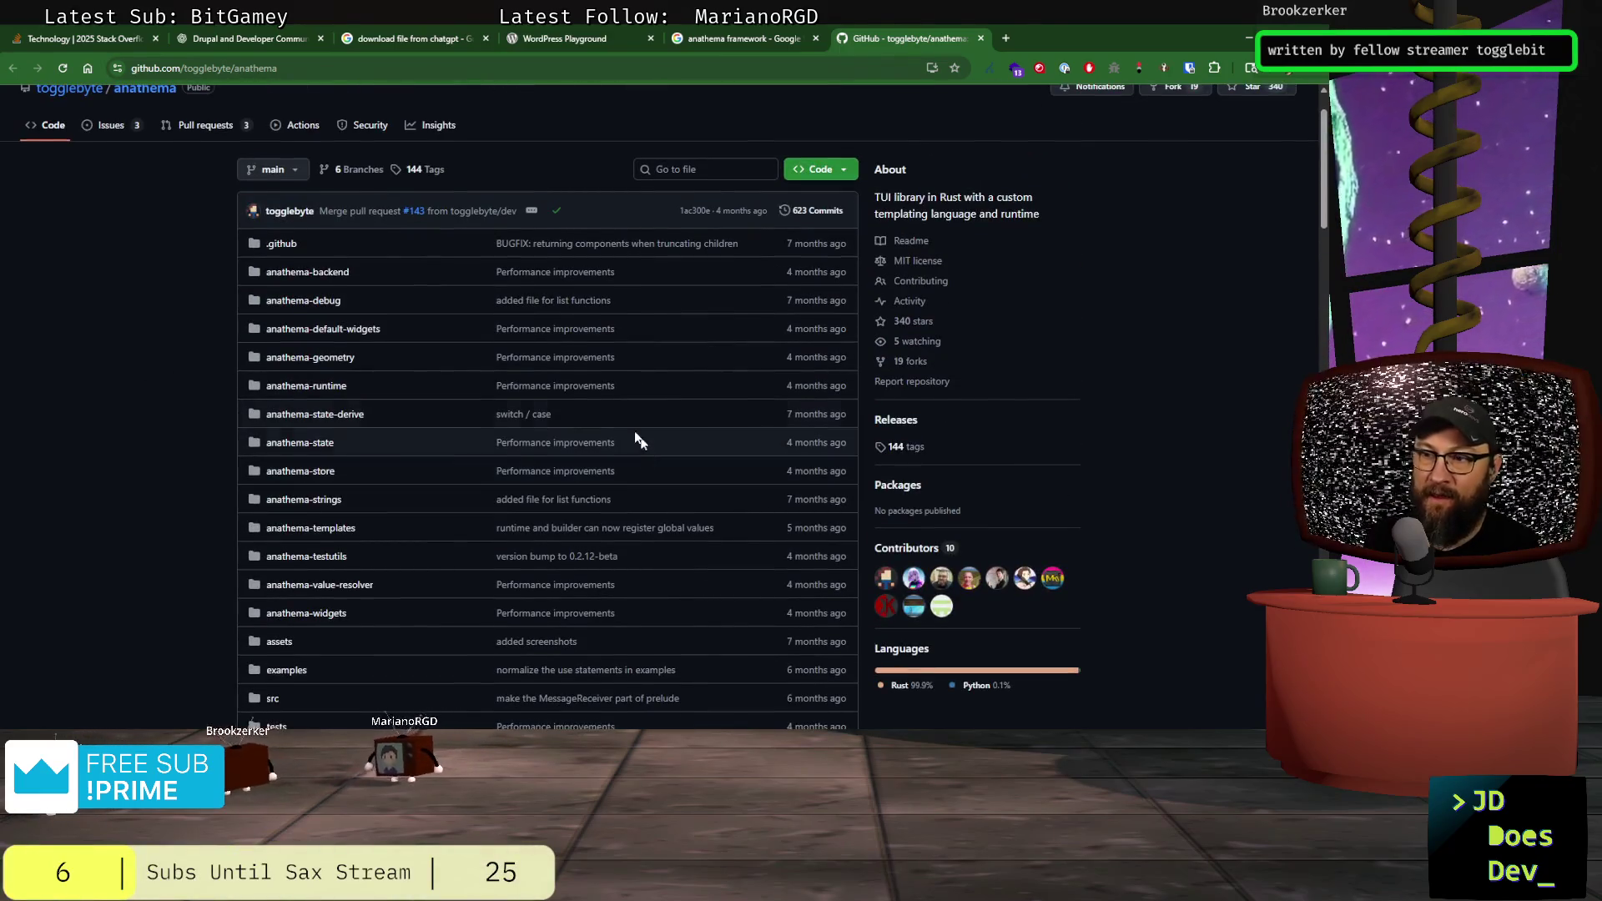
pyautogui.click(317, 73)
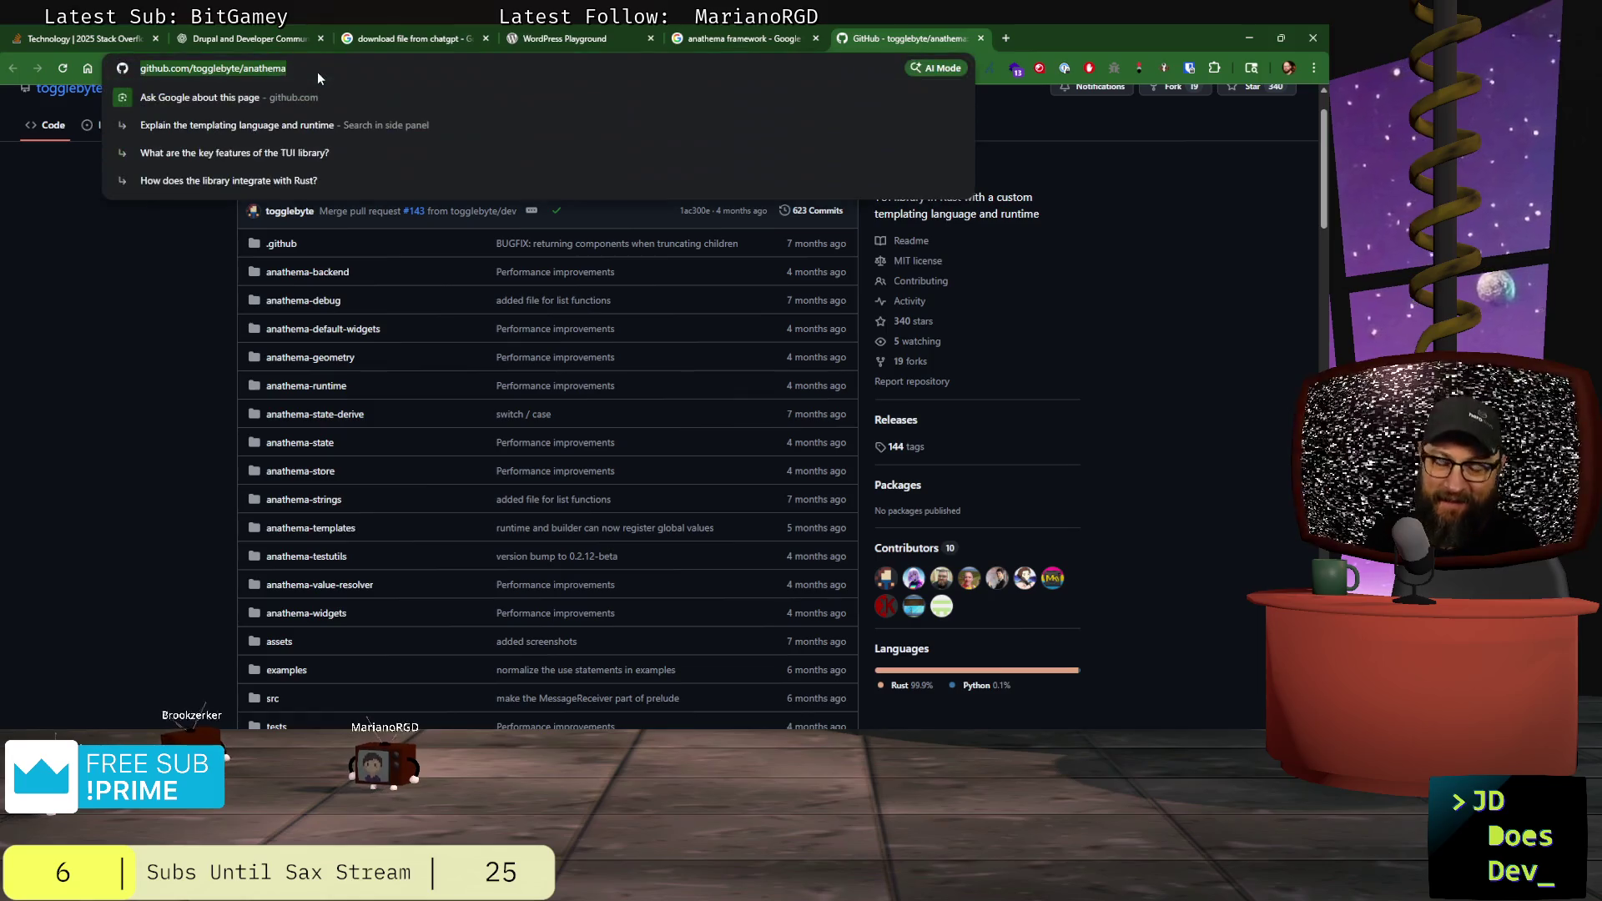
# Step: Visit the Anathema author's YouTube channel, then close that tab
pyautogui.write('youtube.com/@tog')
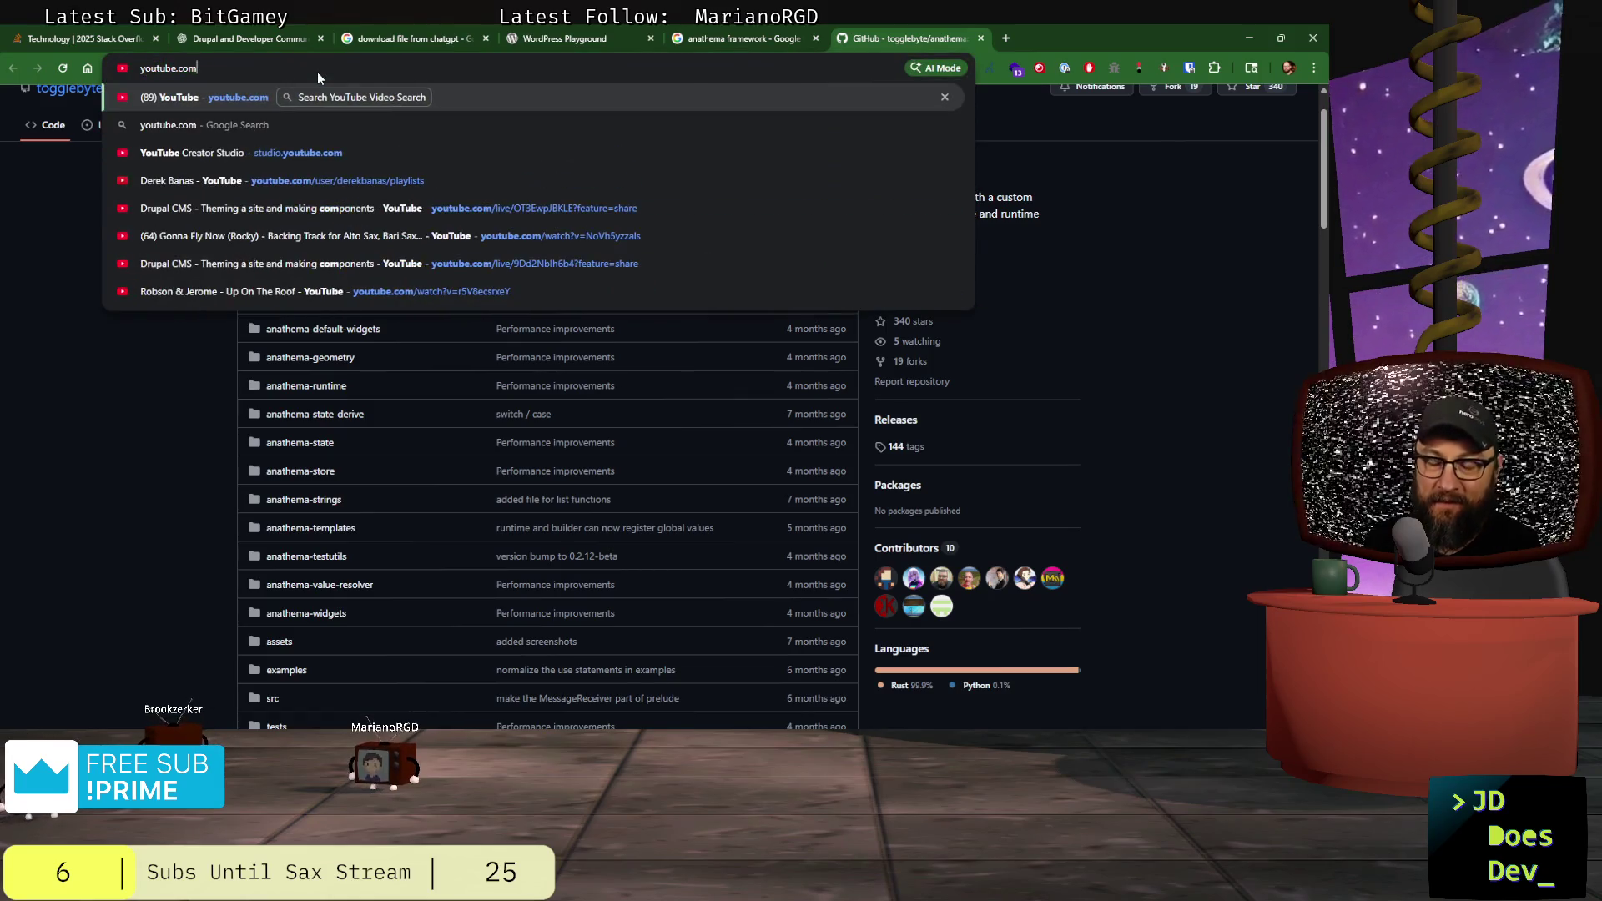
pyautogui.write('glebuns')
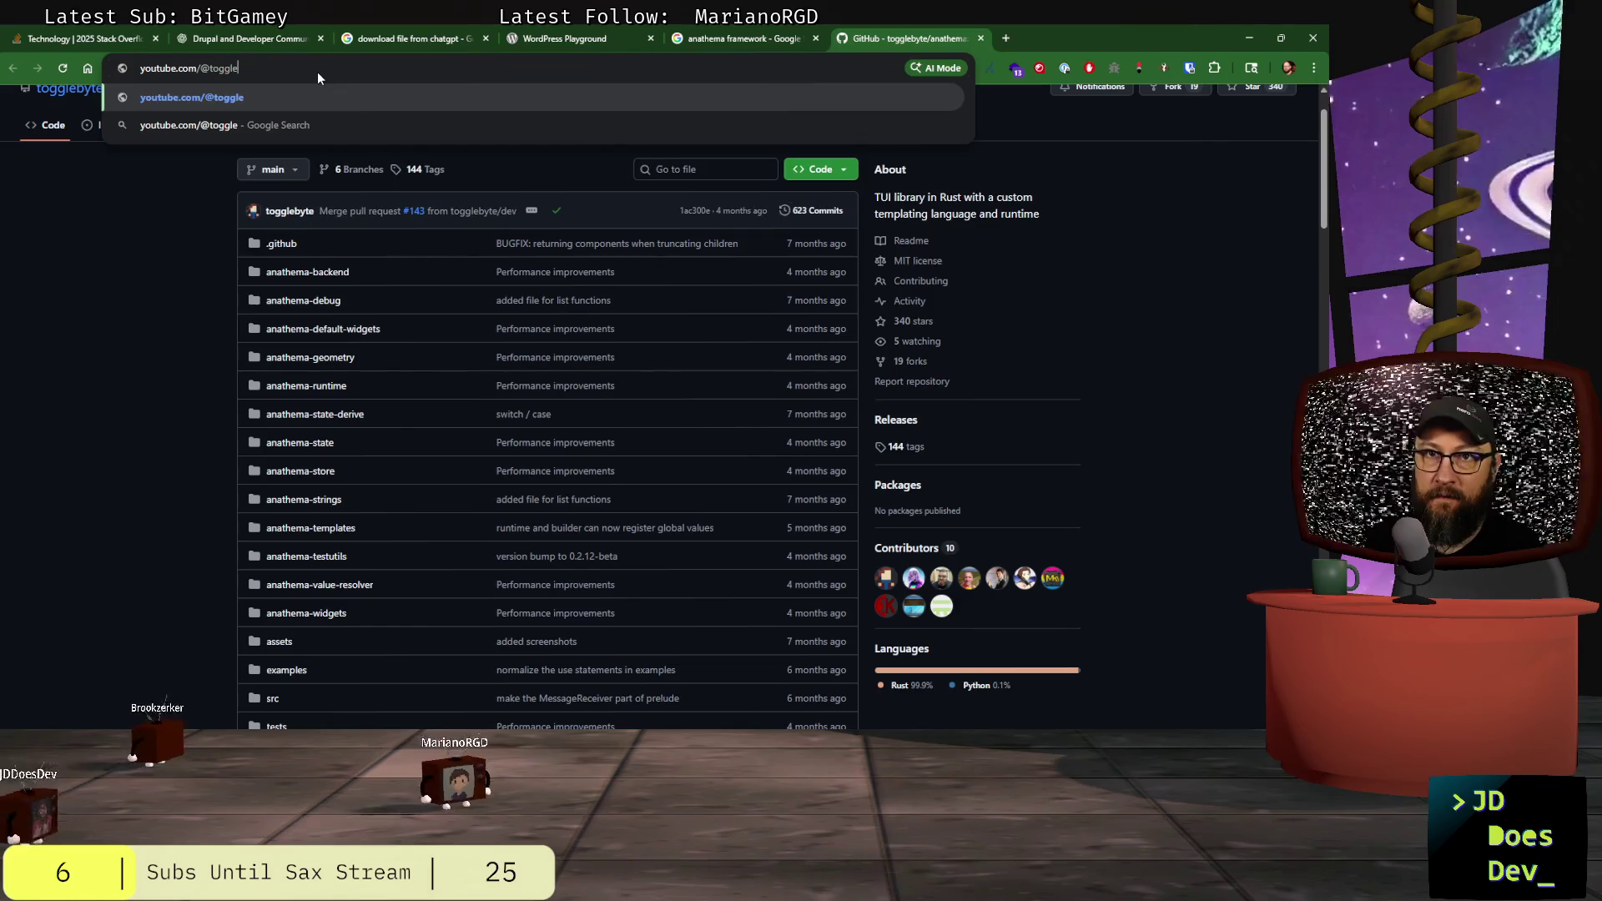
pyautogui.press('Return')
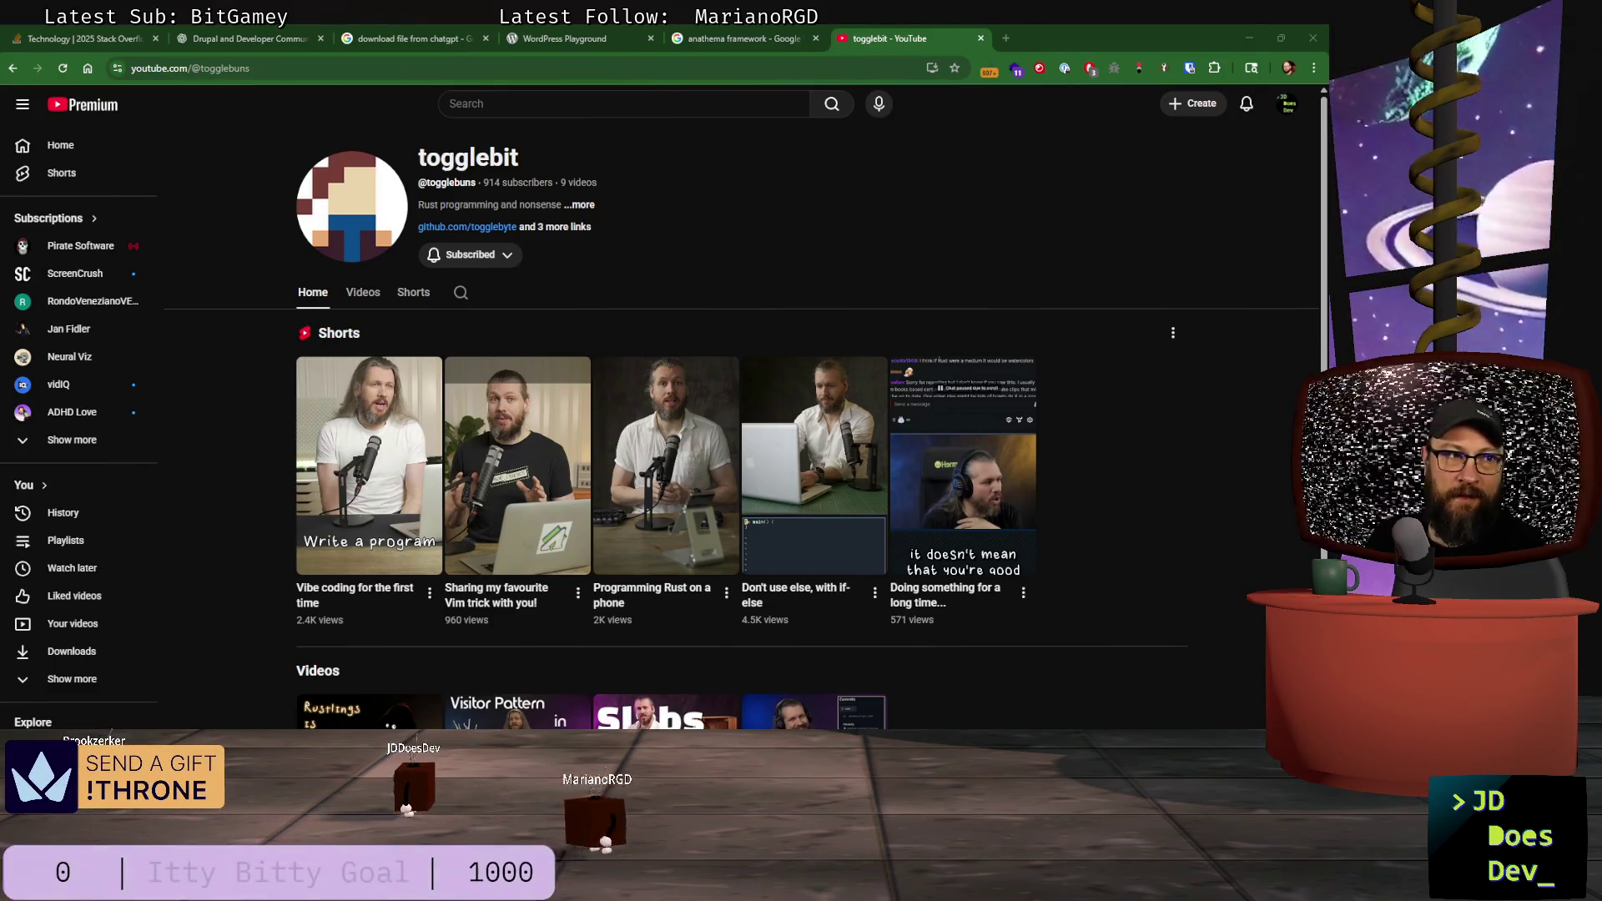
pyautogui.click(981, 38)
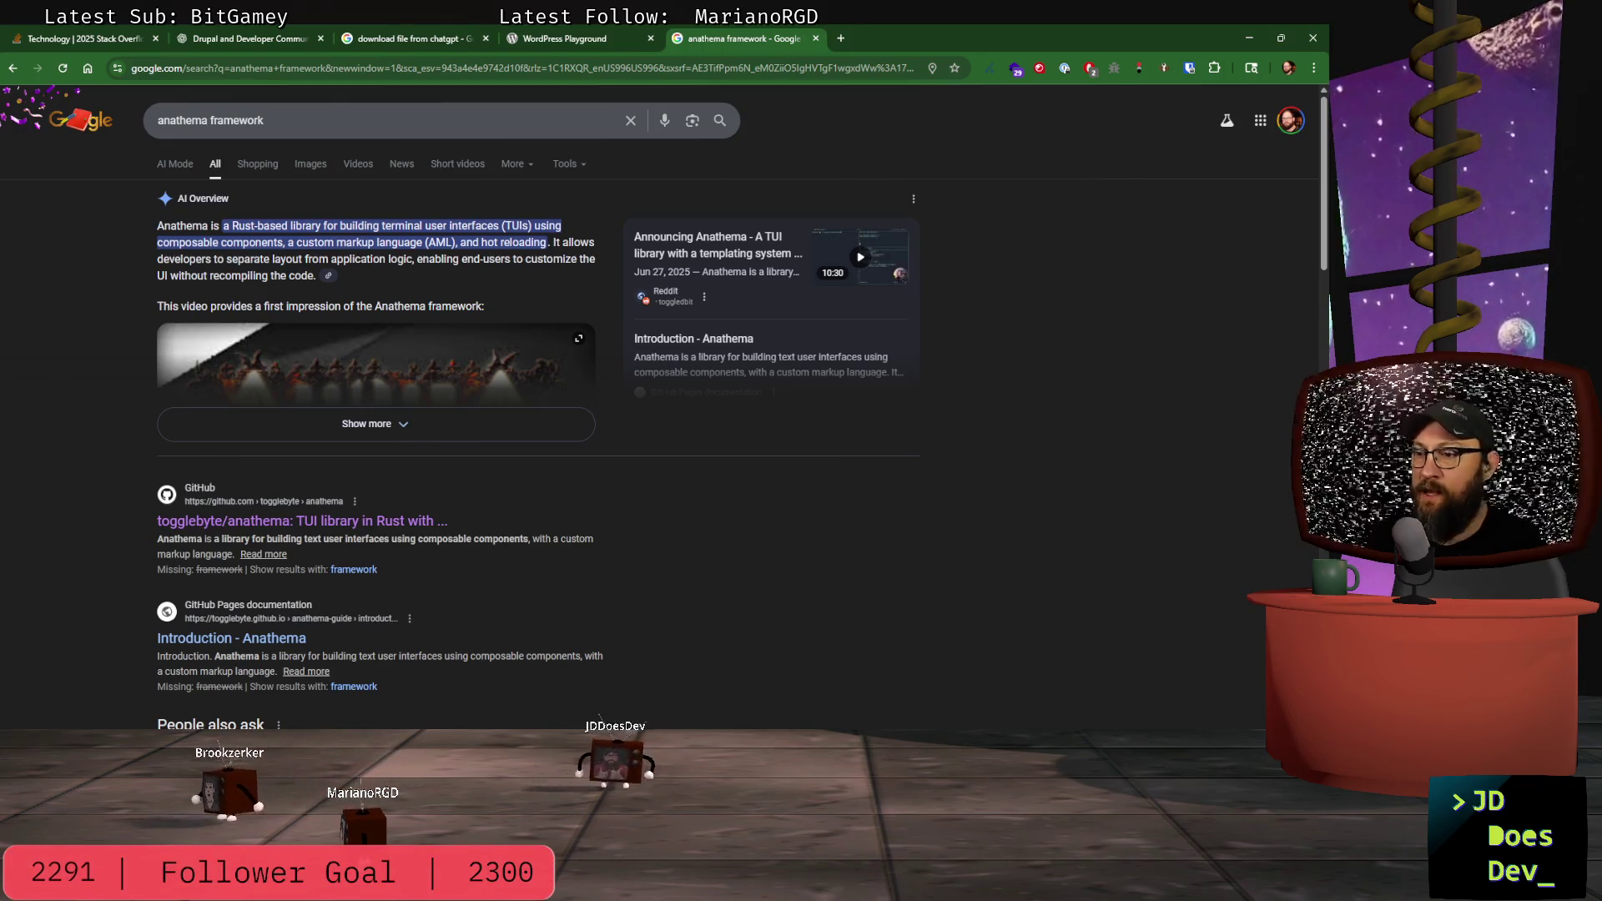
# Step: Back in Godot, set the BulletSlide Headline's Autowrap Mode to Word and widen it
pyautogui.click(926, 667)
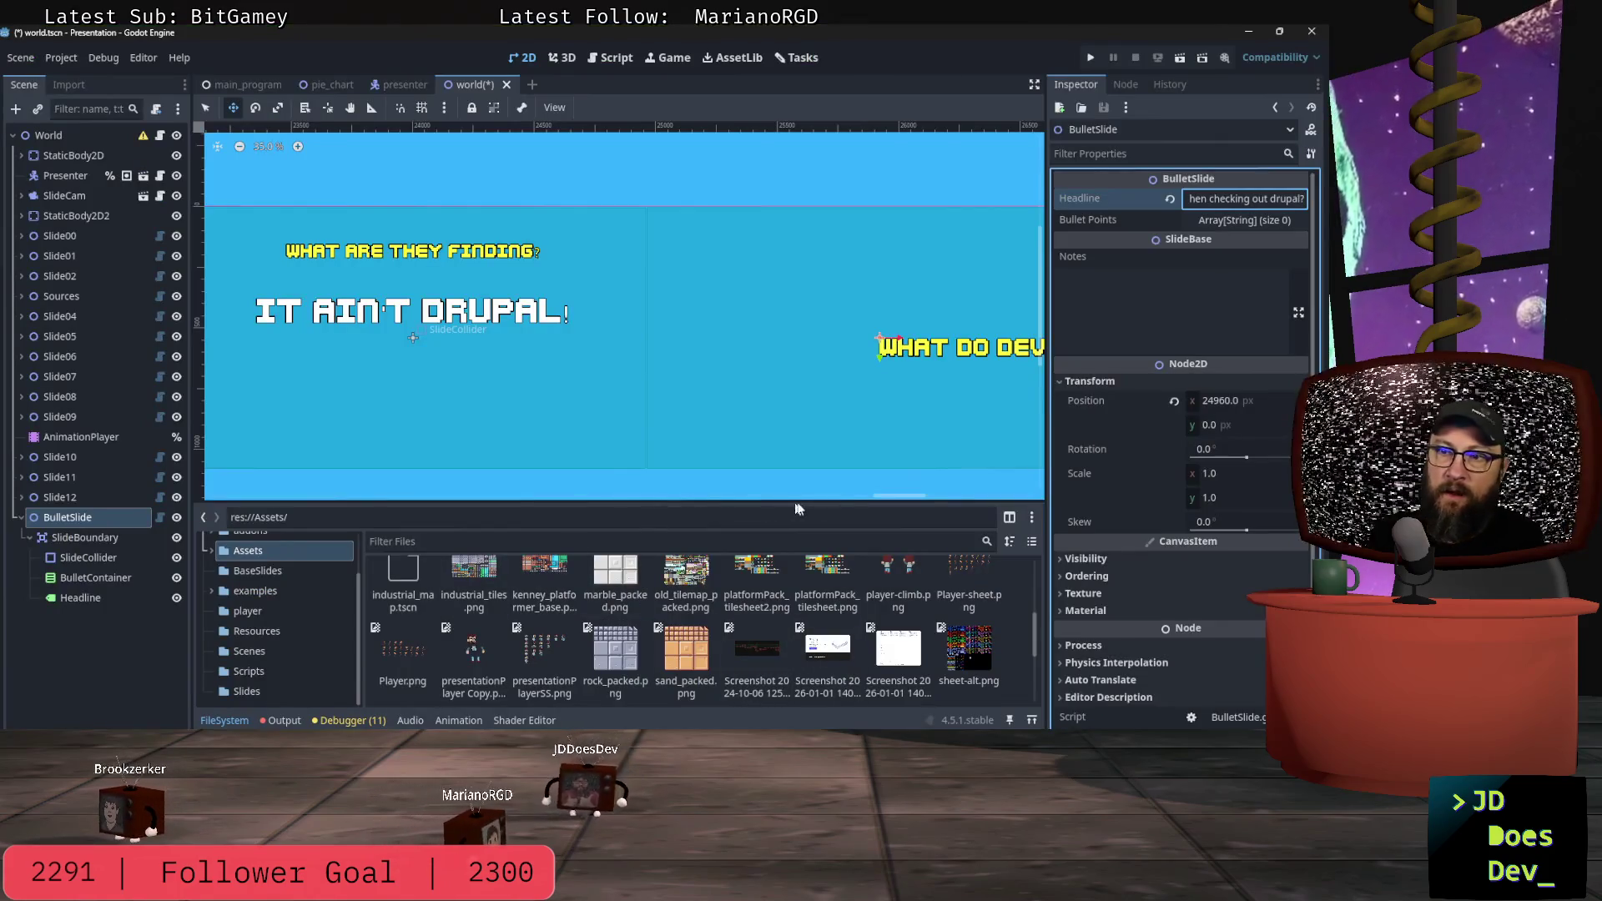
pyautogui.moveTo(897, 499)
pyautogui.mouseDown()
pyautogui.moveTo(803, 483)
pyautogui.moveTo(959, 467)
pyautogui.moveTo(903, 473)
pyautogui.moveTo(889, 491)
pyautogui.moveTo(574, 488)
pyautogui.moveTo(967, 458)
pyautogui.moveTo(937, 453)
pyautogui.mouseUp()
pyautogui.click(575, 355)
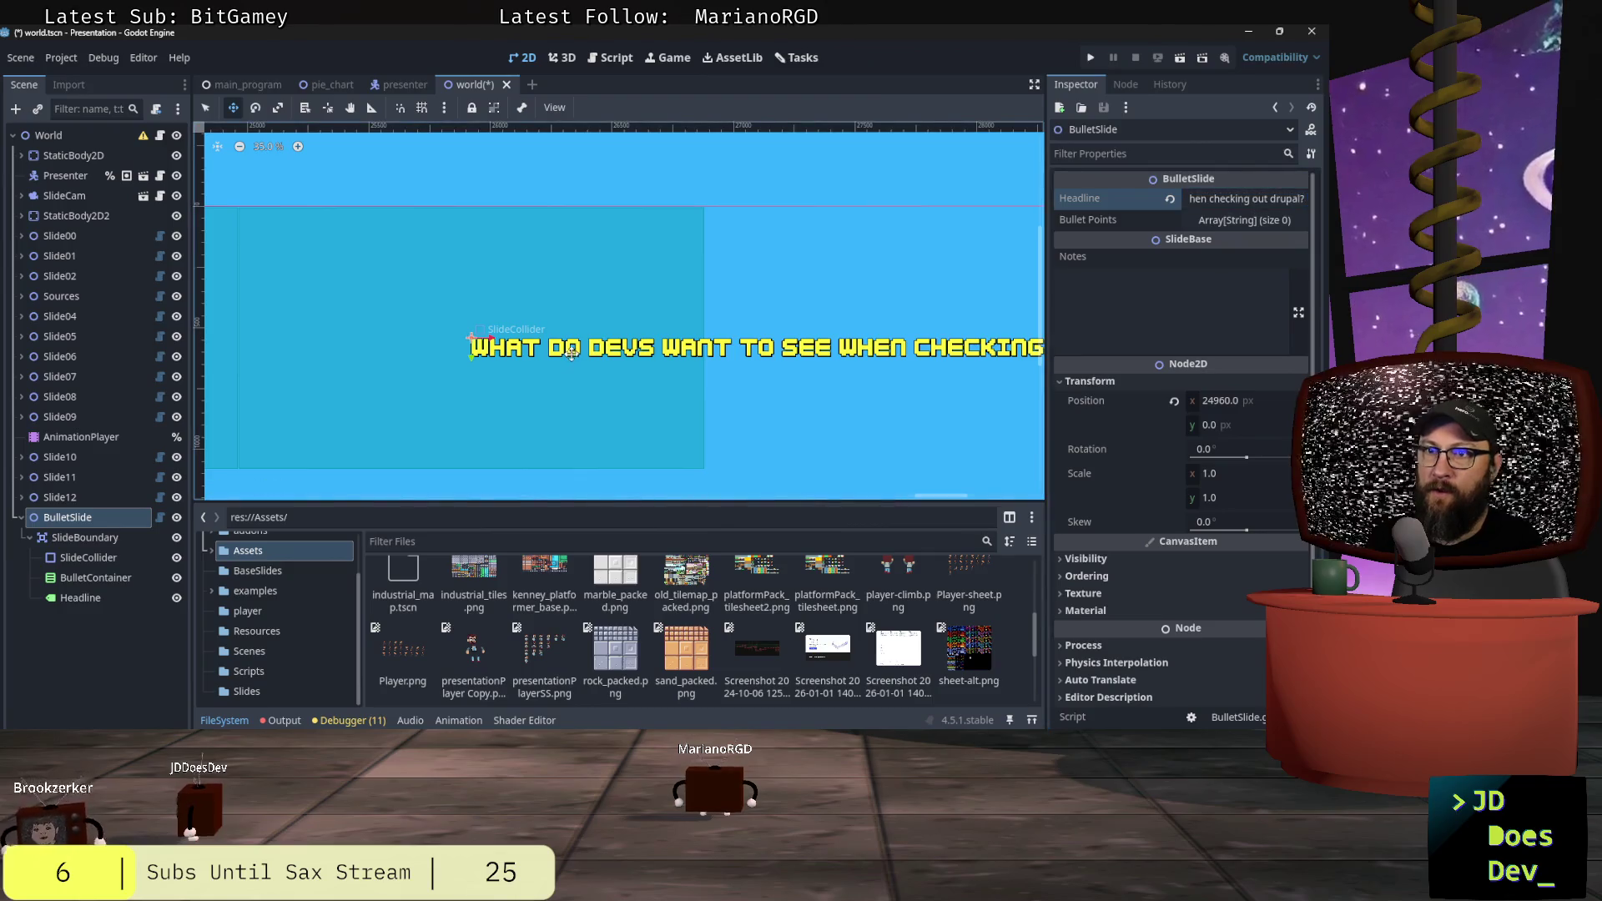
pyautogui.click(580, 351)
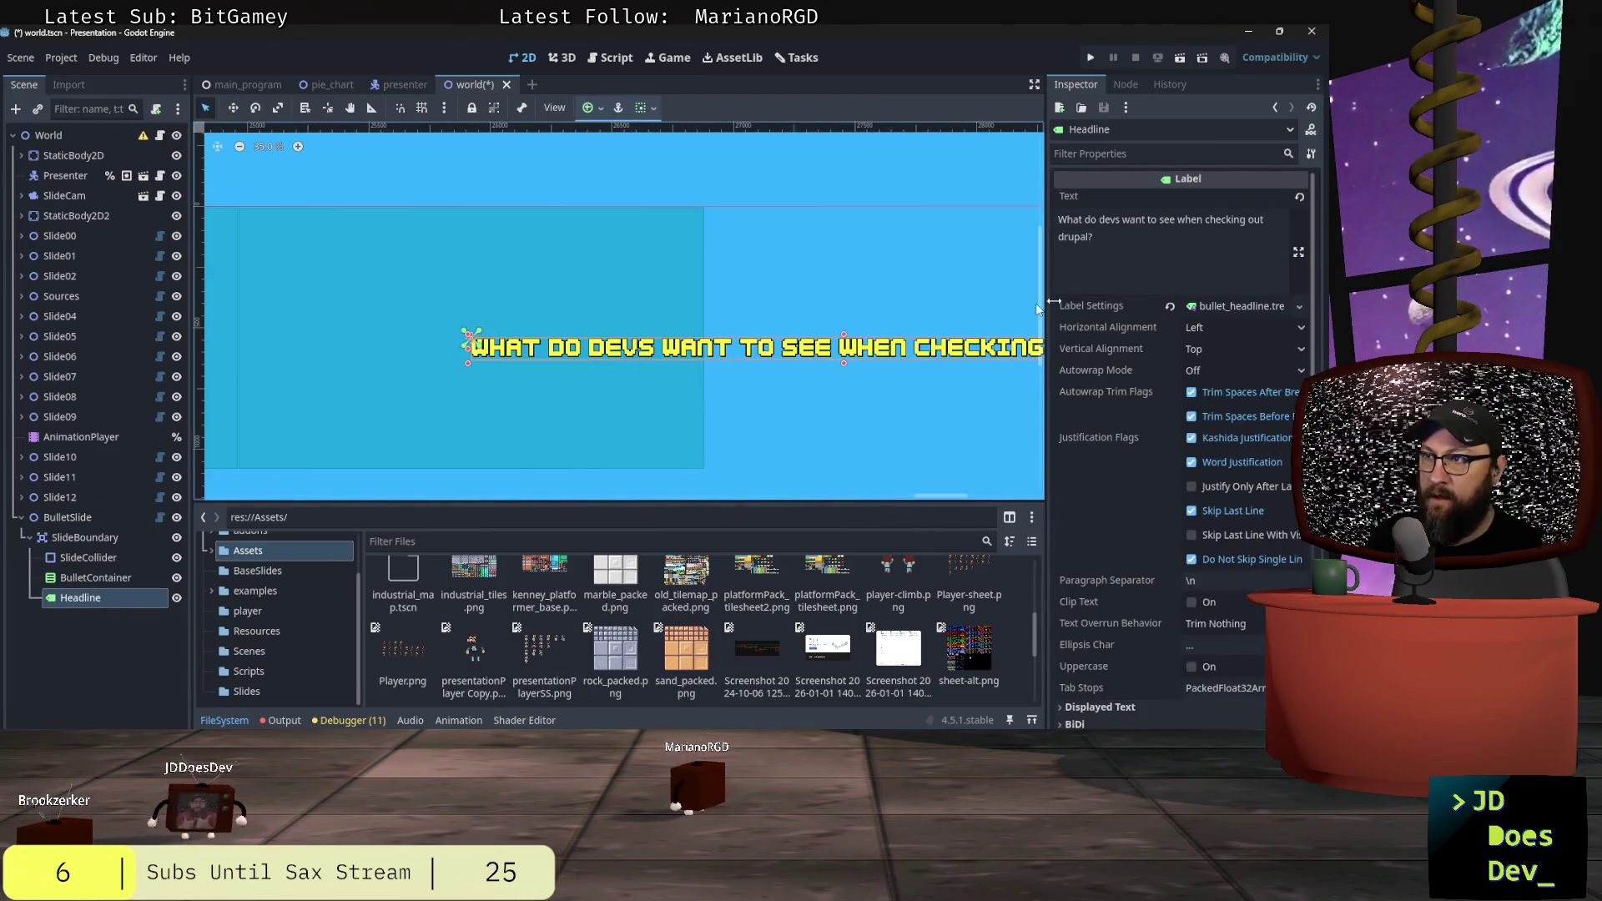
pyautogui.click(1205, 369)
pyautogui.click(1209, 431)
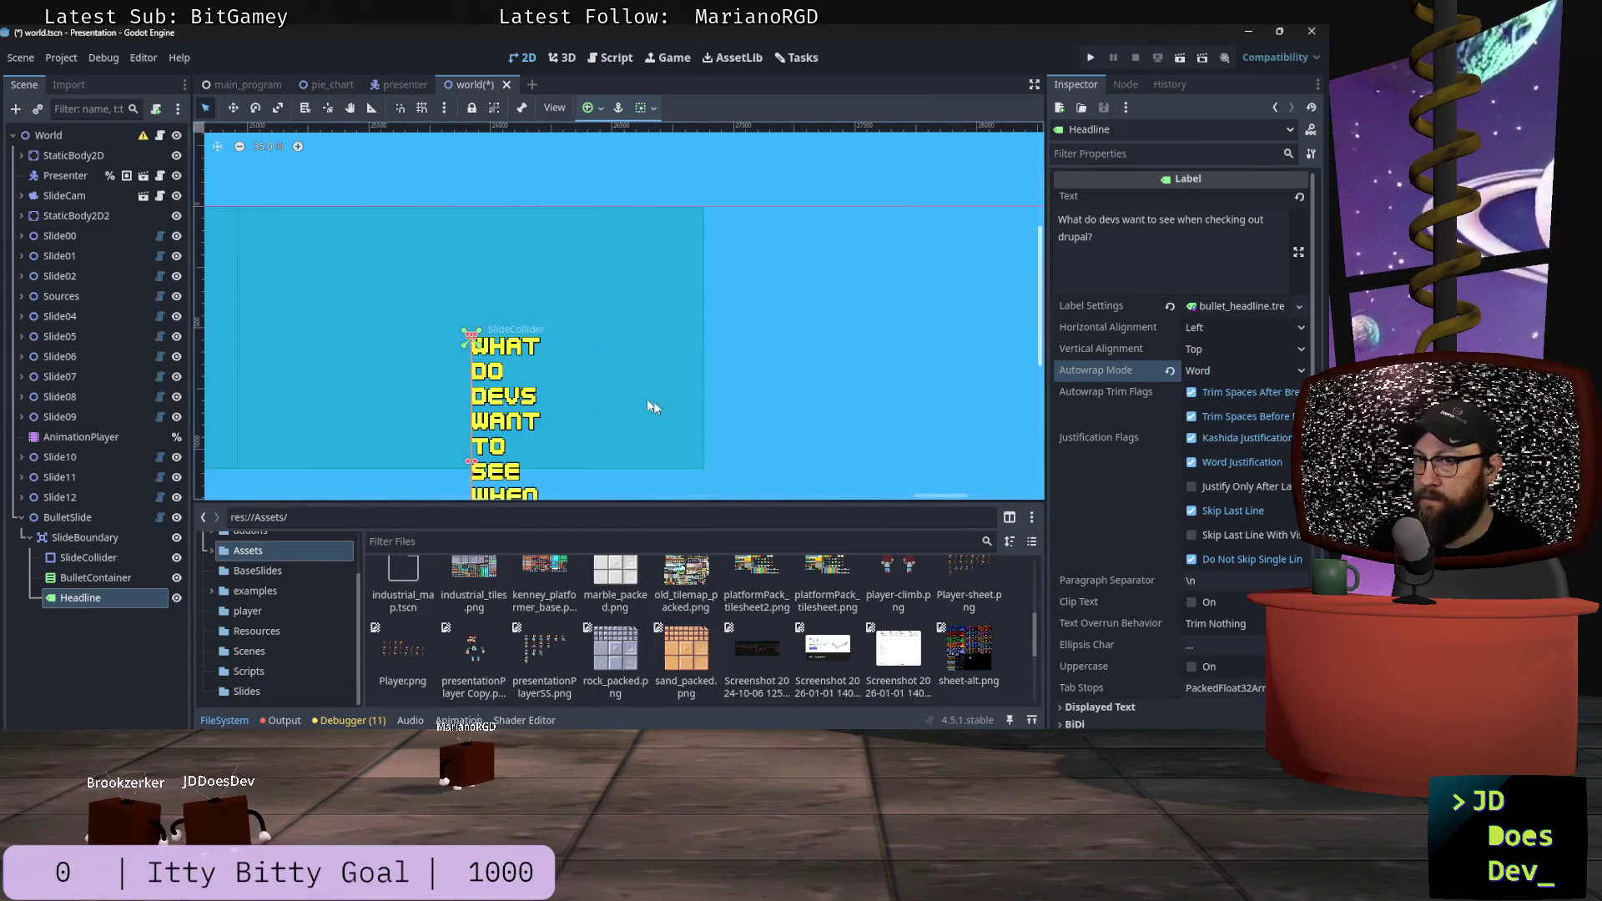
pyautogui.moveTo(514, 461); pyautogui.dragTo(799, 428)
# Step: Move the Headline label down toward the bottom of the canvas
pyautogui.scroll(-1, 768, 432)
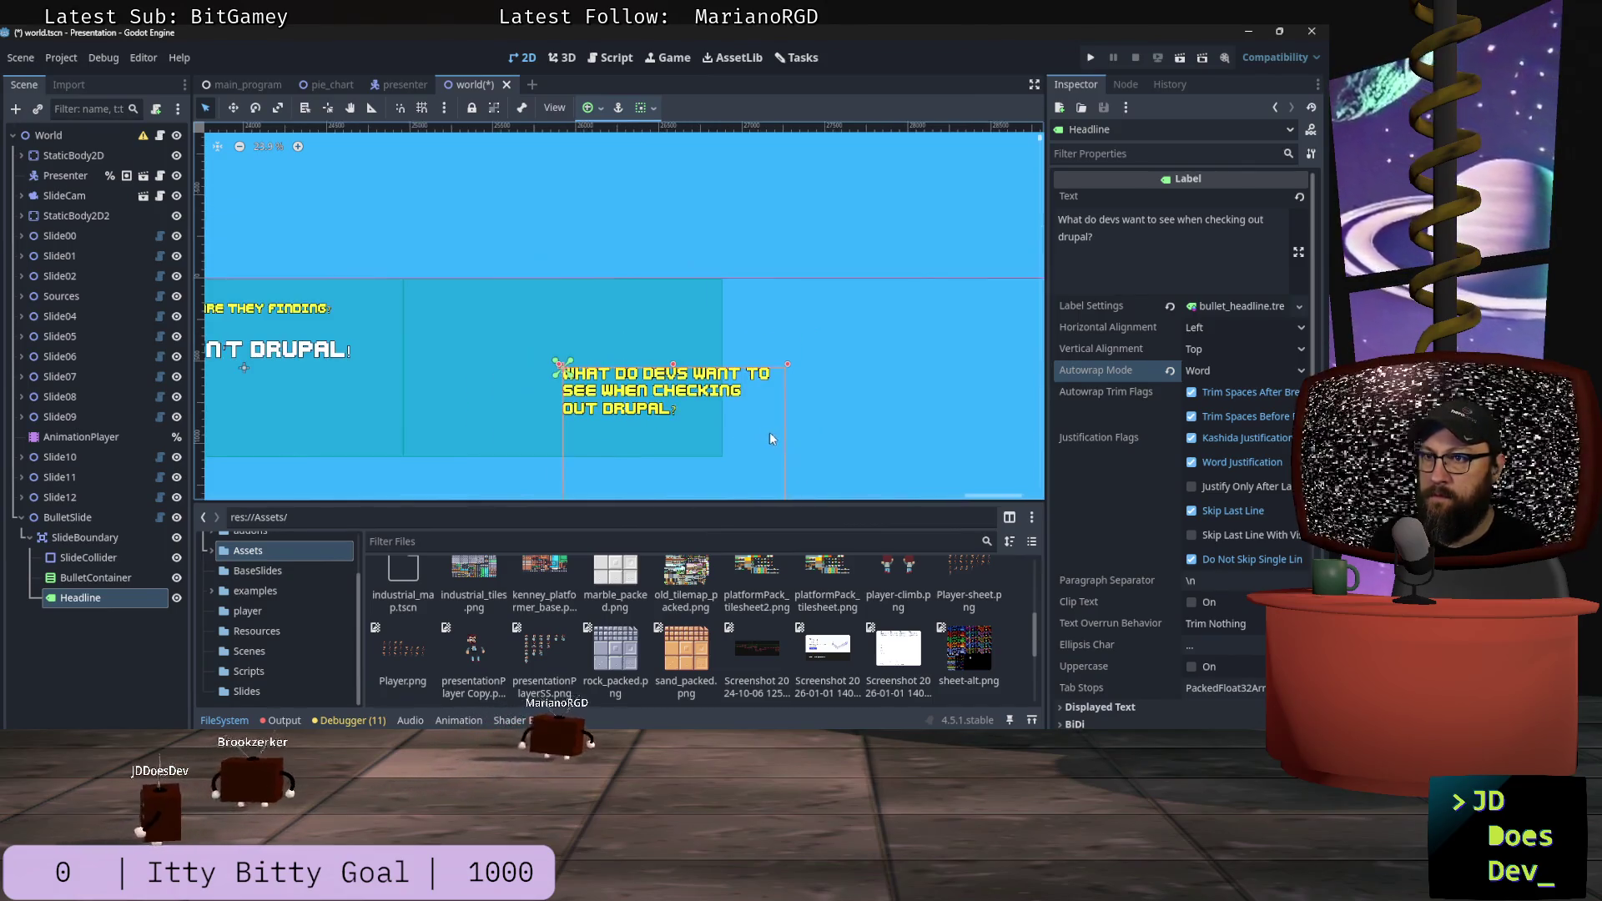
pyautogui.scroll(-2, 838, 444)
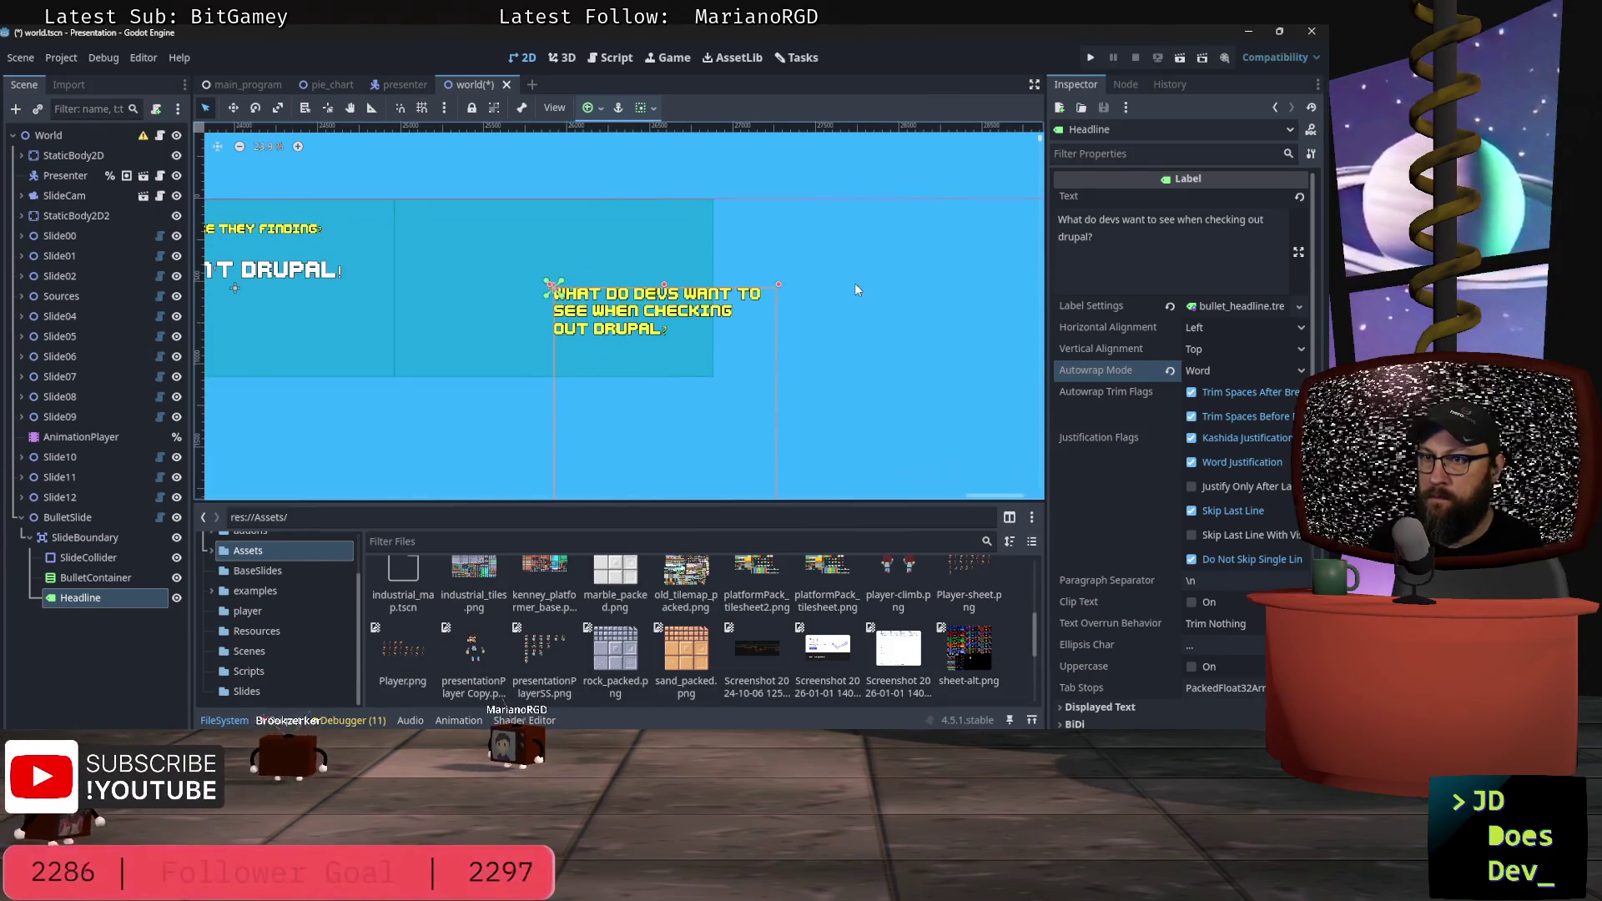
pyautogui.scroll(-2, 849, 409)
pyautogui.scroll(-1, 822, 396)
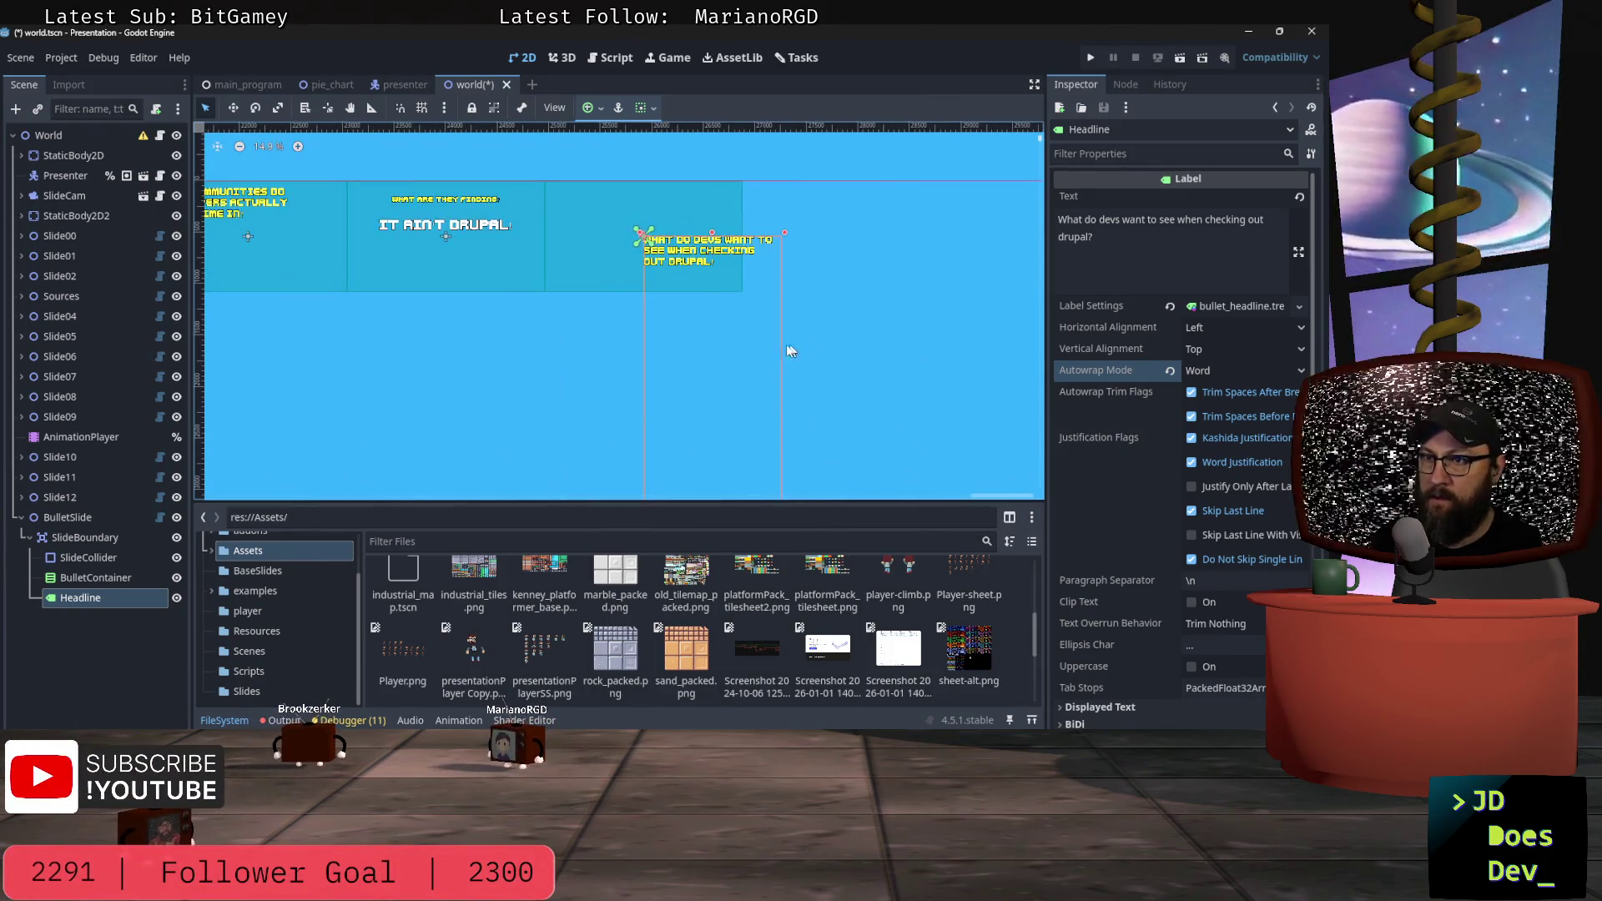
pyautogui.scroll(-1, 800, 387)
pyautogui.moveTo(745, 288)
pyautogui.mouseDown()
pyautogui.moveTo(755, 464)
pyautogui.moveTo(718, 281)
pyautogui.mouseUp()
pyautogui.press('w')
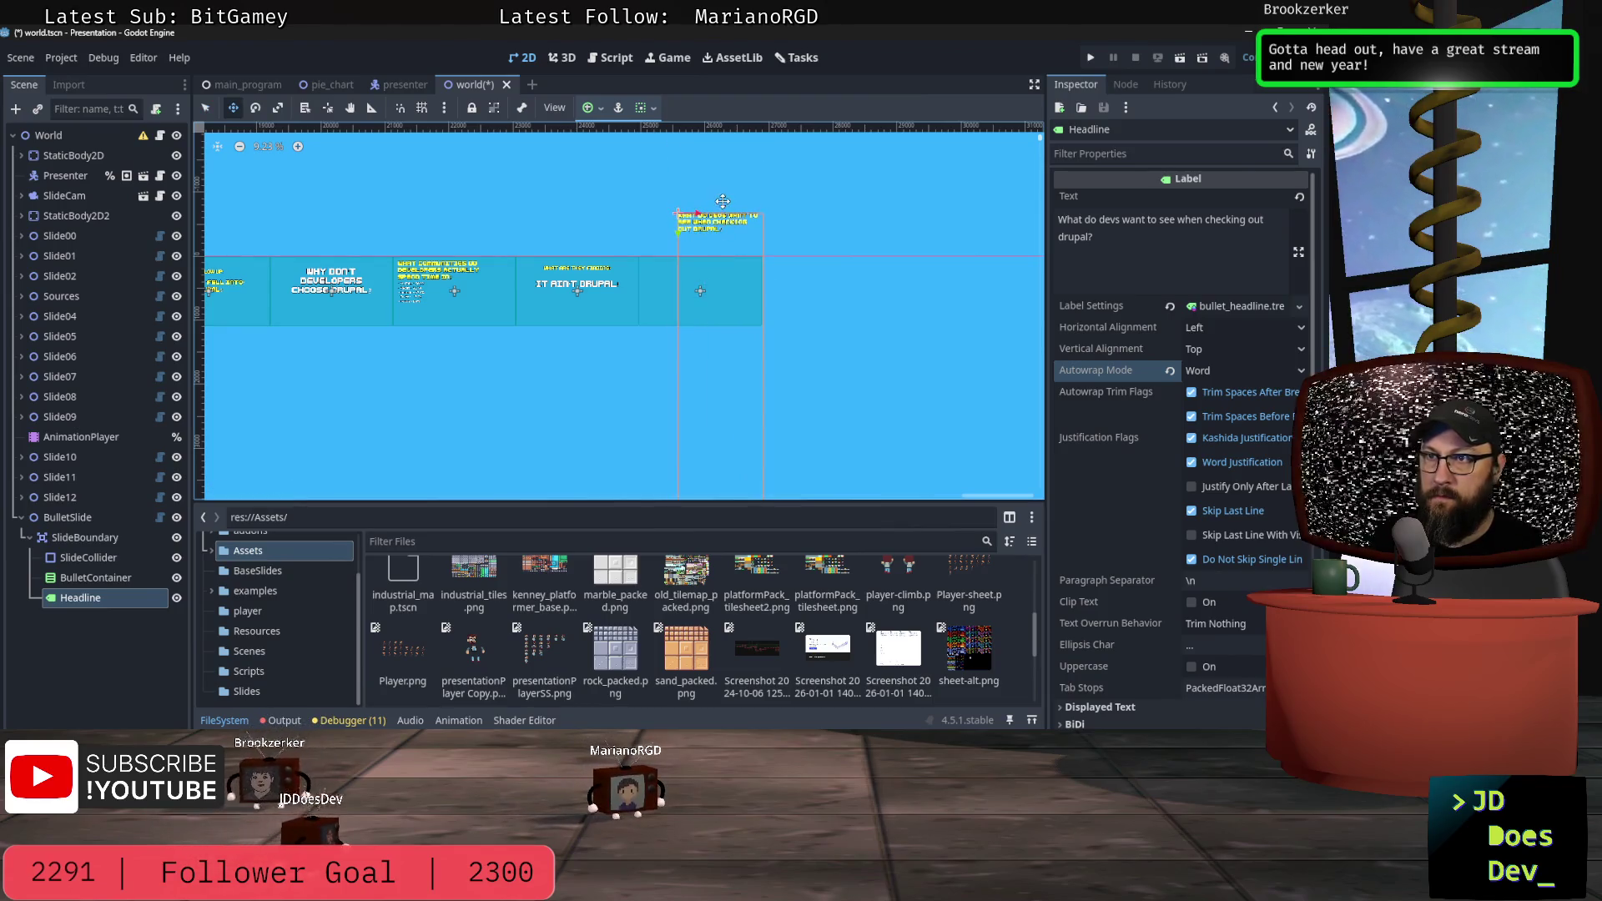
pyautogui.moveTo(728, 225); pyautogui.dragTo(747, 474)
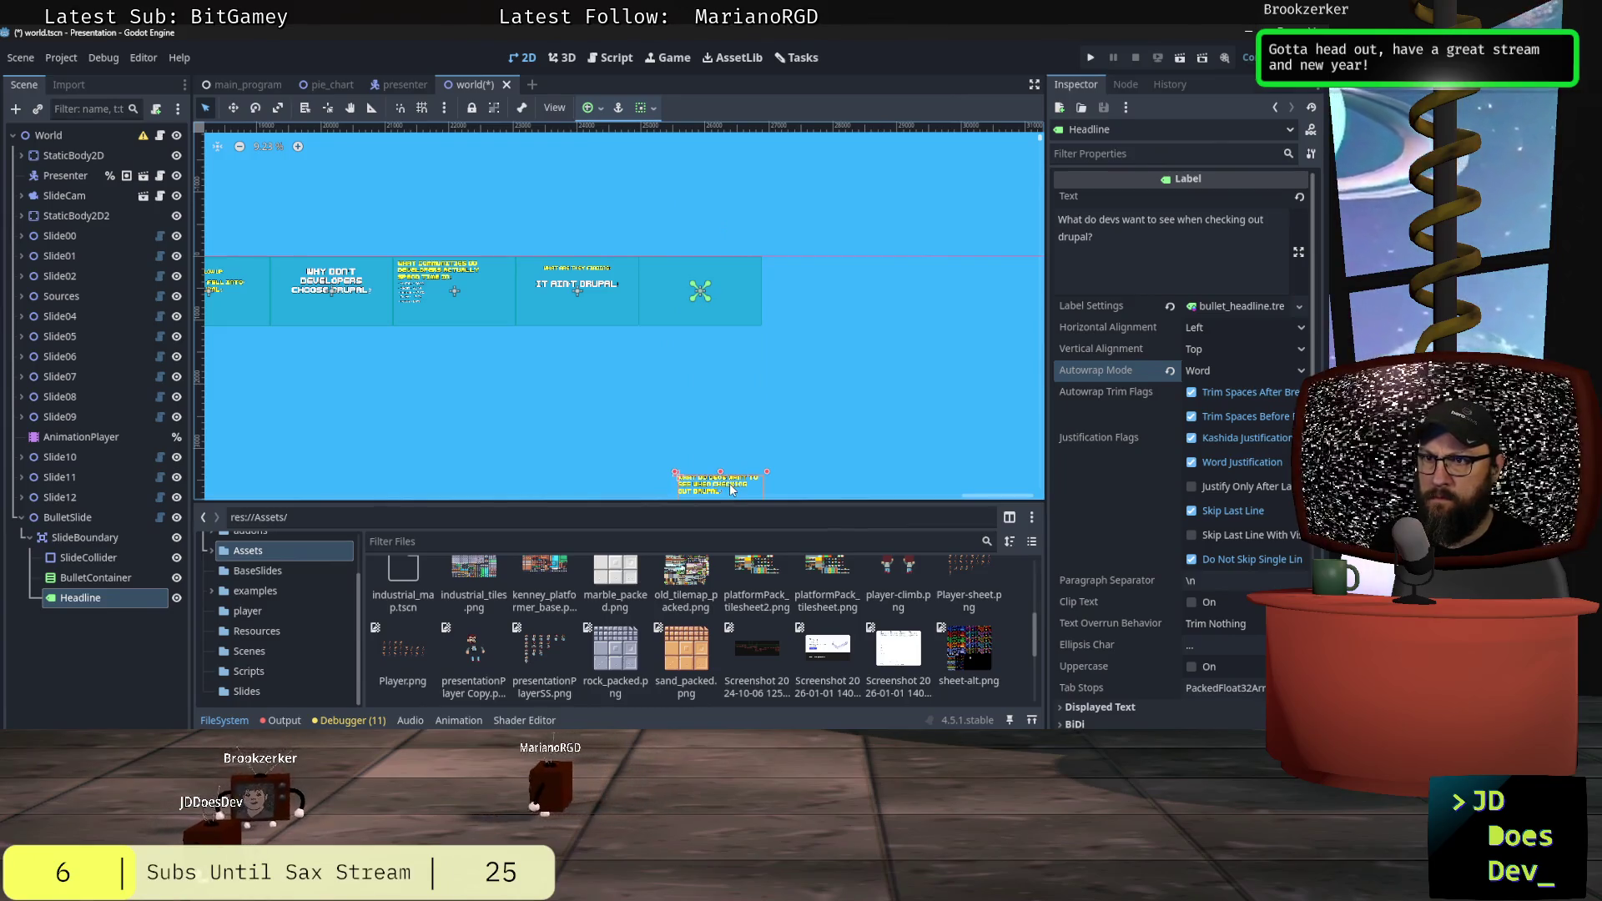
# Step: Pan across the slides and expand the Headline's Control > Layout properties
pyautogui.scroll(-8, 785, 329)
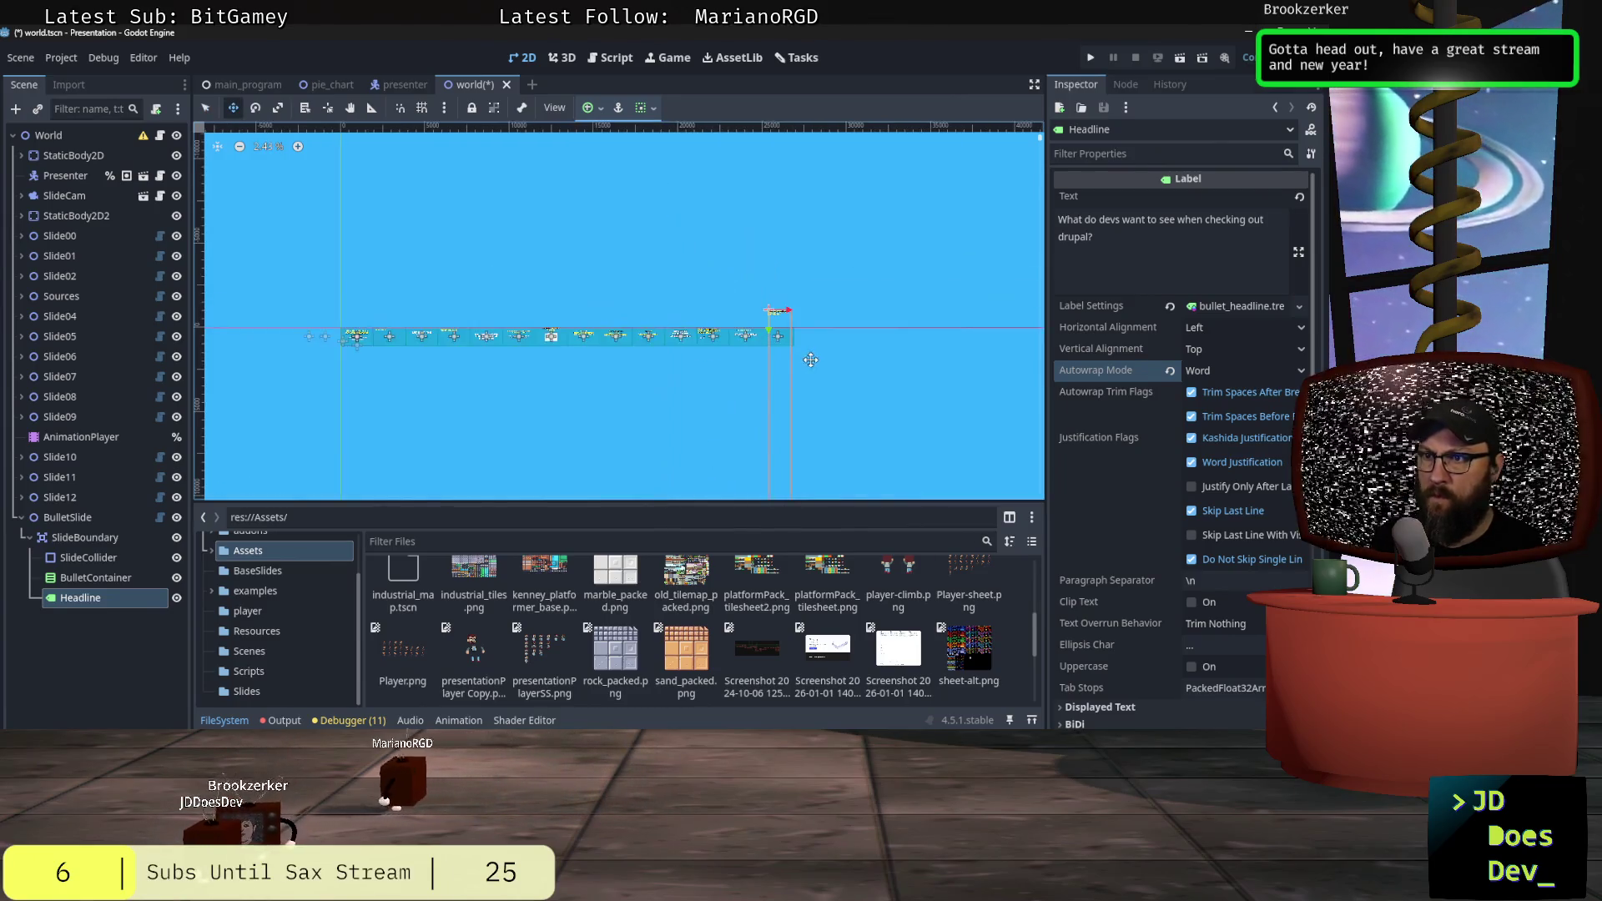
pyautogui.scroll(-2, 816, 346)
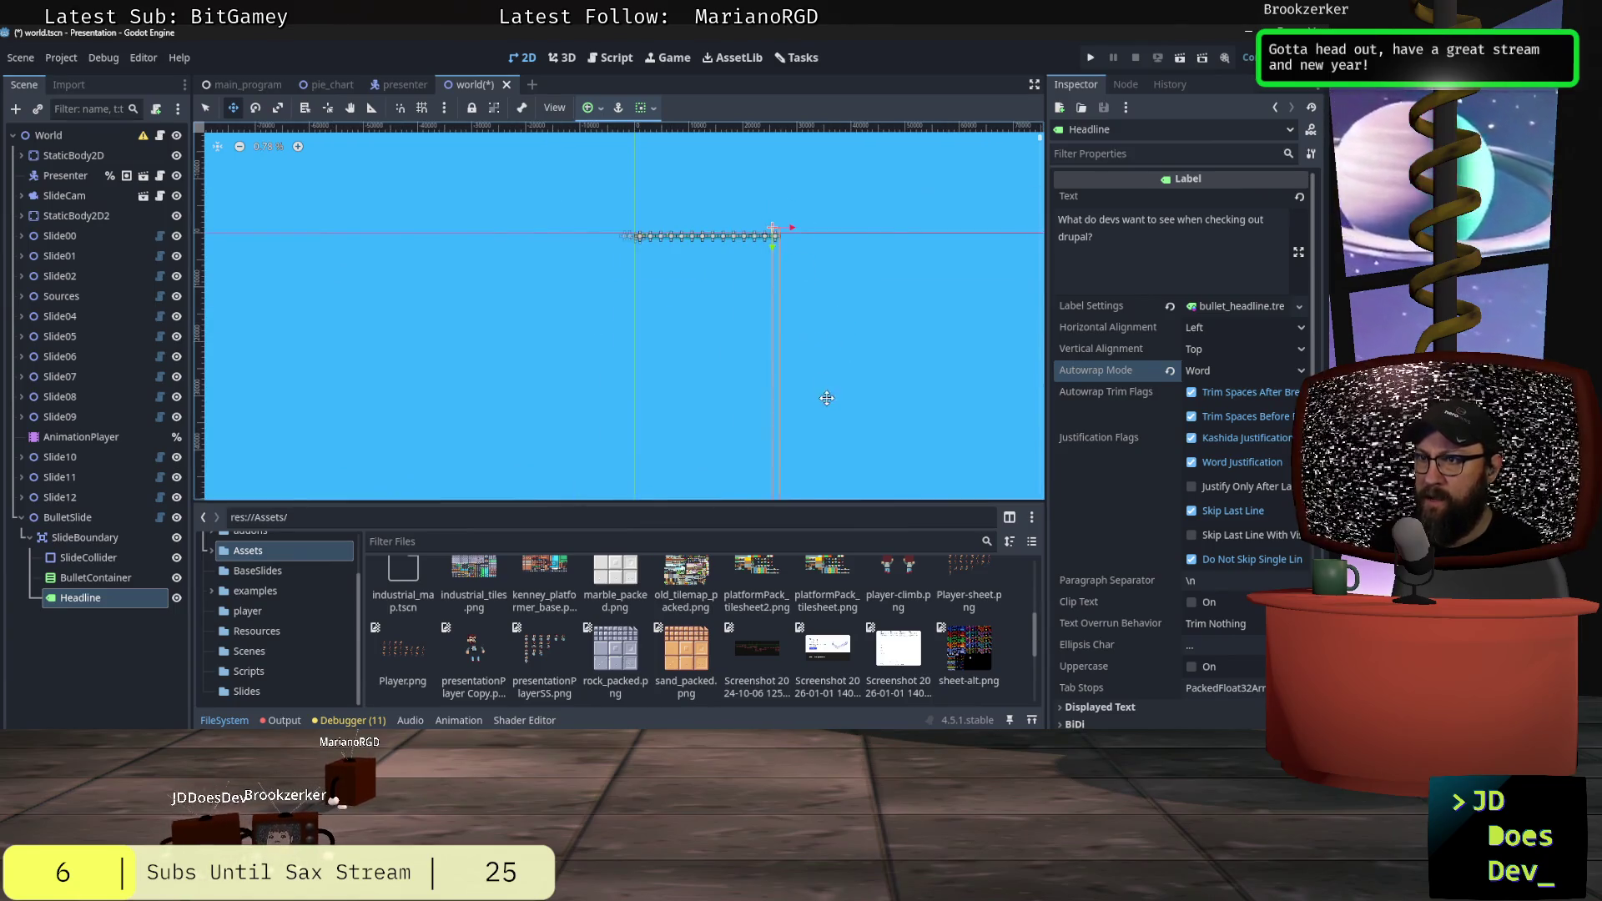
pyautogui.moveTo(858, 432); pyautogui.dragTo(774, 294)
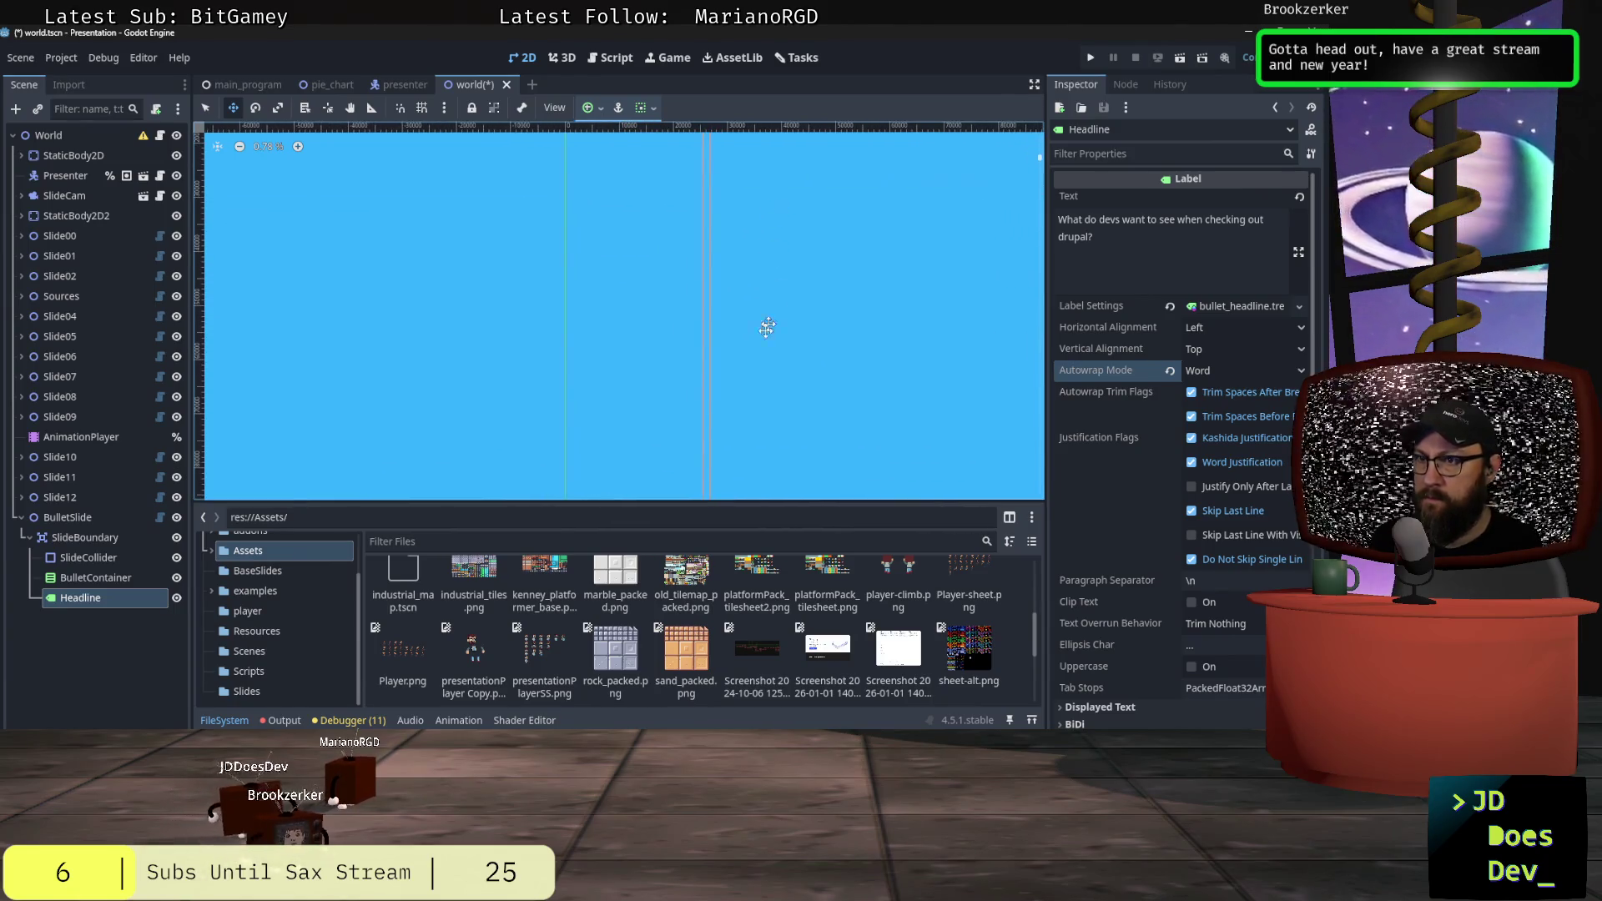
pyautogui.moveTo(790, 419); pyautogui.dragTo(766, 244)
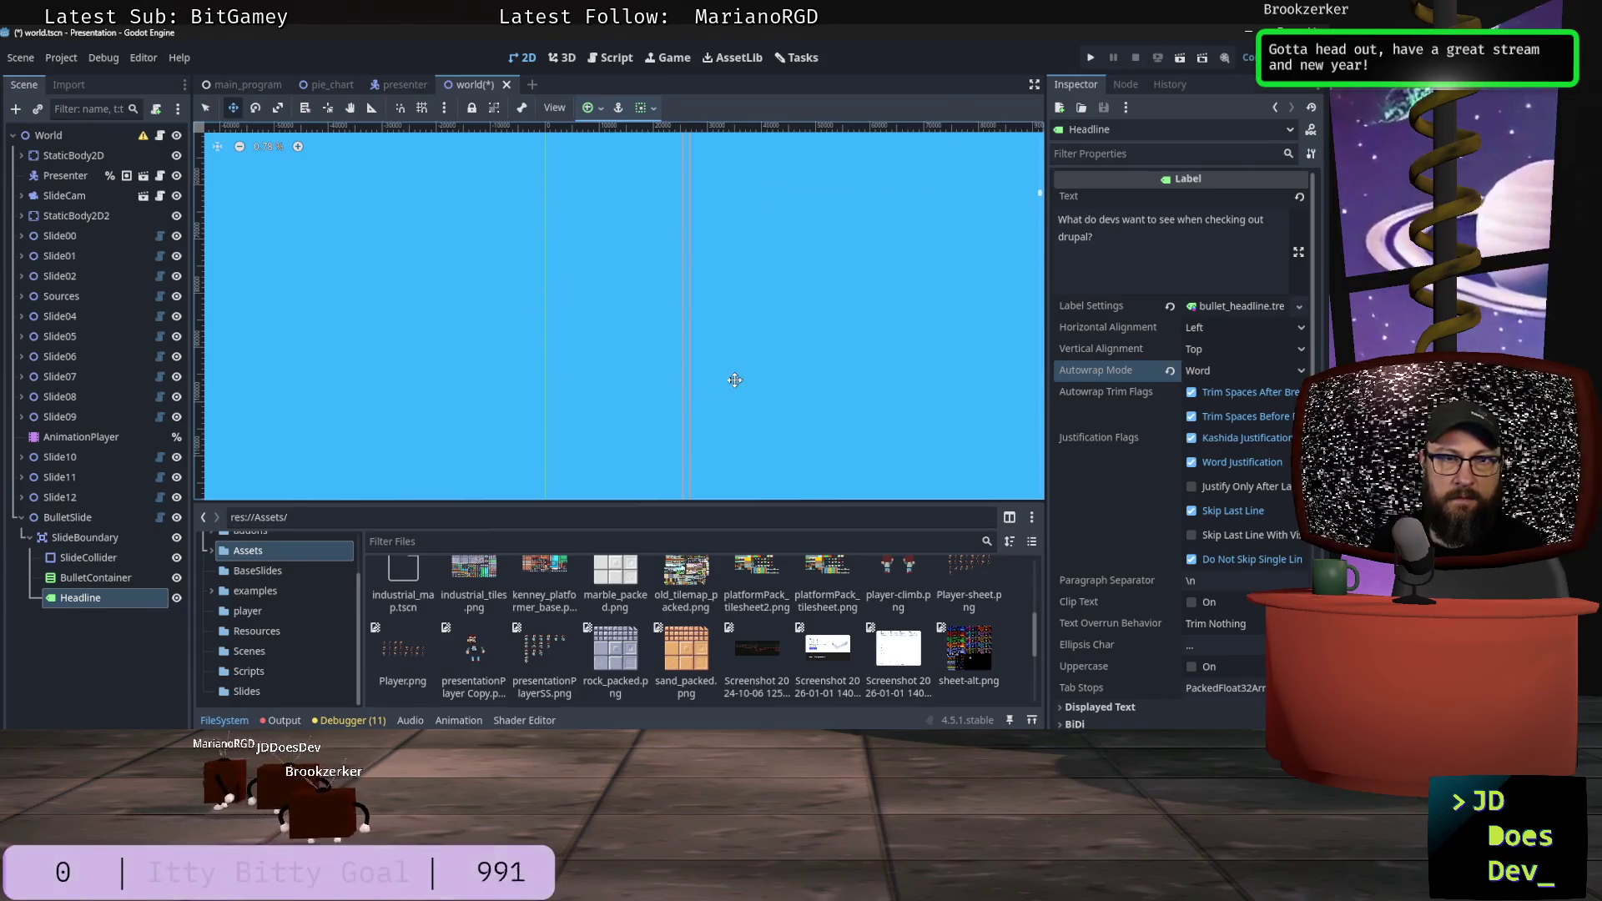
pyautogui.moveTo(790, 411); pyautogui.dragTo(783, 167)
pyautogui.moveTo(788, 382); pyautogui.dragTo(793, 210)
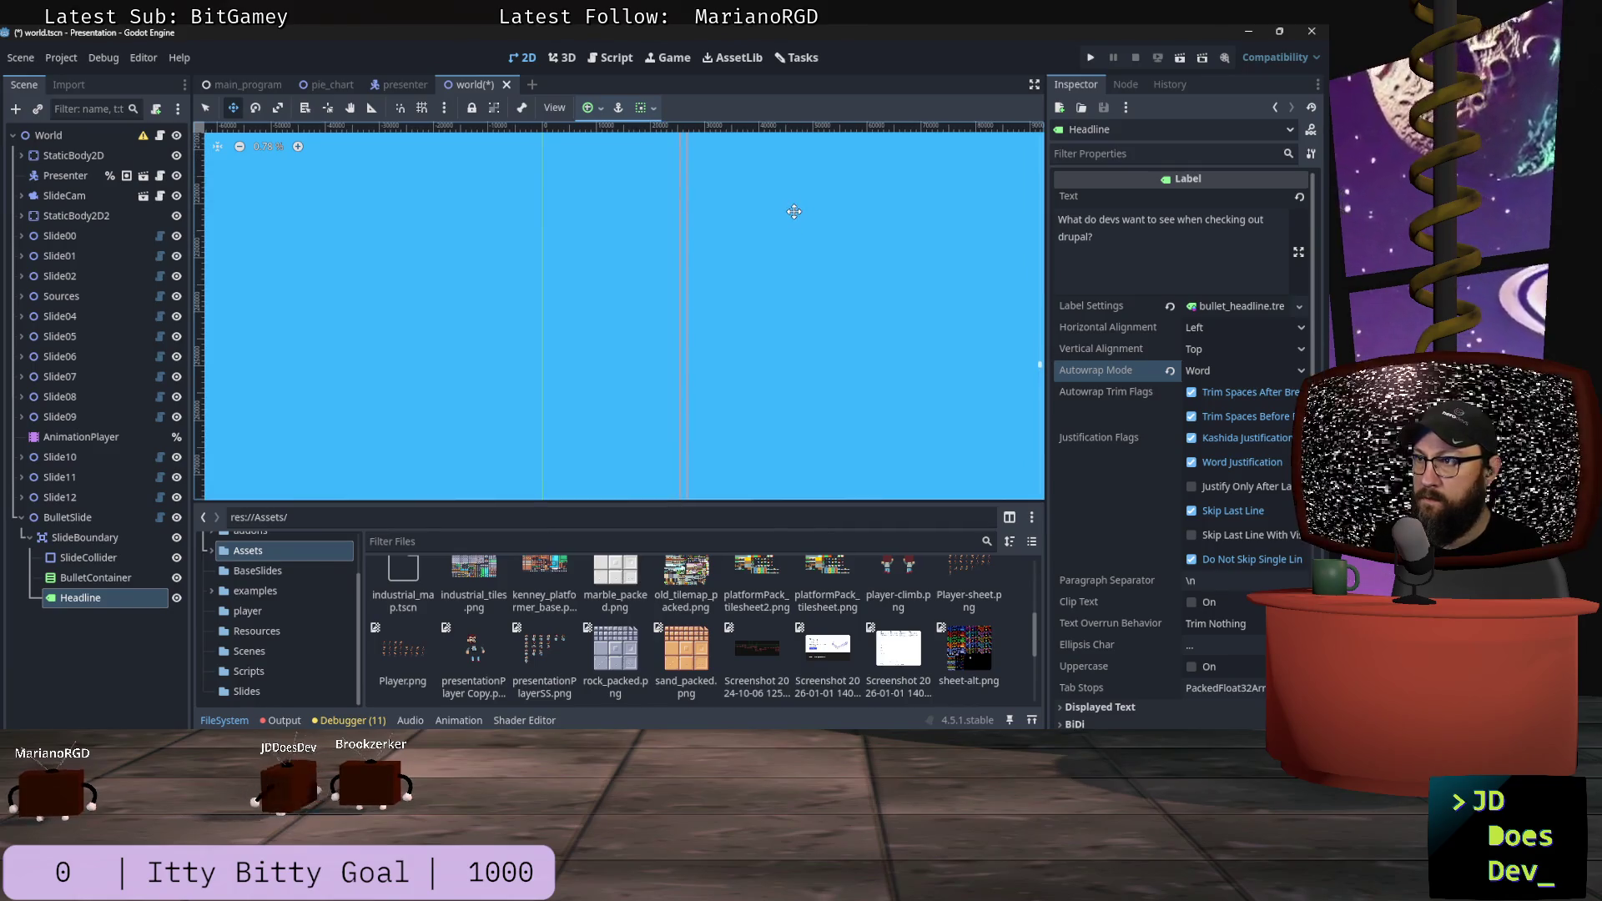
pyautogui.scroll(-5, 1143, 506)
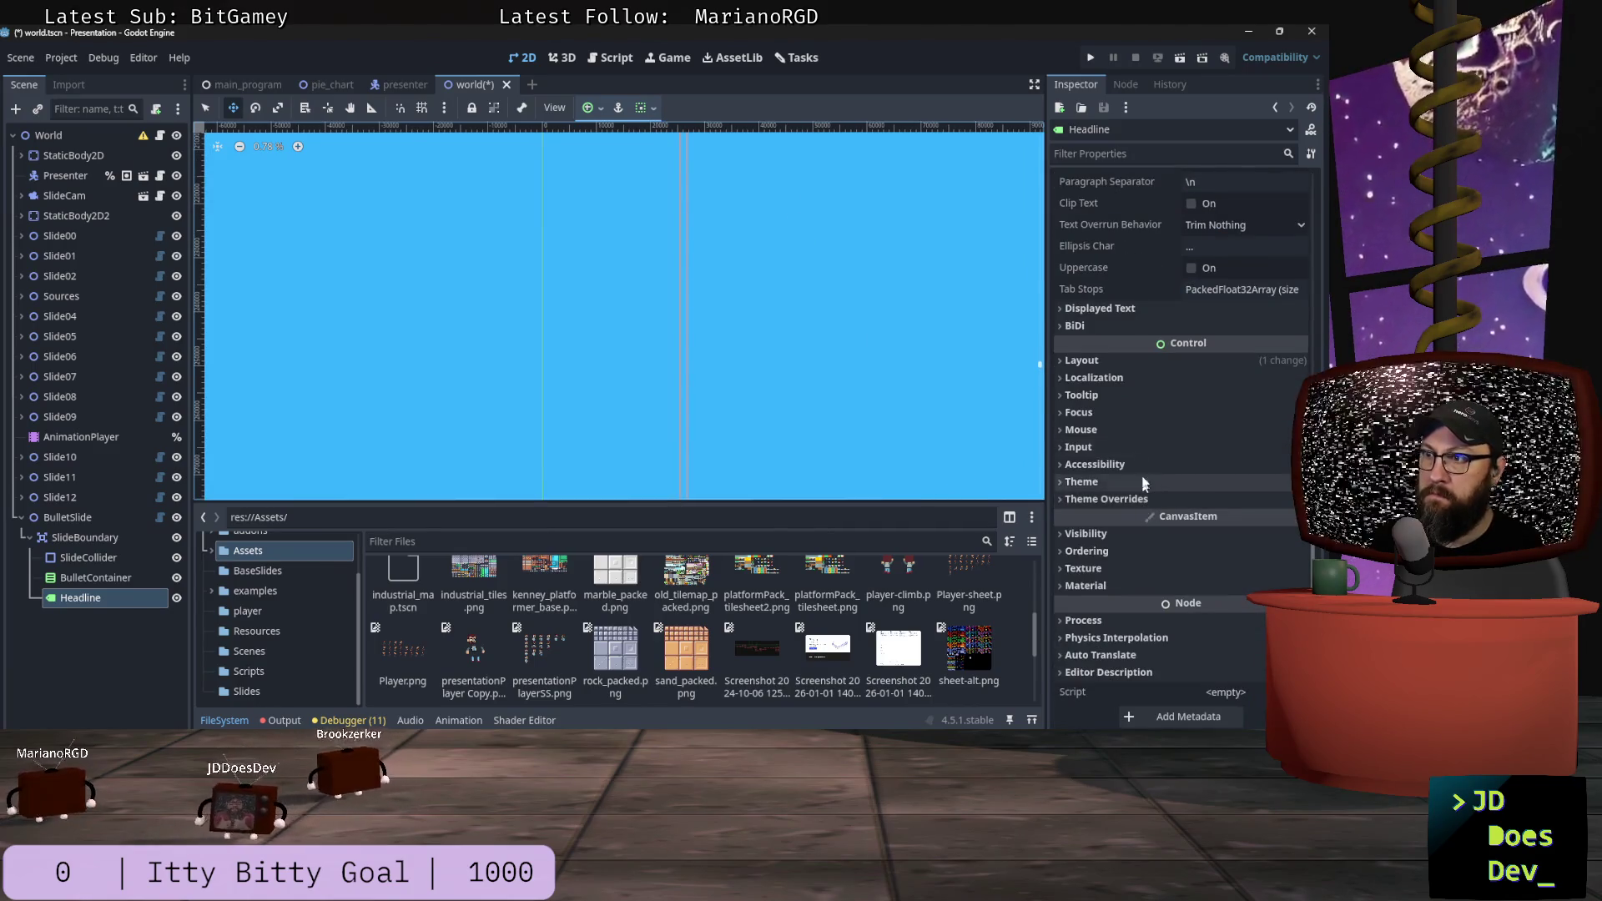
pyautogui.click(1106, 359)
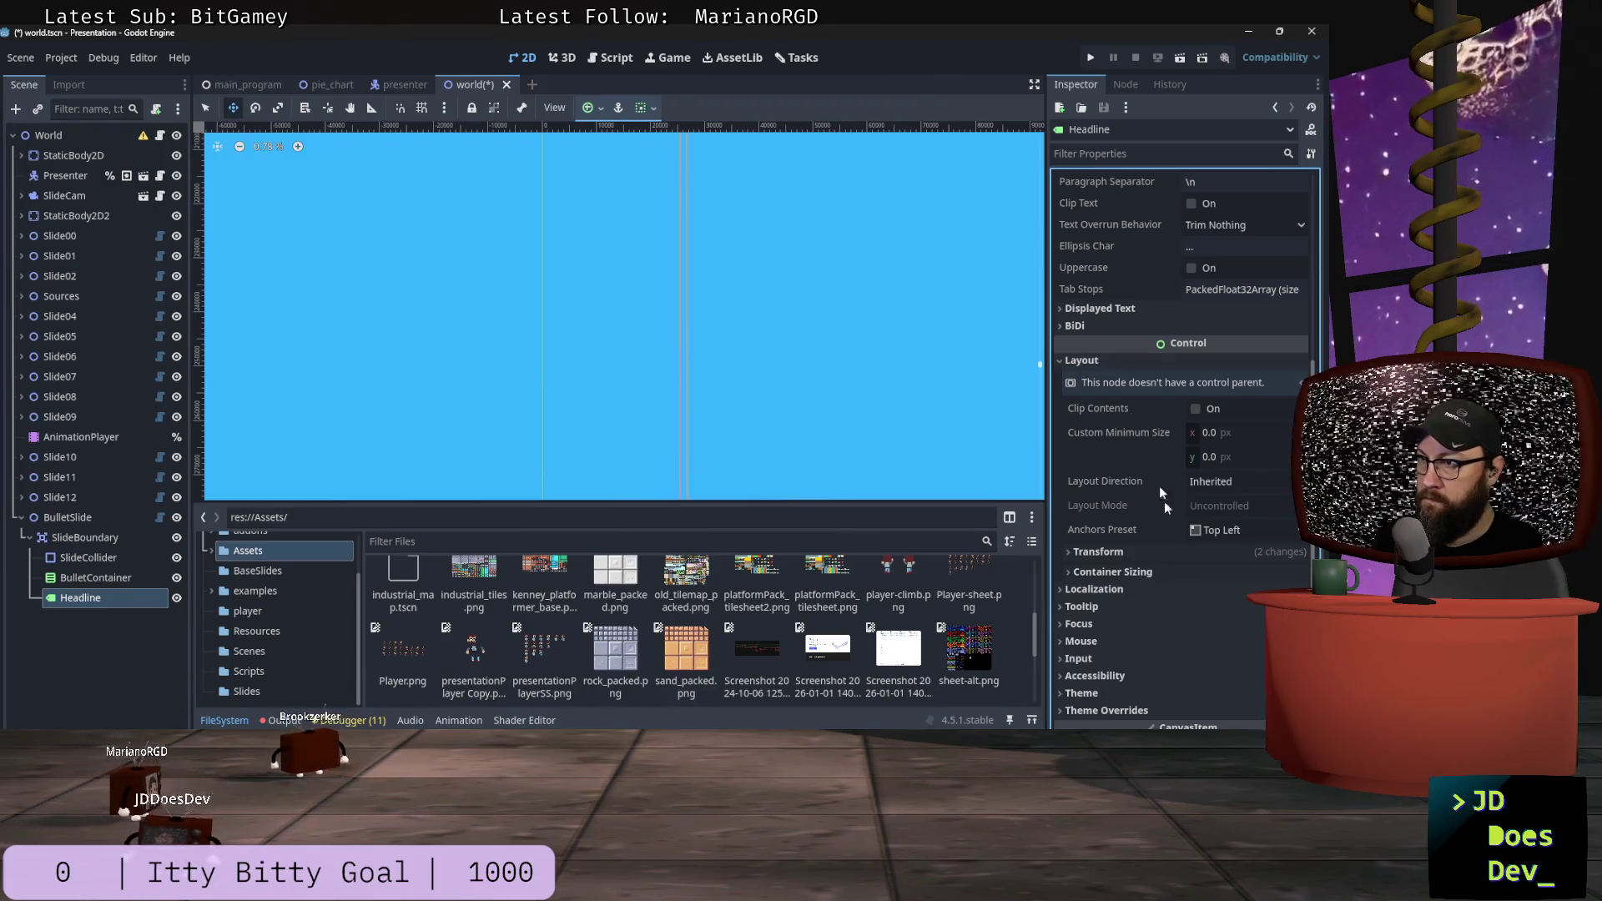
# Step: Shrink the Headline's height from 391453 px to 298 px in Layout > Transform, keeping its position
pyautogui.click(1168, 554)
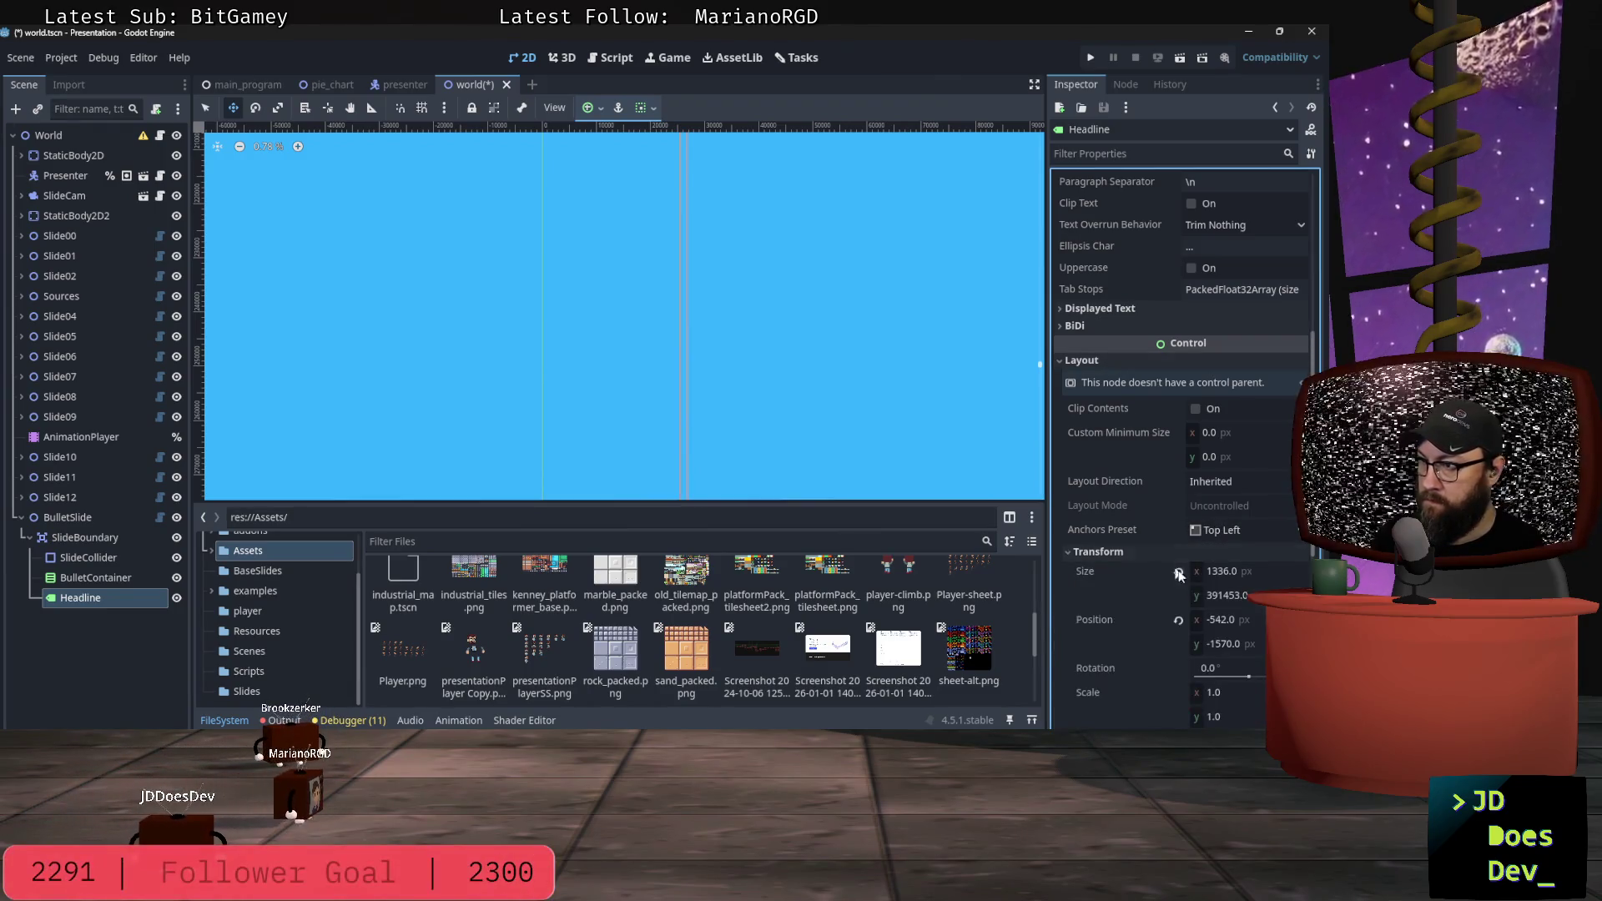
pyautogui.click(1239, 597)
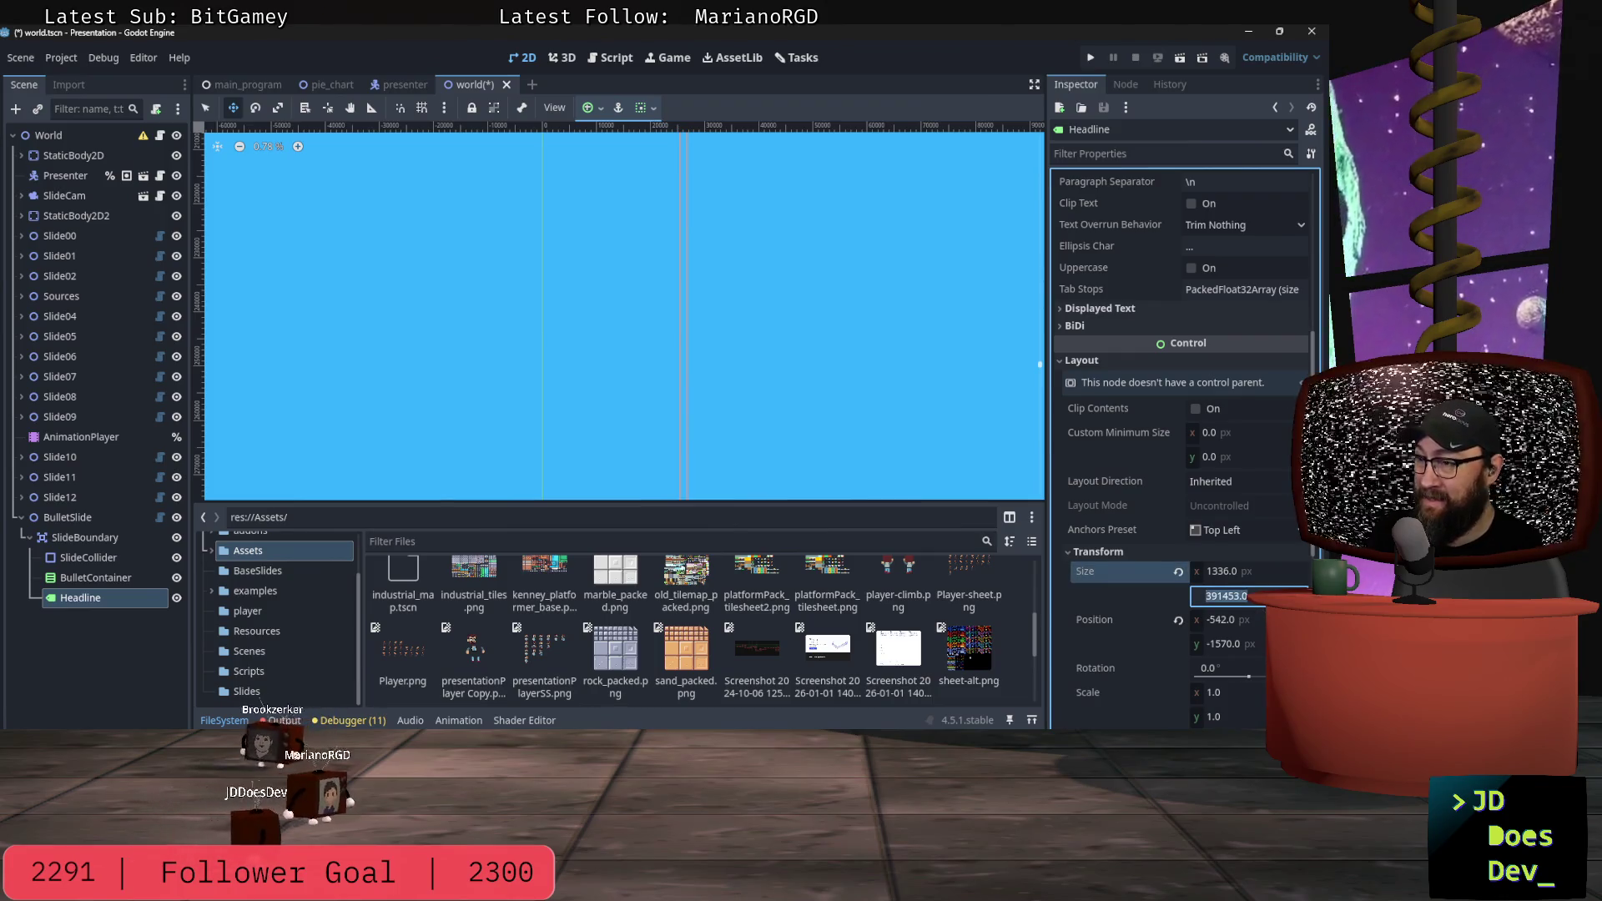
pyautogui.write('200')
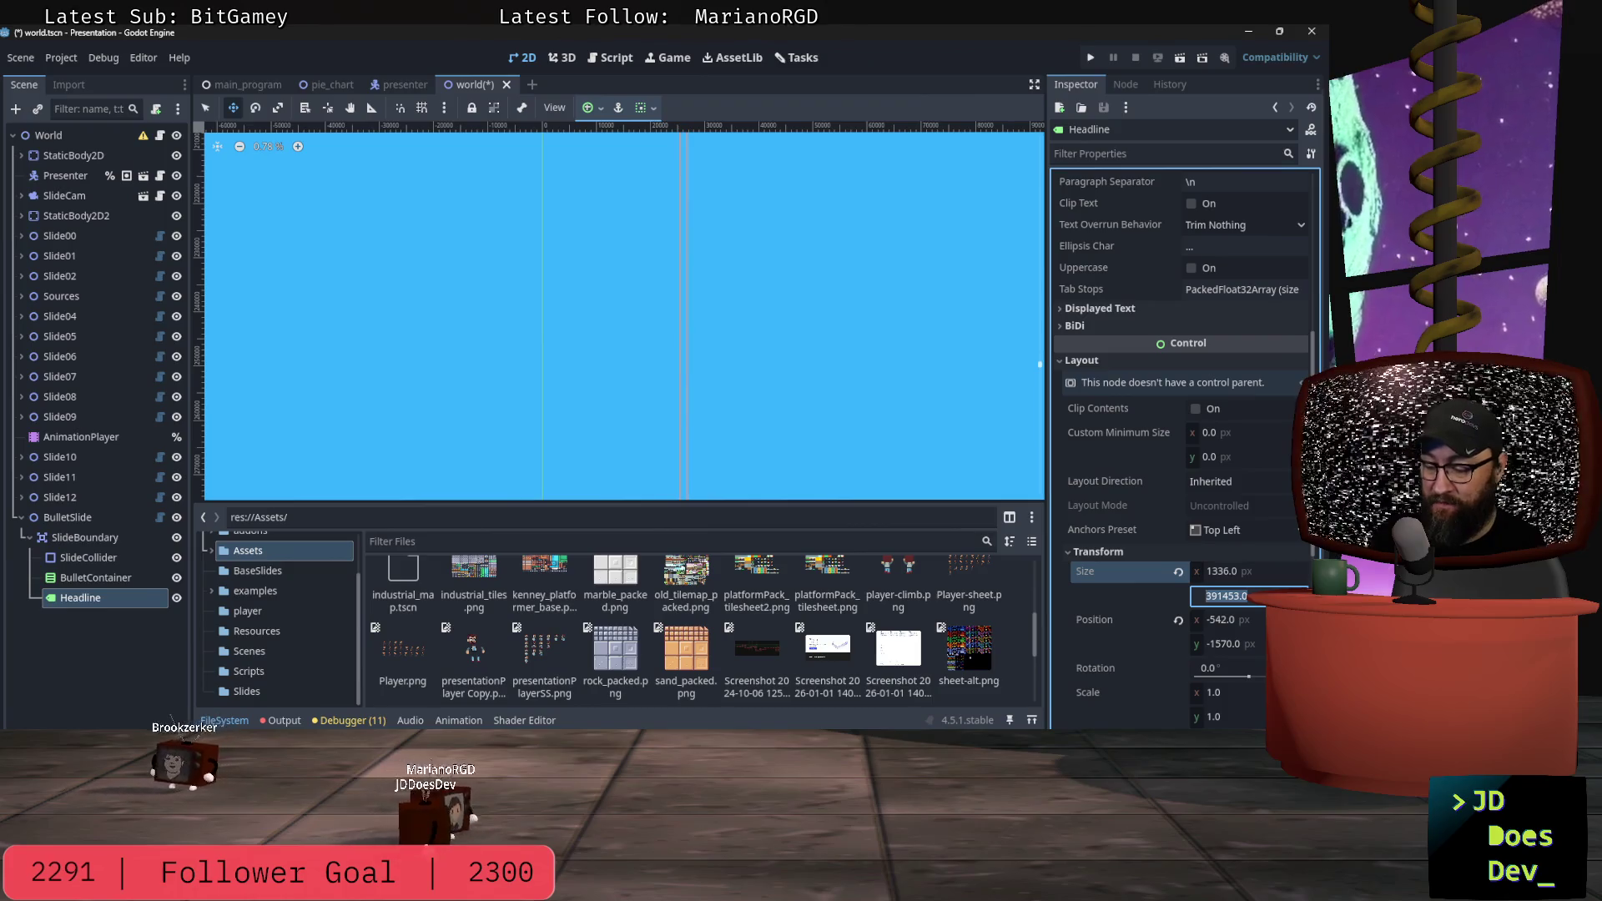
pyautogui.press('Tab')
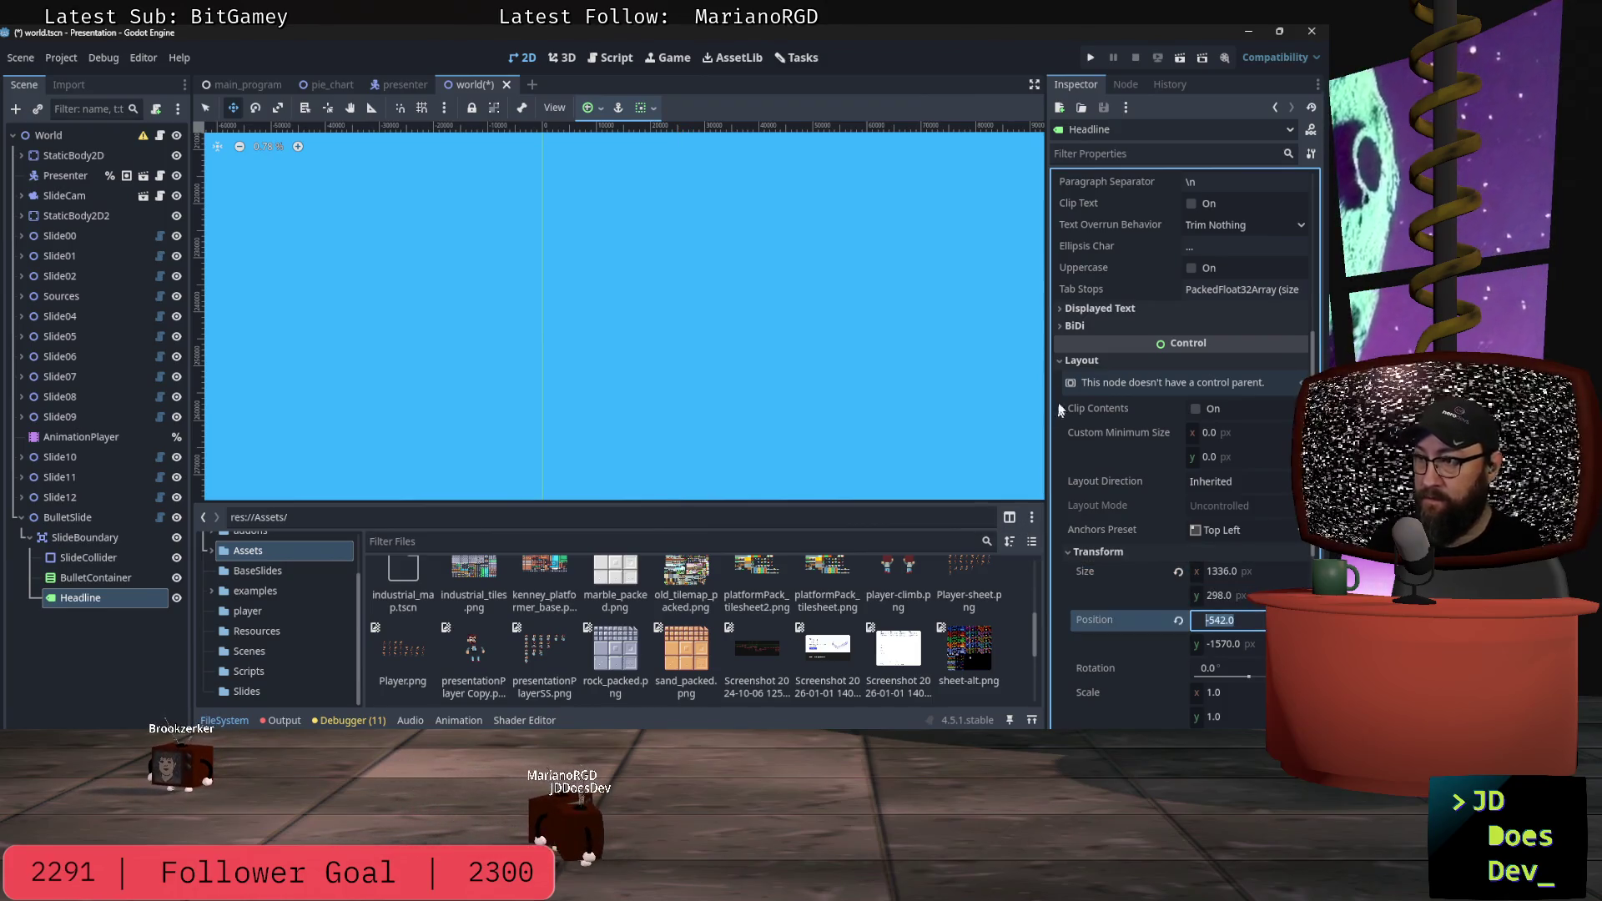
pyautogui.write('0')
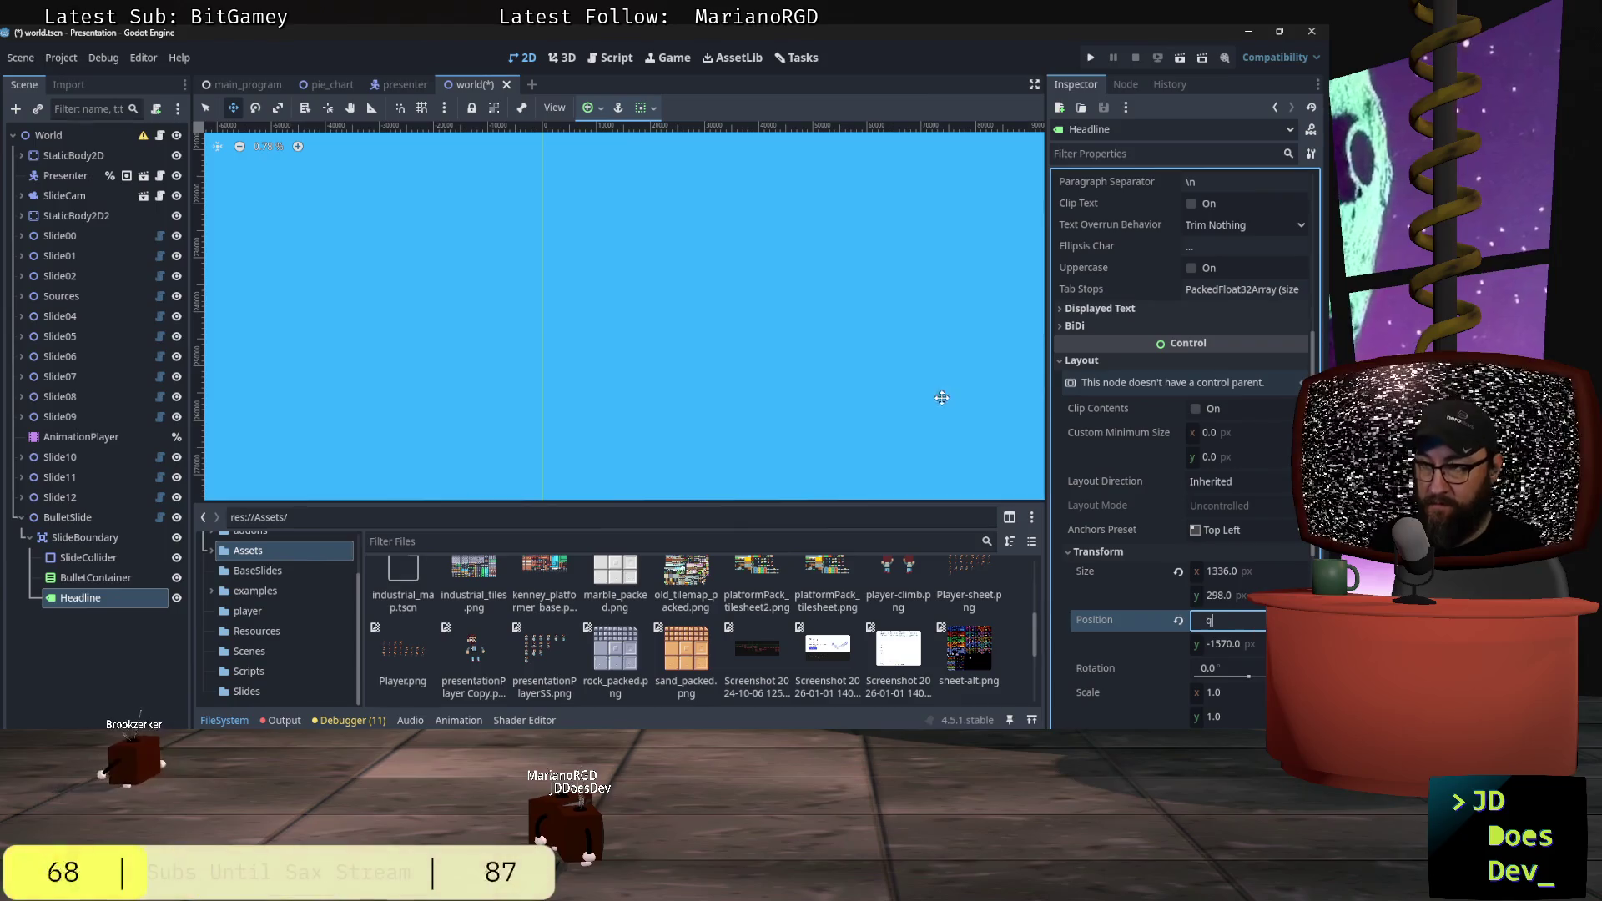
pyautogui.press('Escape')
pyautogui.press('q')
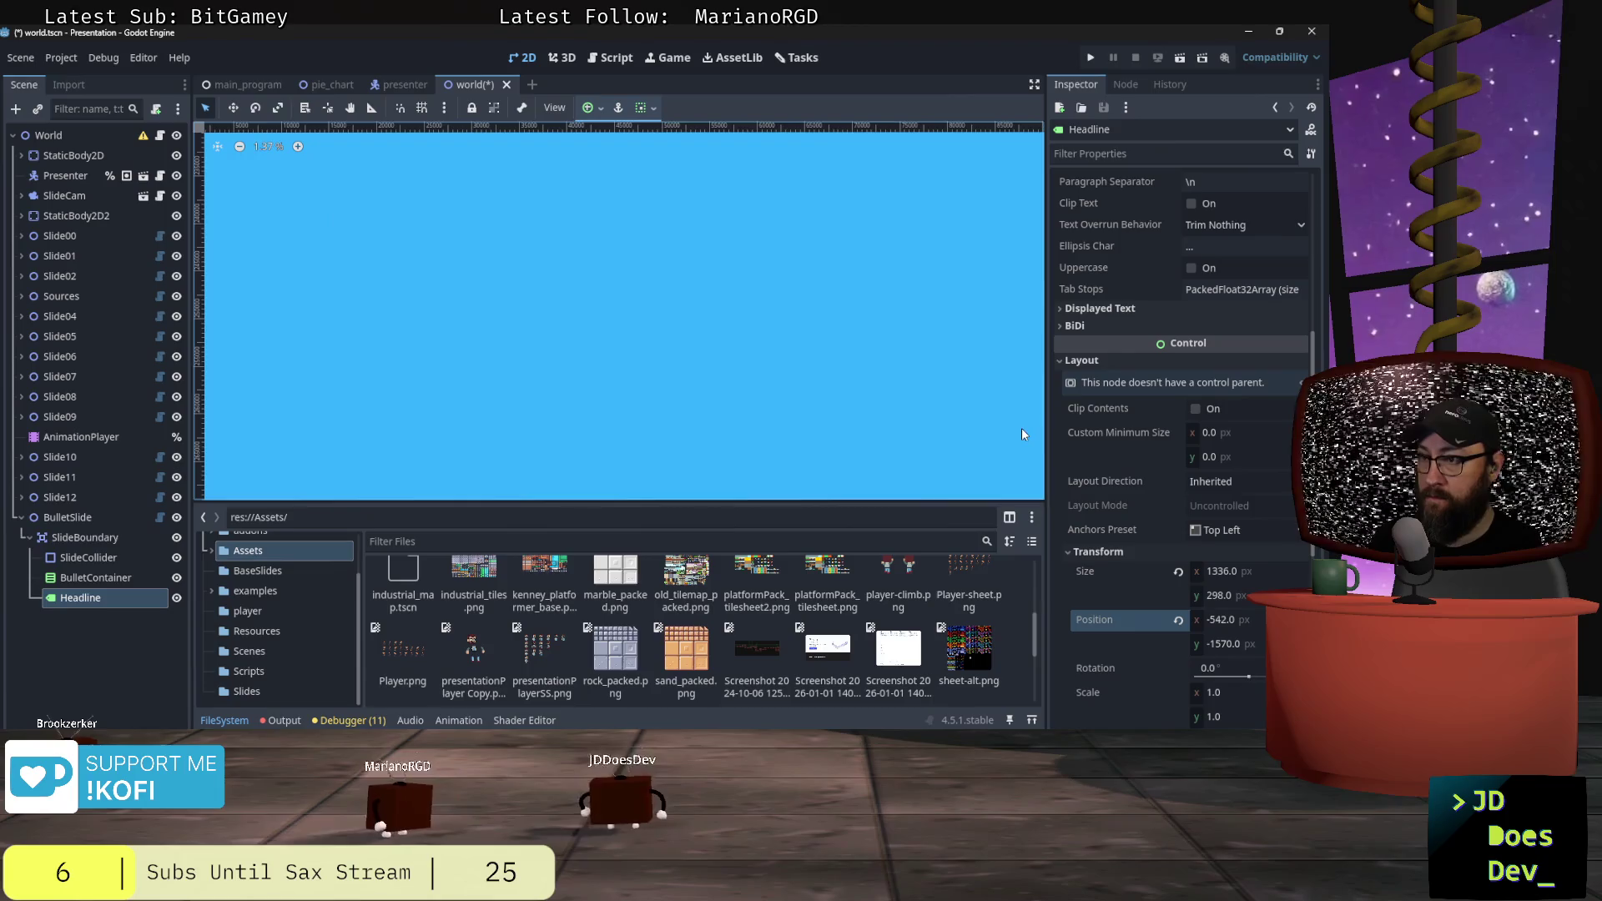
pyautogui.hscroll(3, 823, 325)
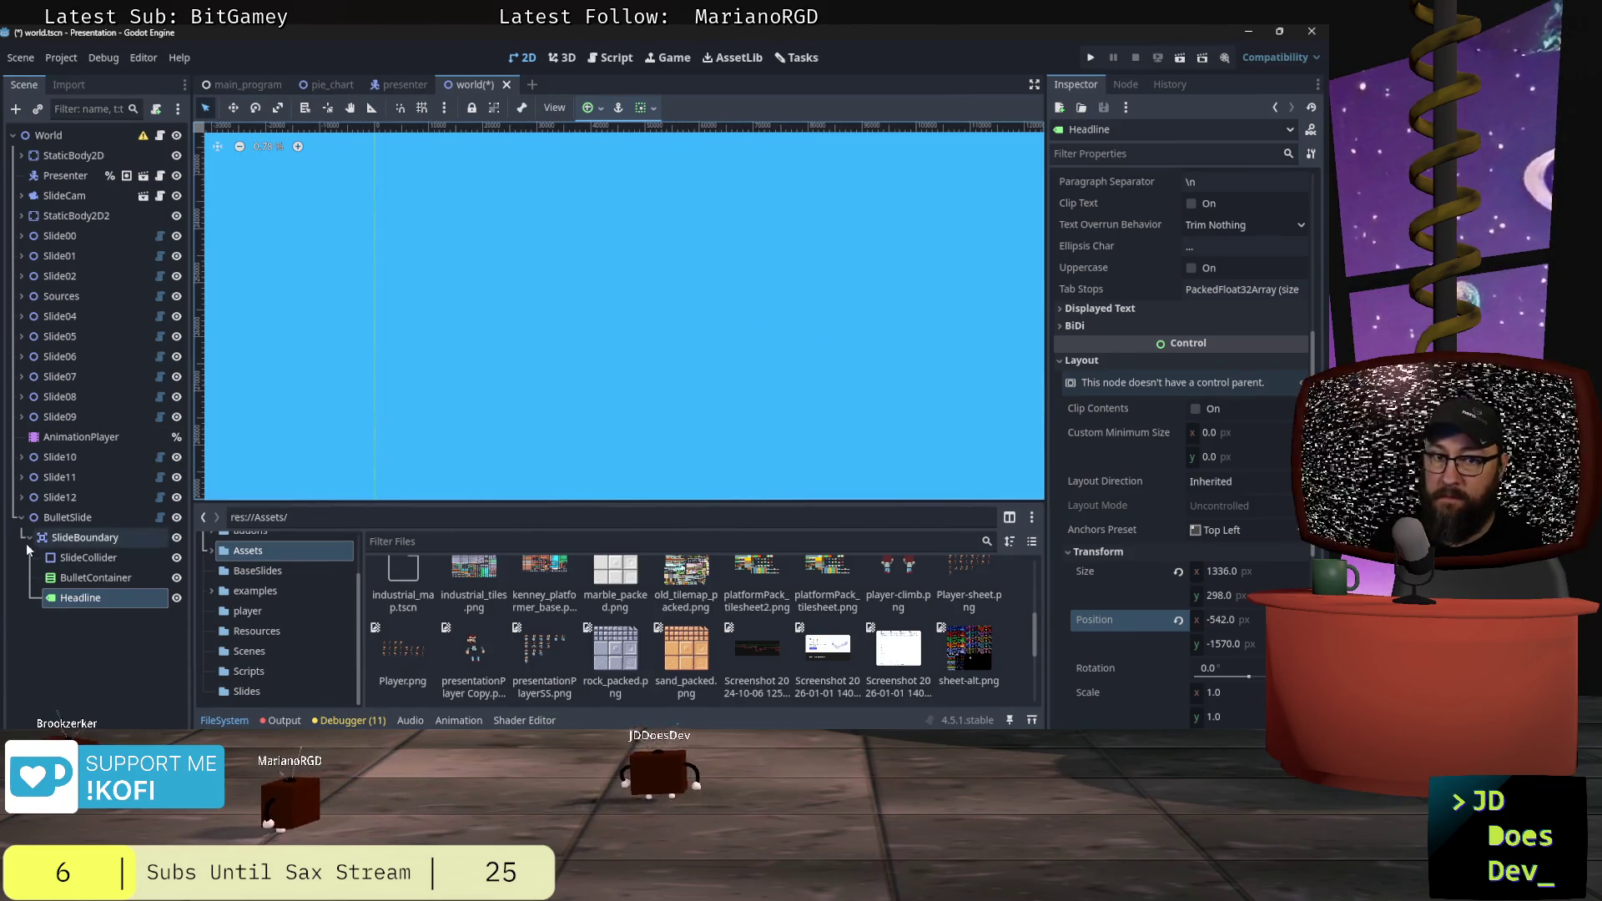
pyautogui.doubleClick(67, 517)
# Step: Drag the Headline onto the bullet slide's top-left corner, at position −867, −467
pyautogui.scroll(5, 525, 405)
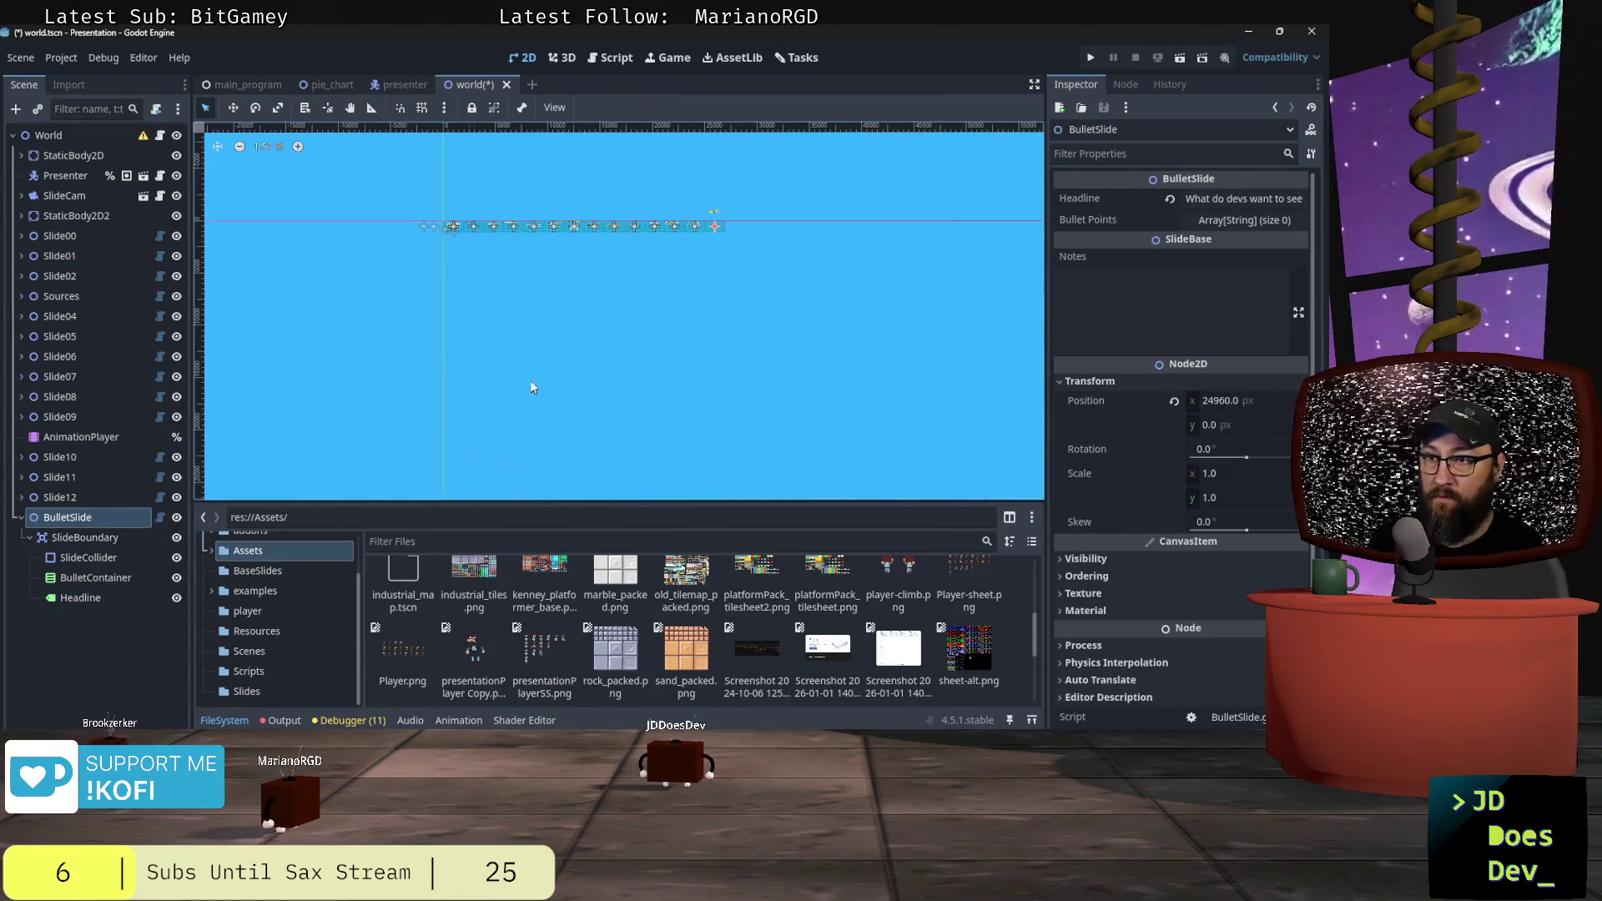
pyautogui.scroll(5, 800, 351)
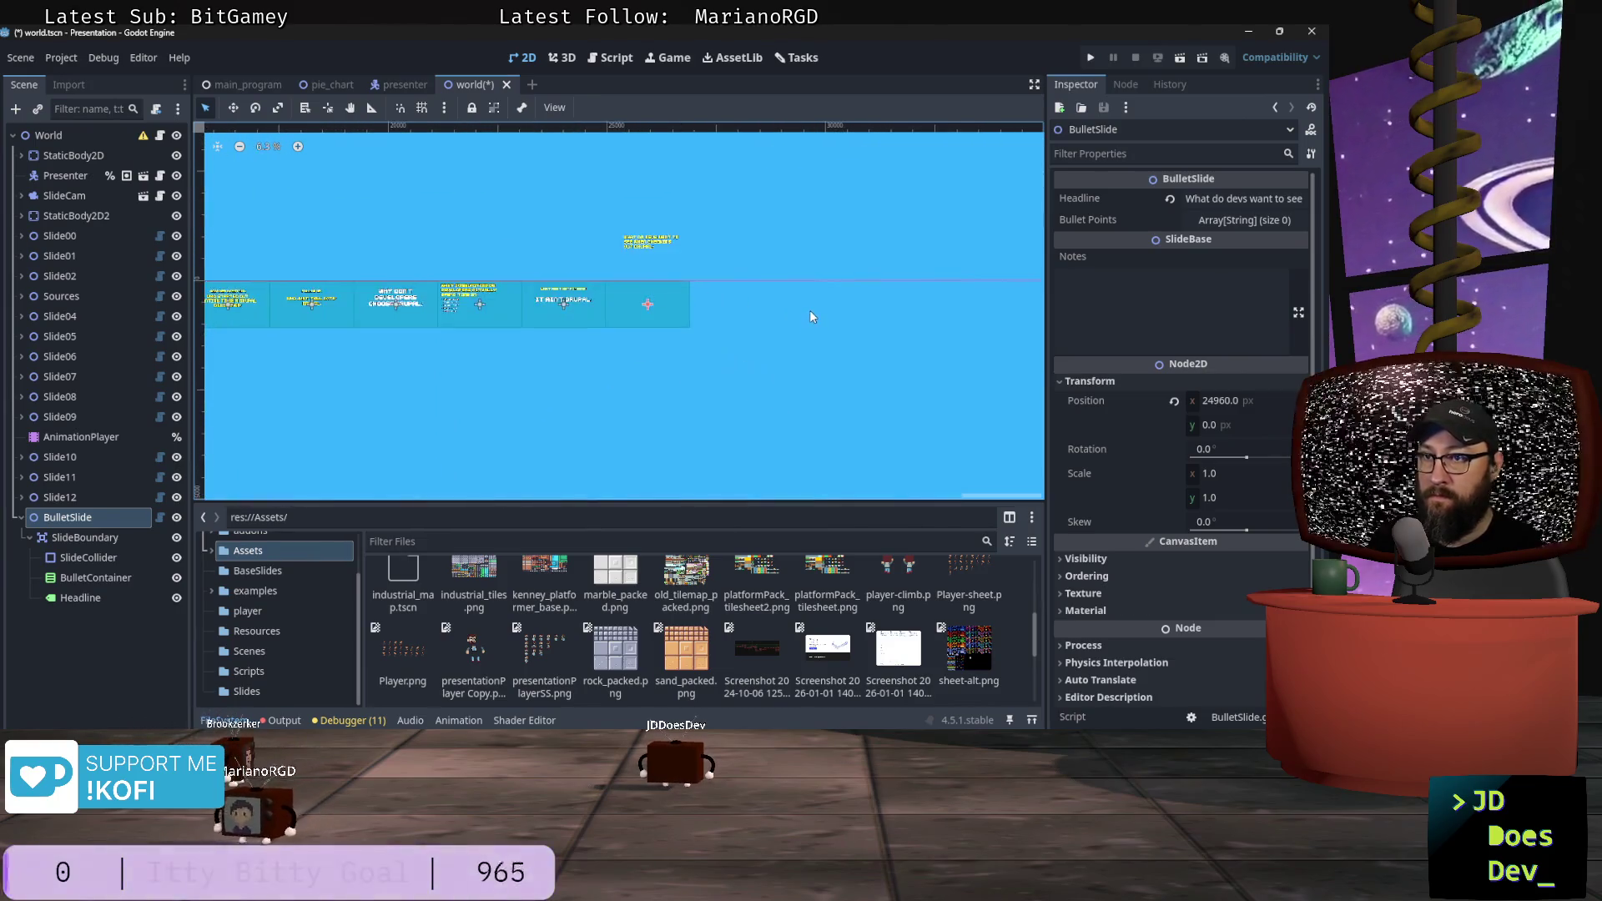
pyautogui.click(497, 187)
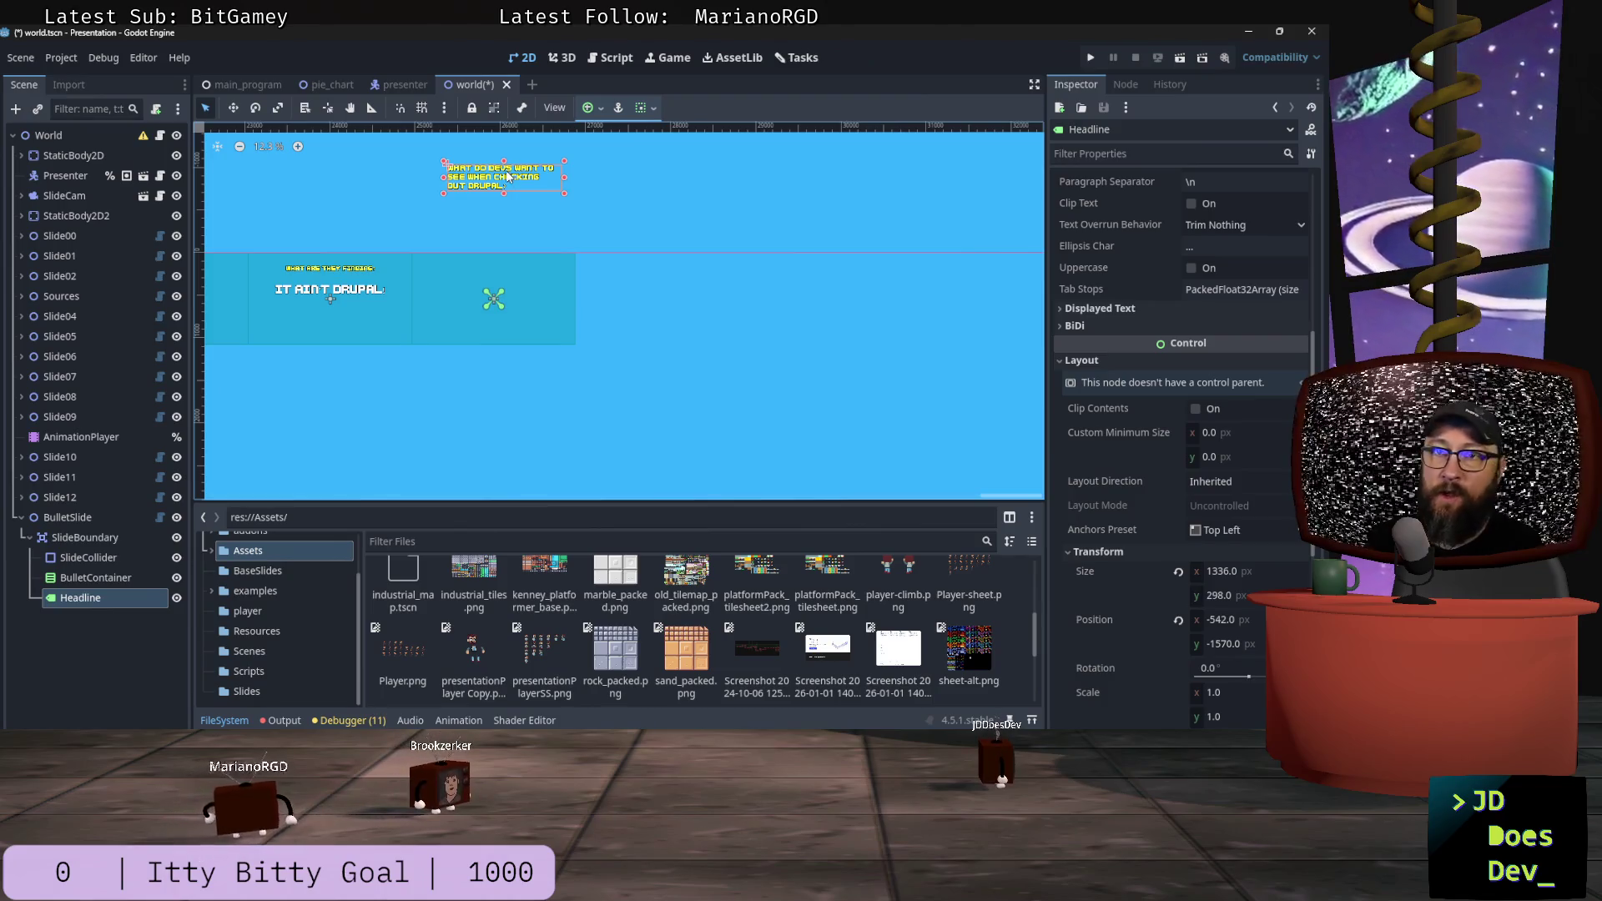
pyautogui.moveTo(505, 181); pyautogui.dragTo(488, 265)
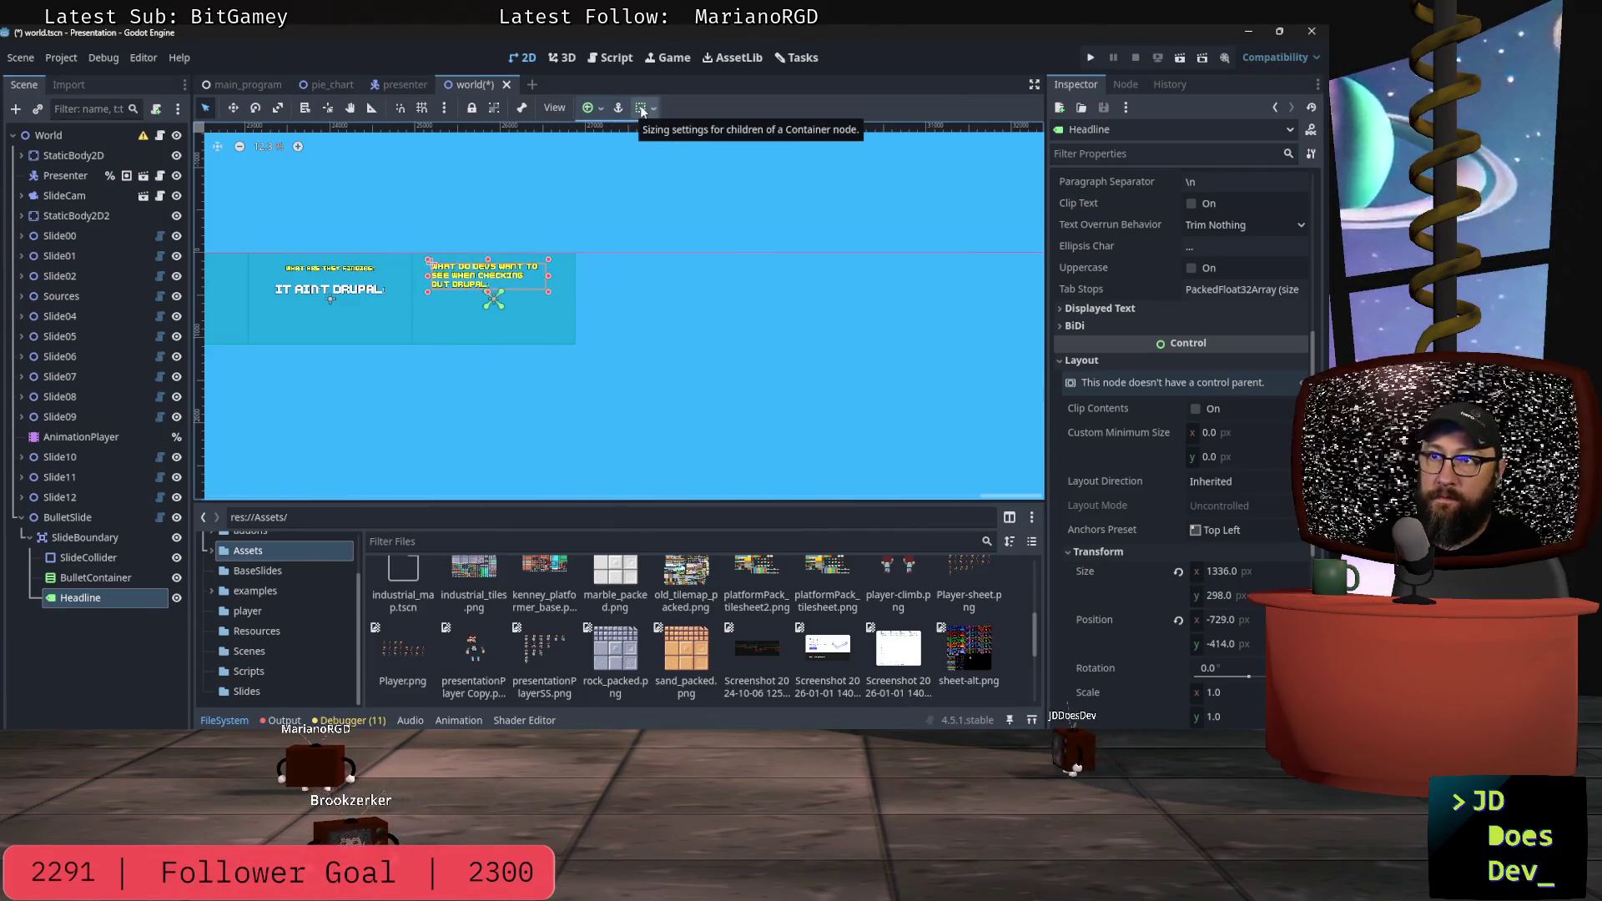
pyautogui.moveTo(468, 263); pyautogui.dragTo(470, 265)
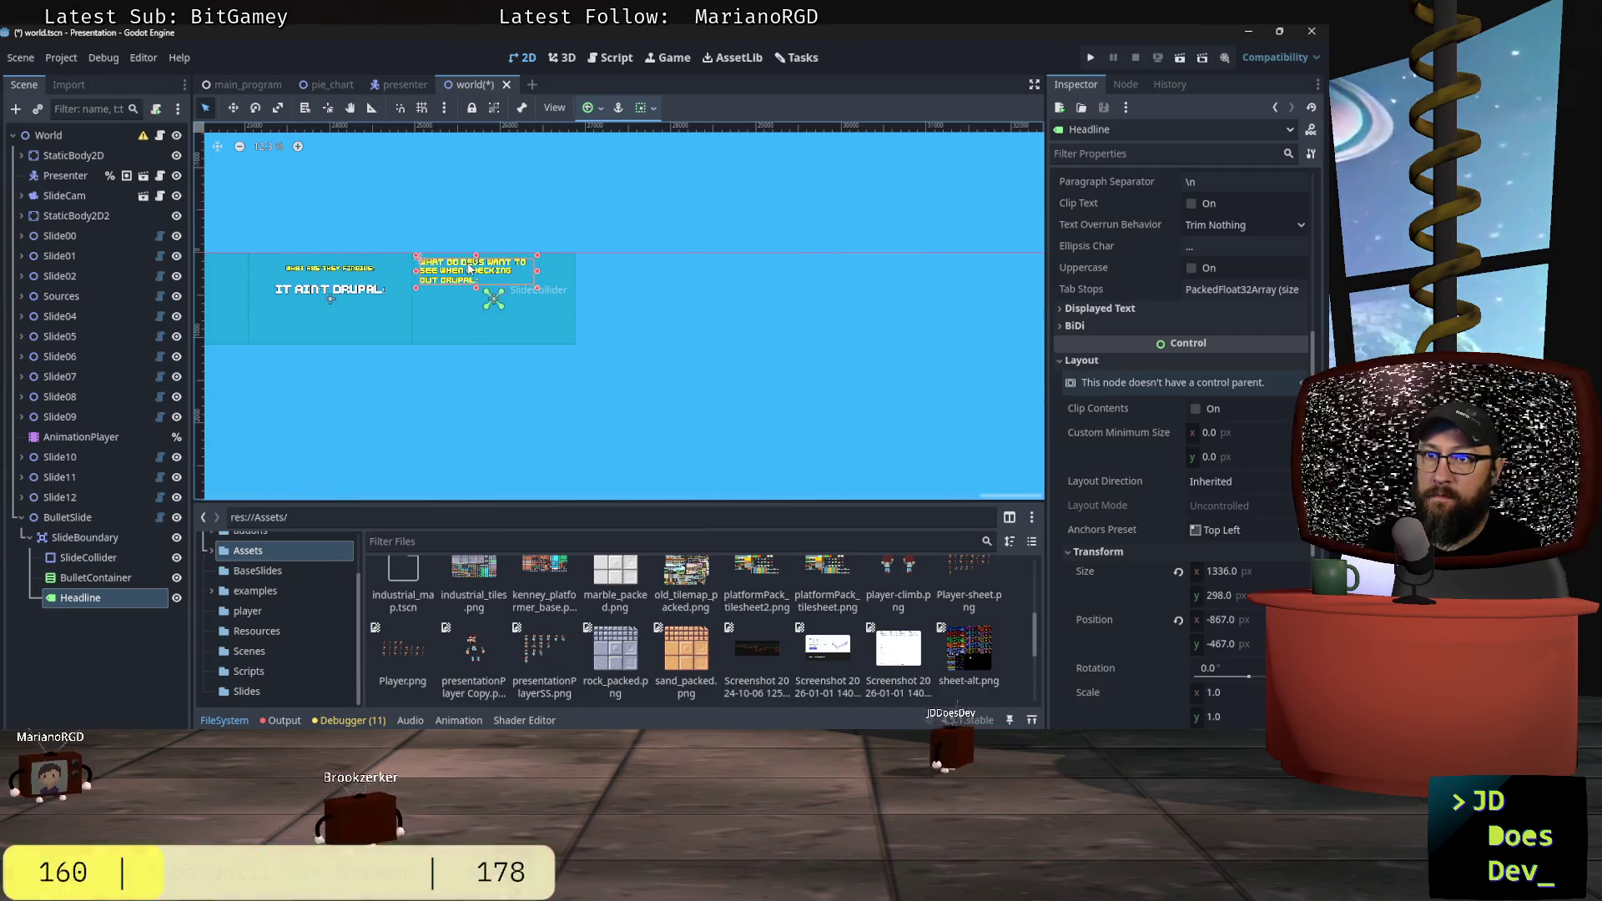
pyautogui.scroll(3, 630, 300)
pyautogui.scroll(3, 632, 302)
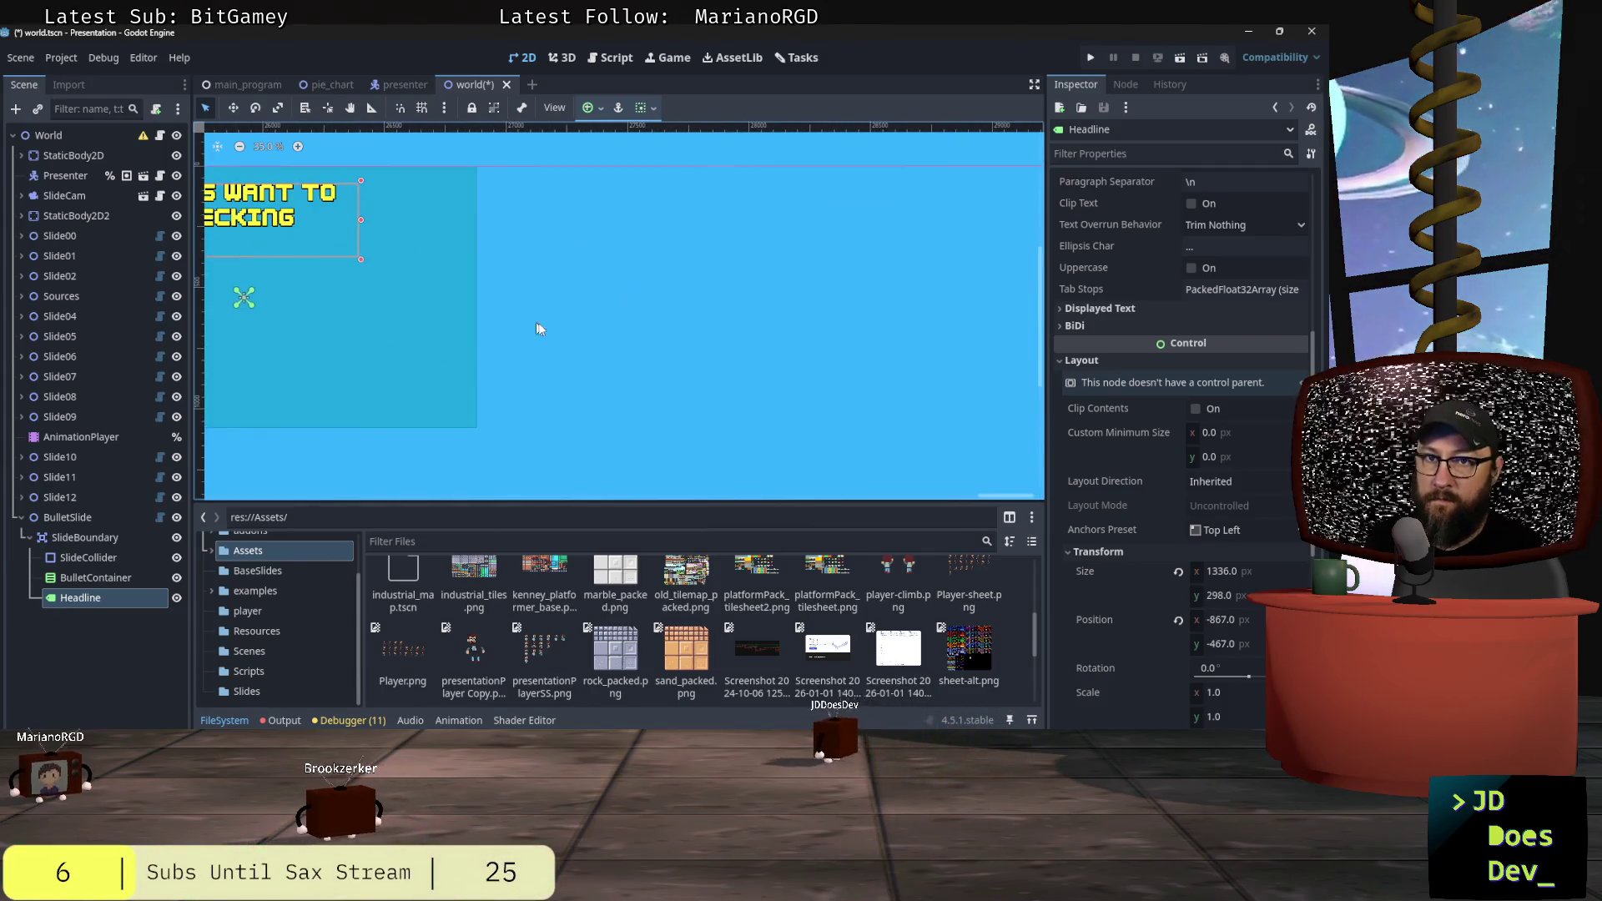
pyautogui.hscroll(-5, 734, 318)
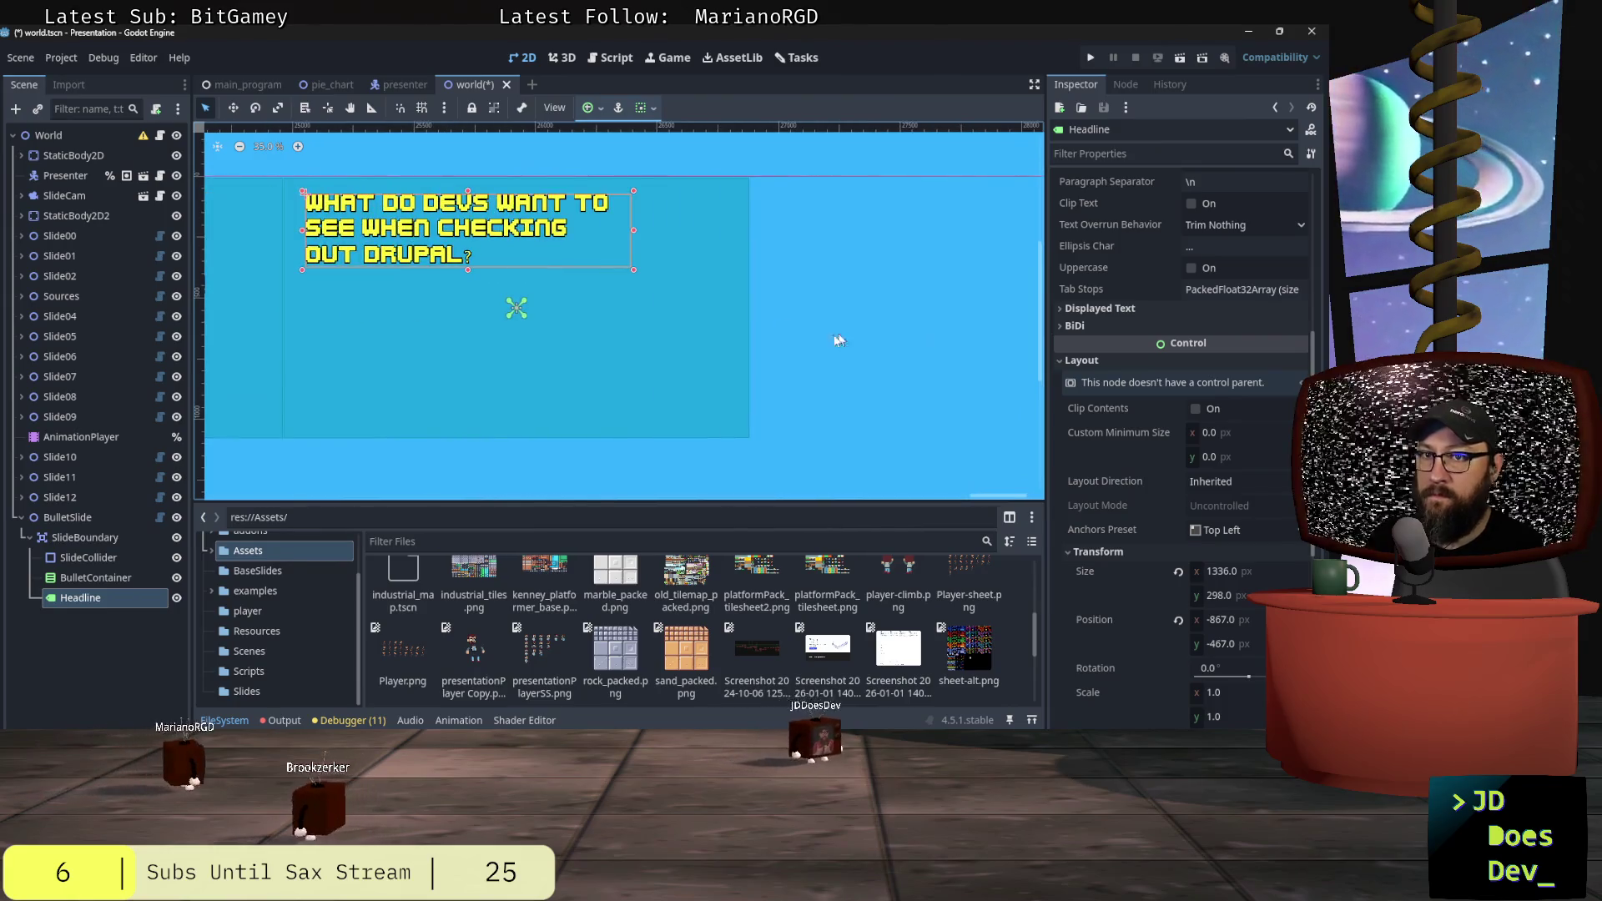
pyautogui.click(80, 539)
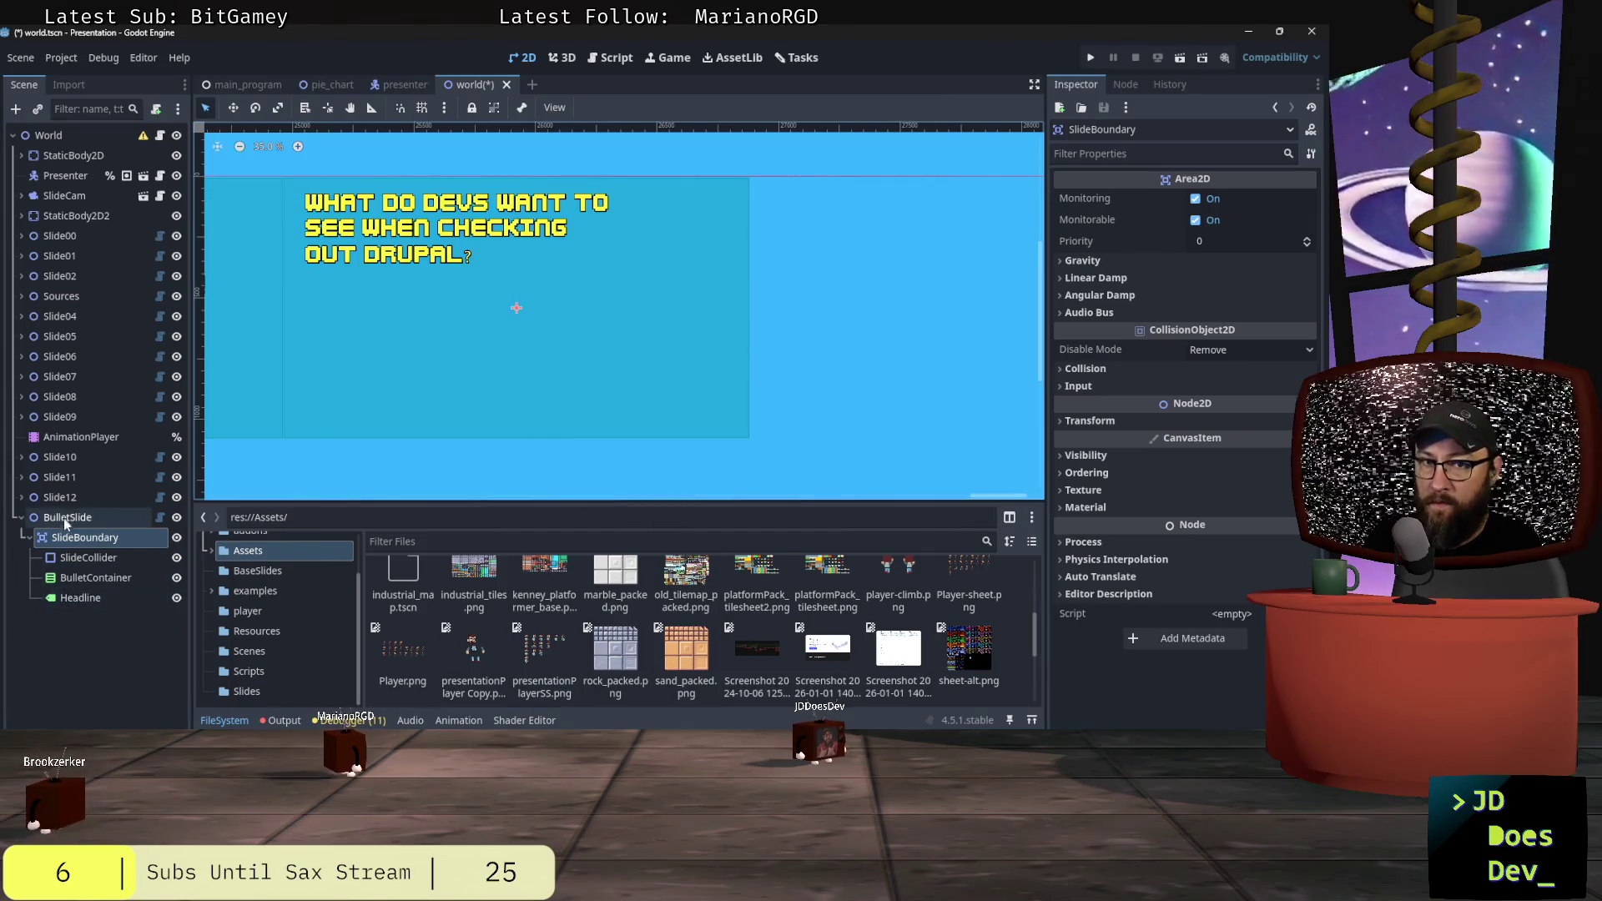
# Step: Give BulletSlide the presenter note 'Well, accouding to some devs I asked:'
pyautogui.click(67, 516)
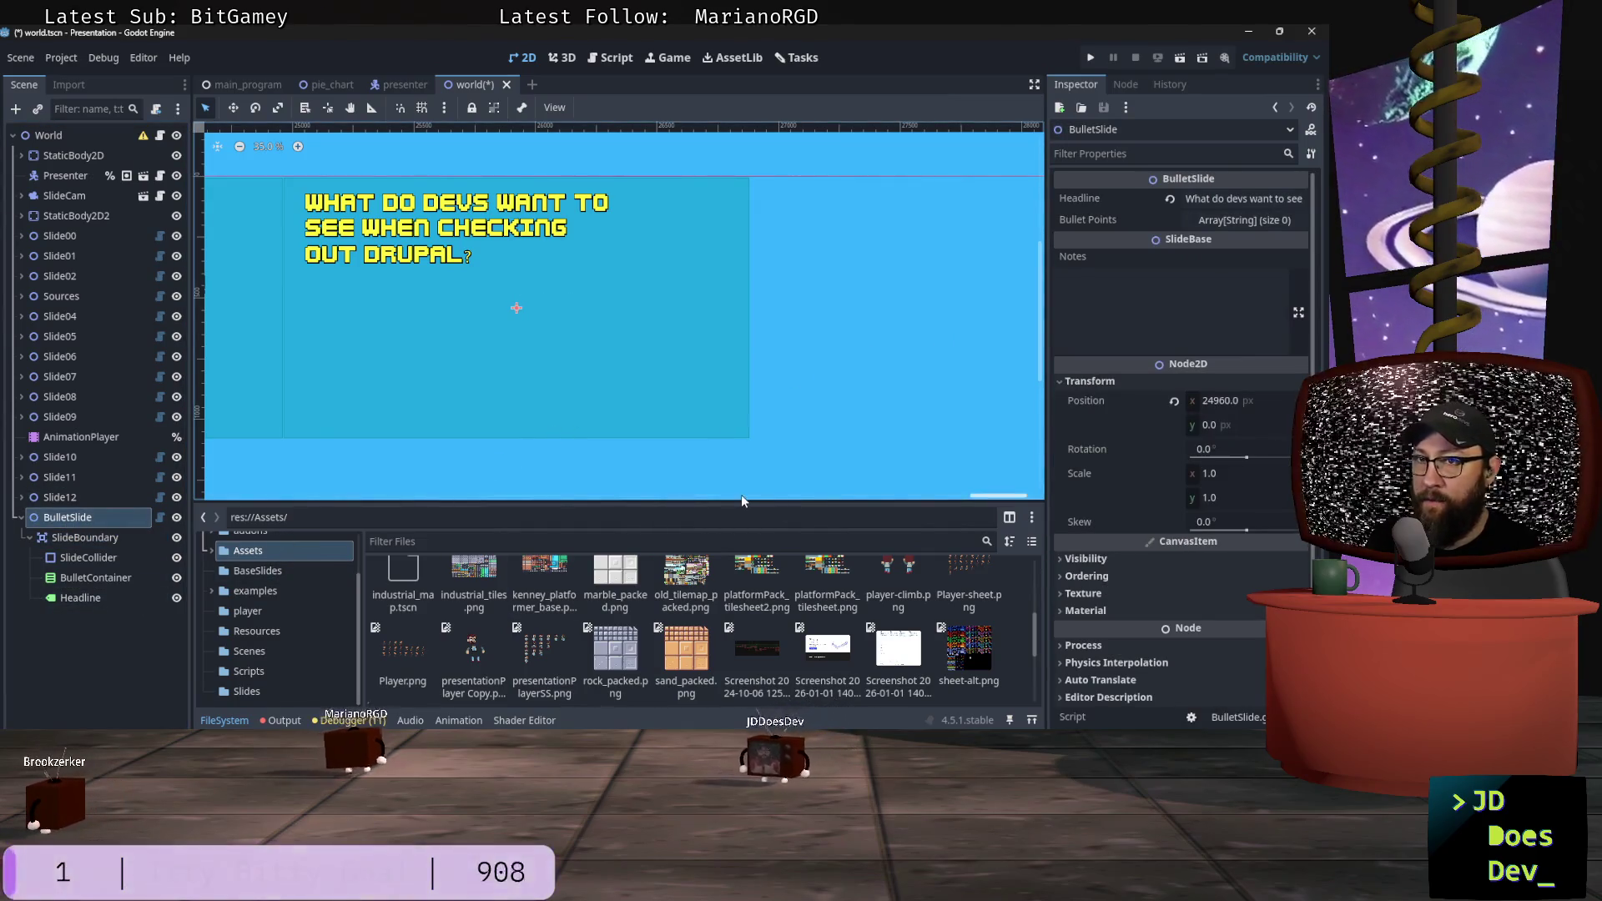
pyautogui.click(1151, 295)
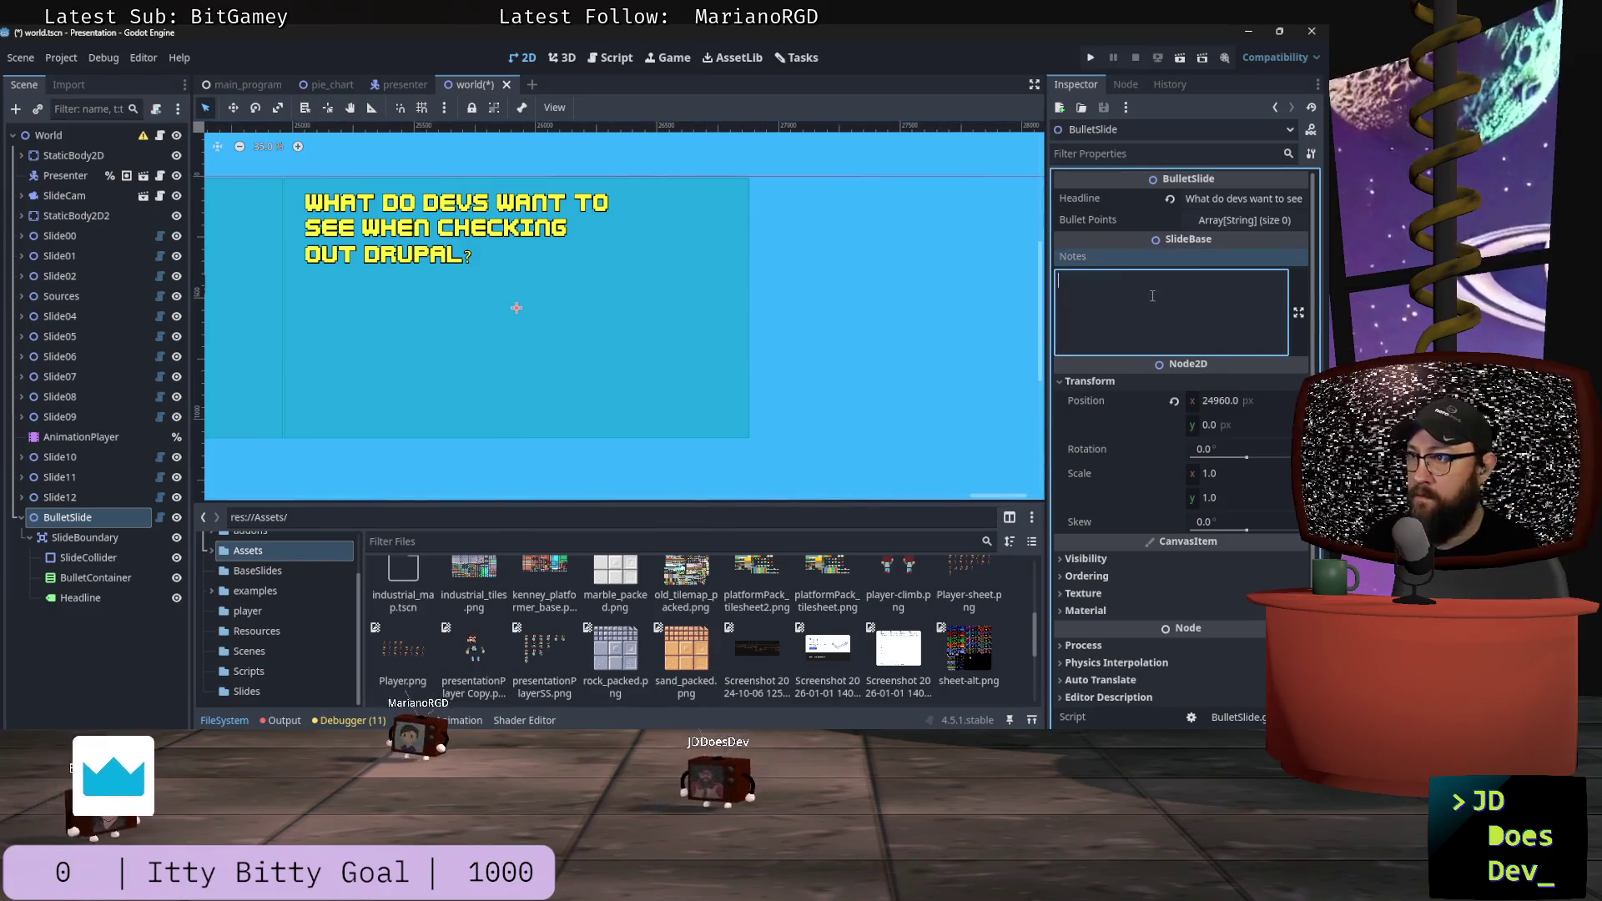
pyautogui.write('Well, accou')
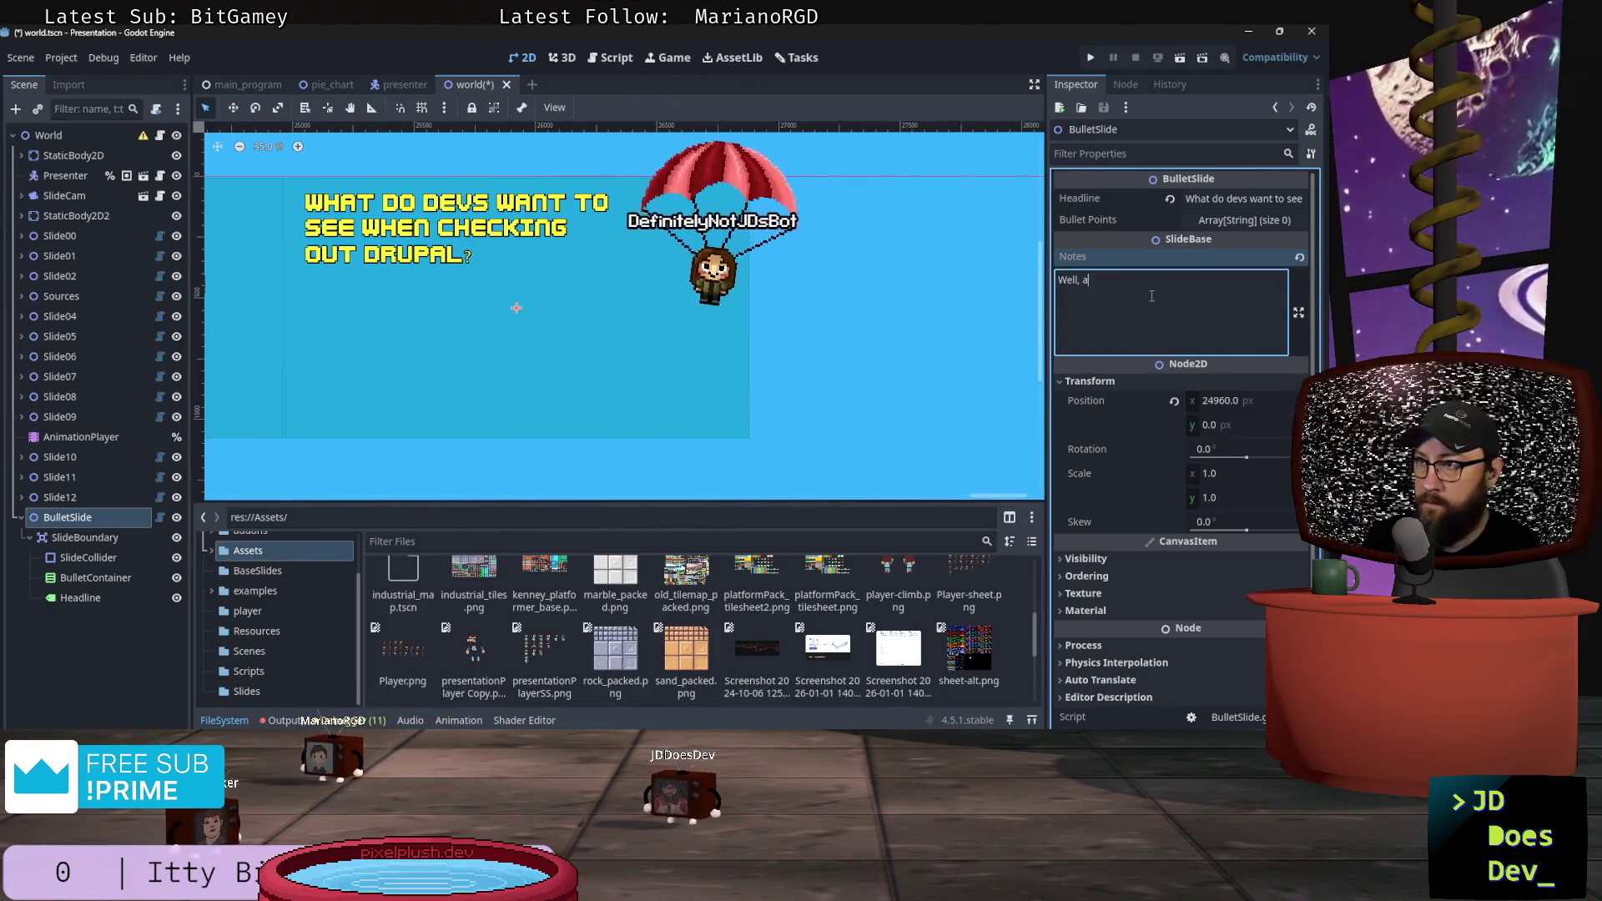
pyautogui.write('ding')
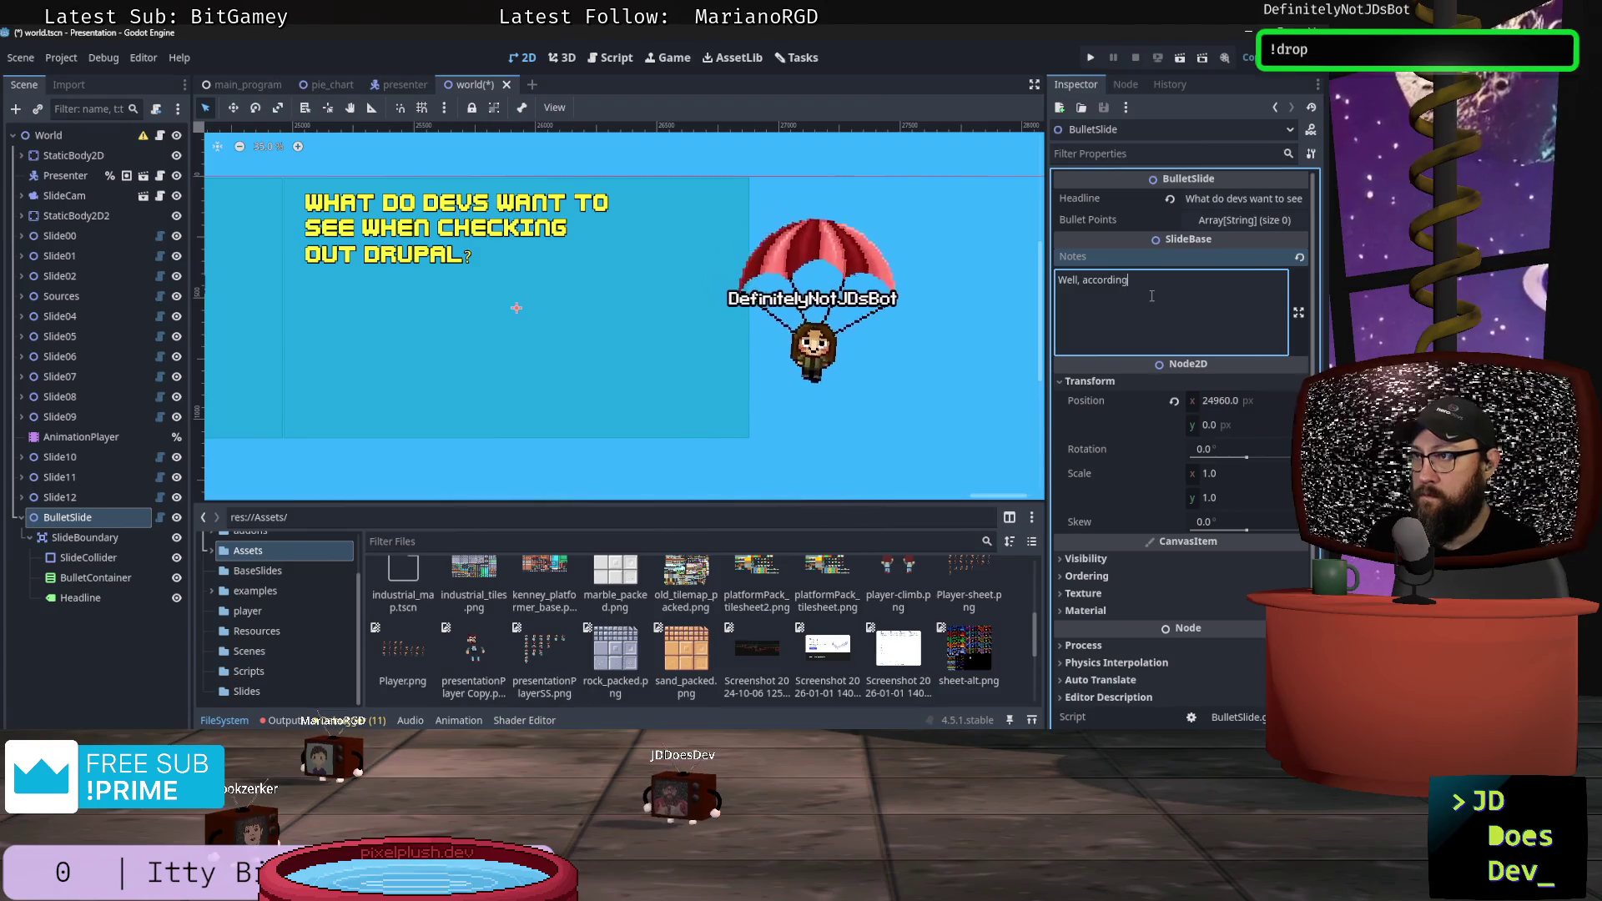
pyautogui.write(' to some dev')
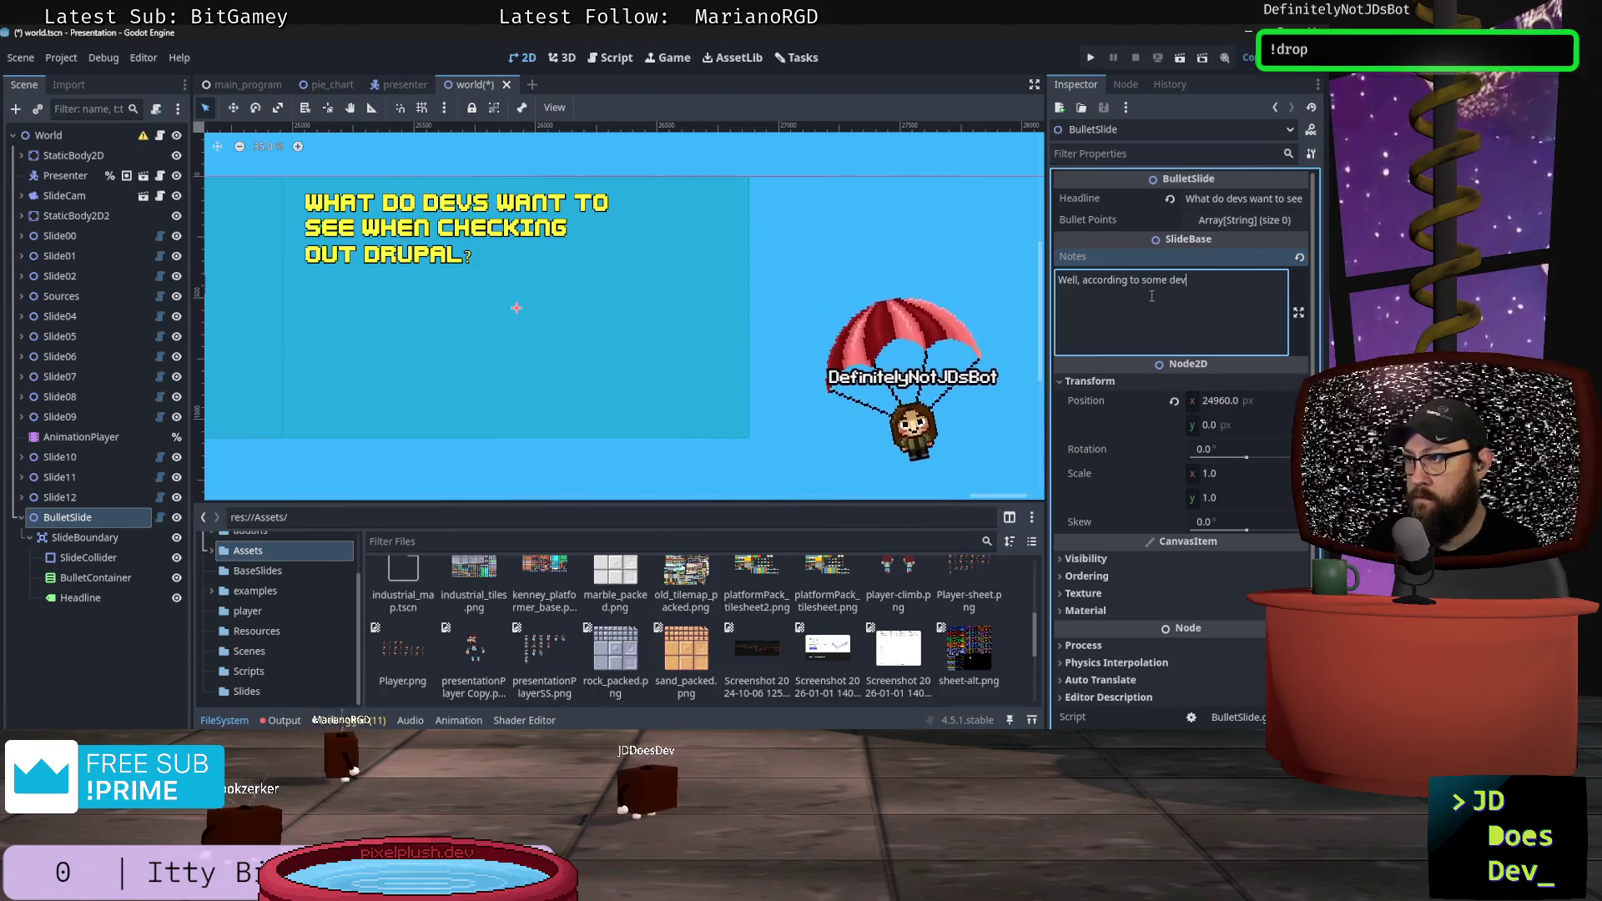
pyautogui.write('s I asked:')
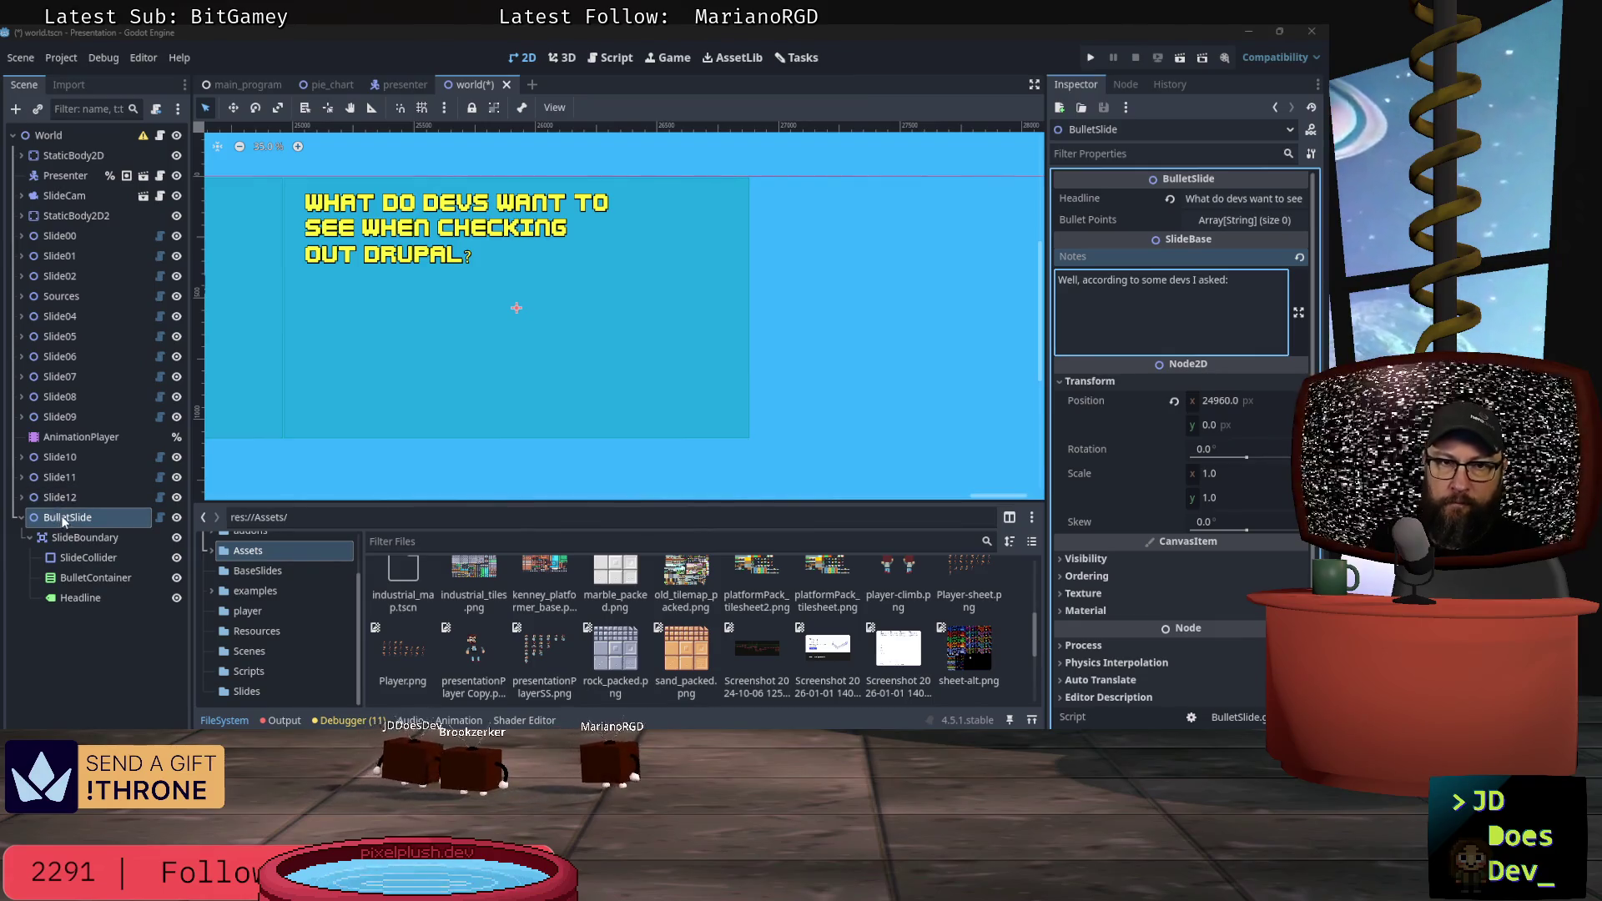
# Step: Add the bullet 'Screenshots of the UI' and make Bullet_0 visible on the slide
pyautogui.click(1220, 219)
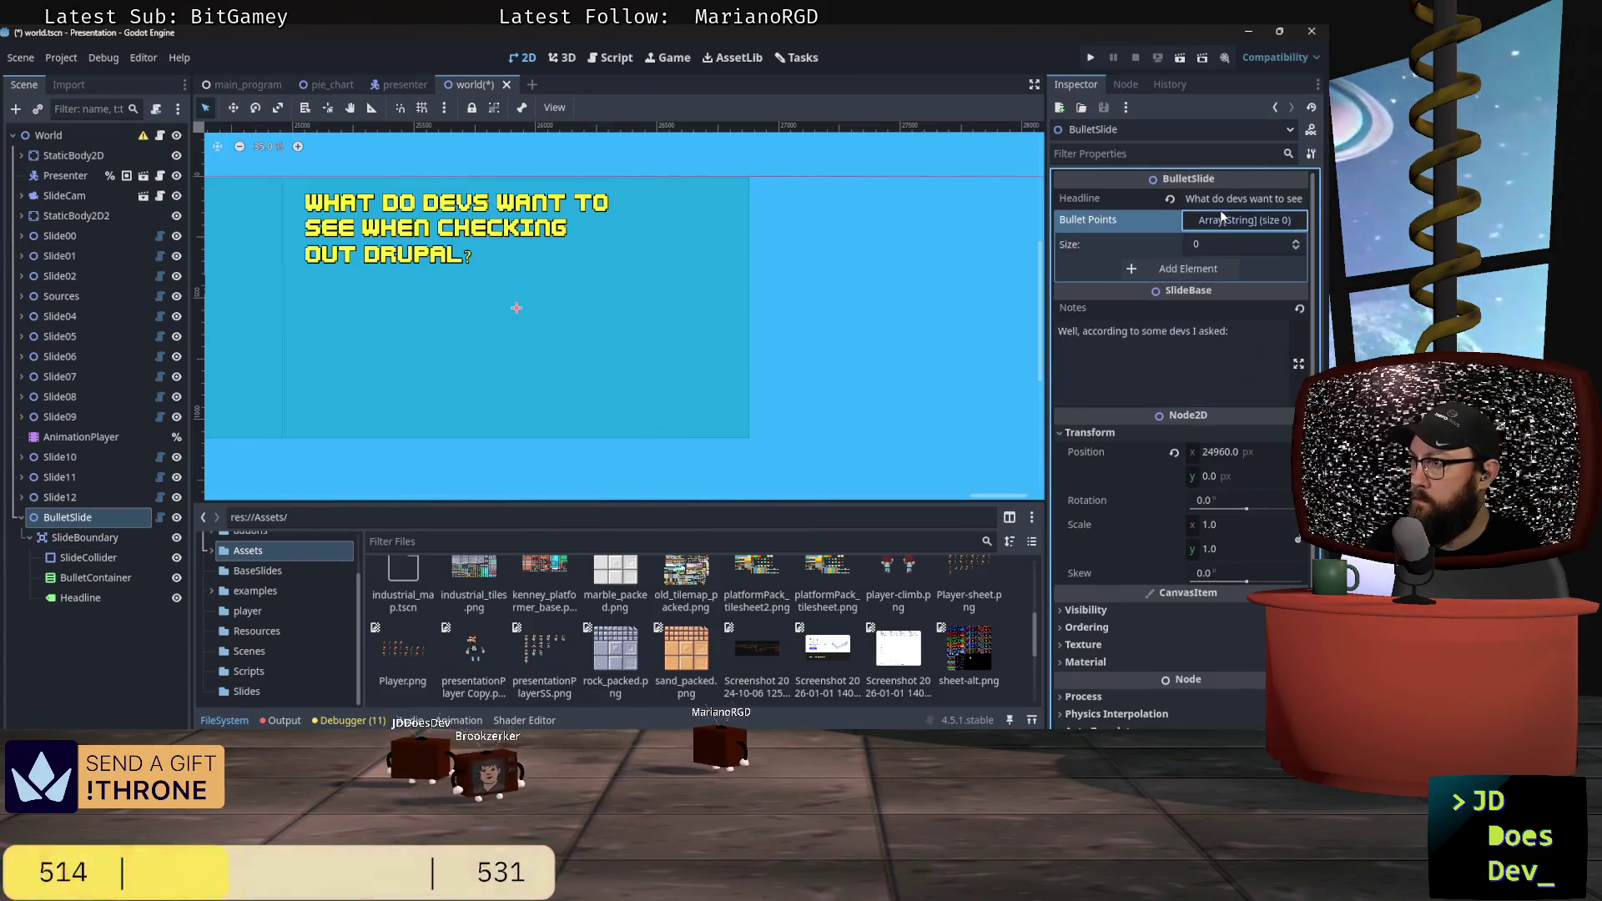
pyautogui.click(1182, 268)
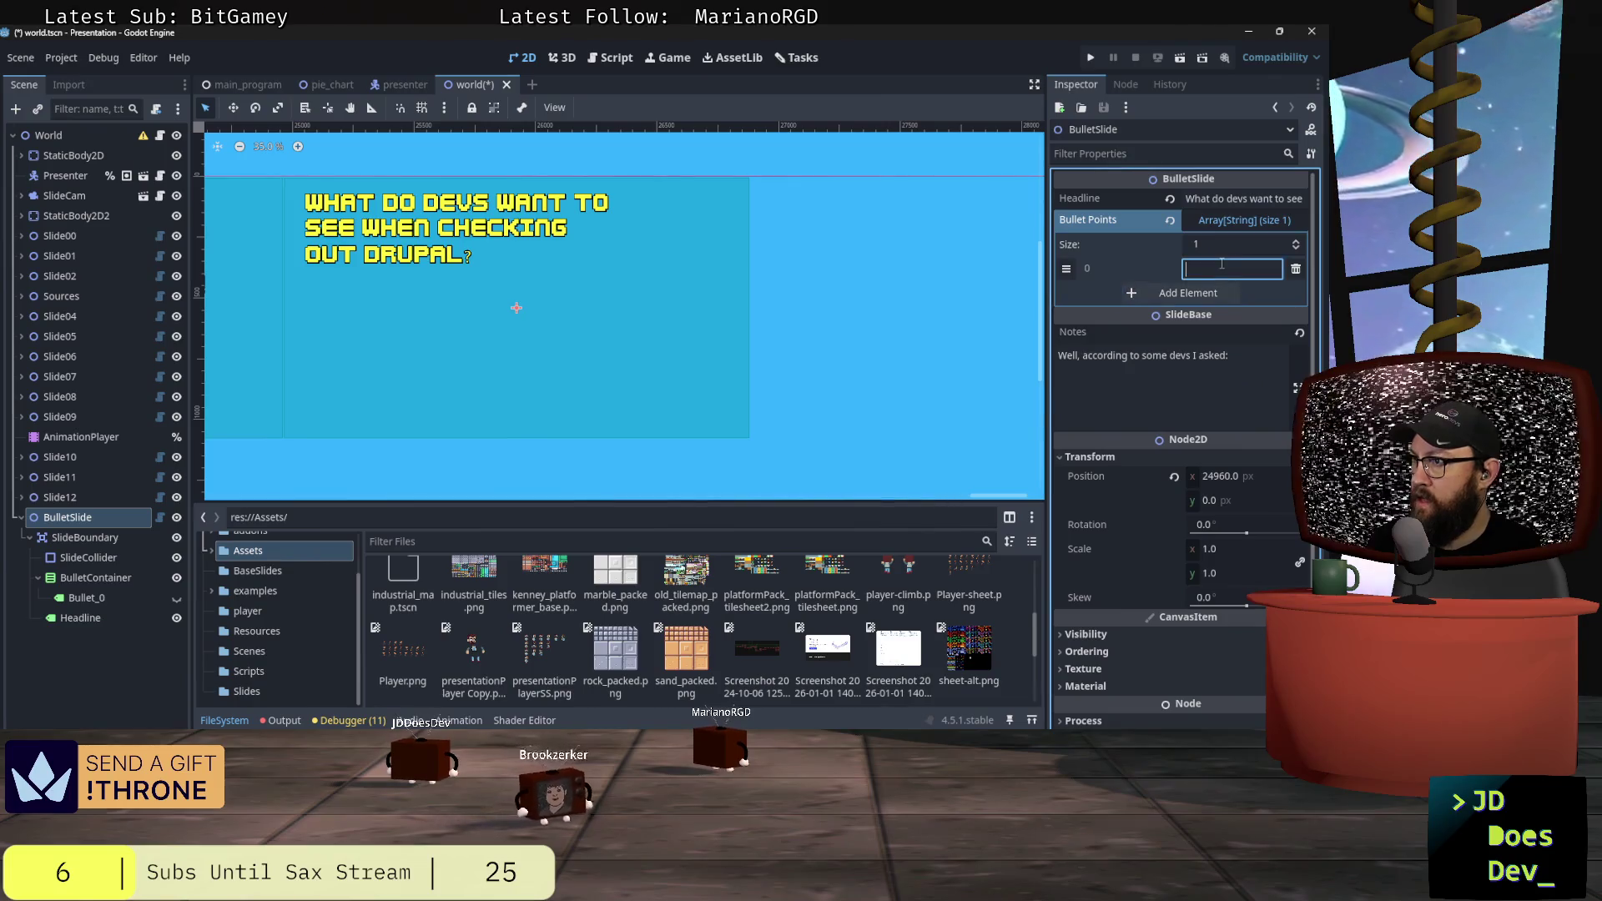
pyautogui.write('Scree')
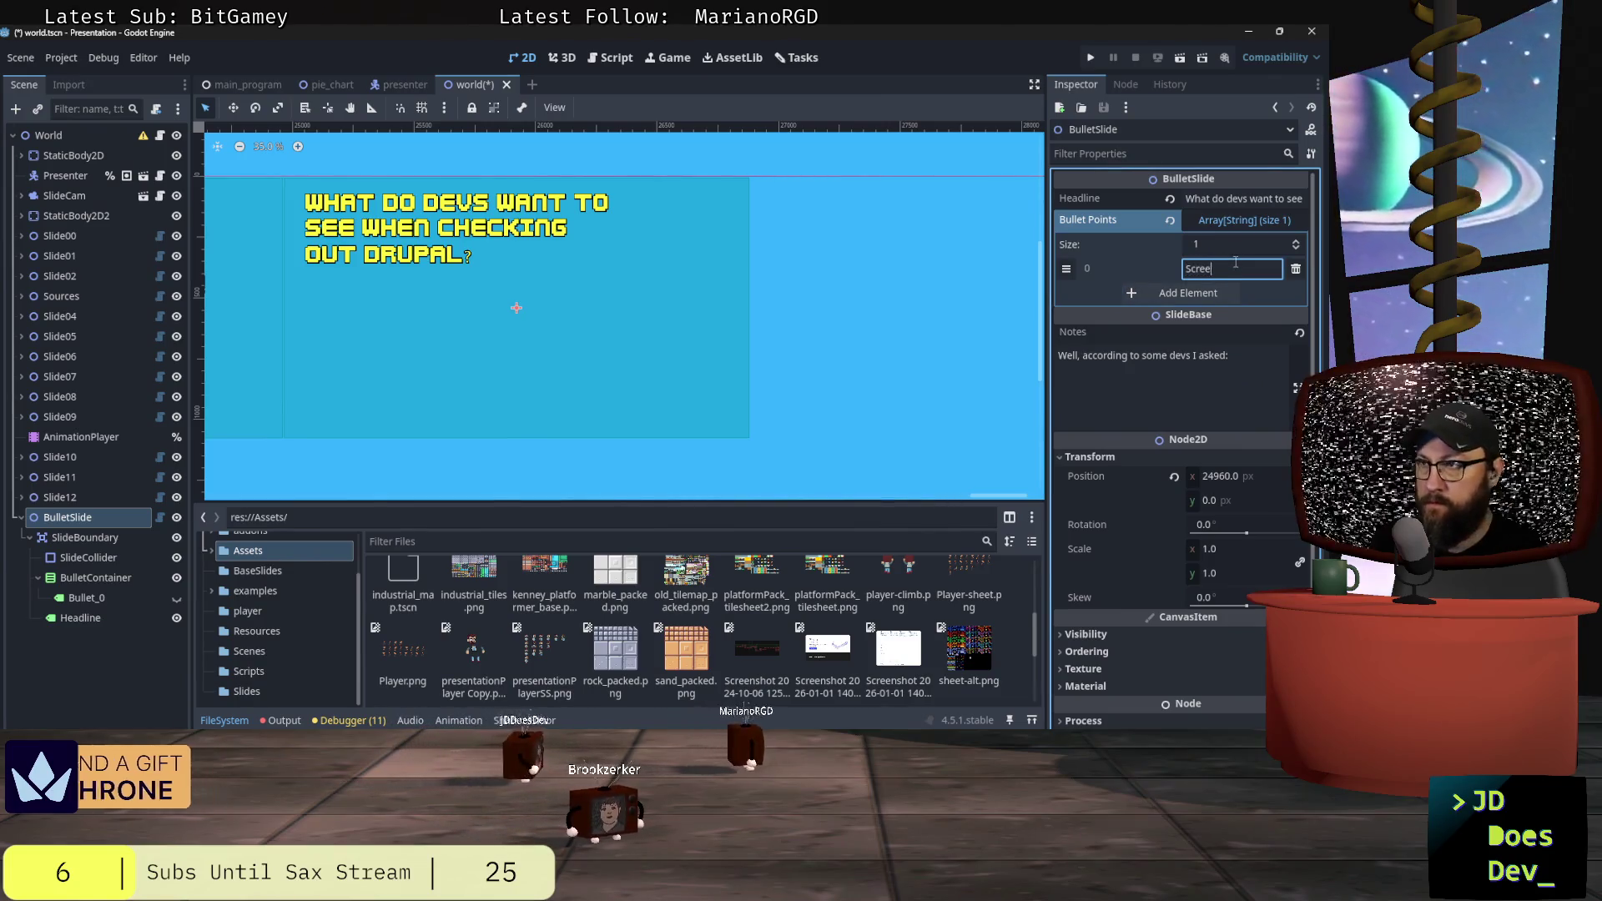
pyautogui.write('nshots of the UI')
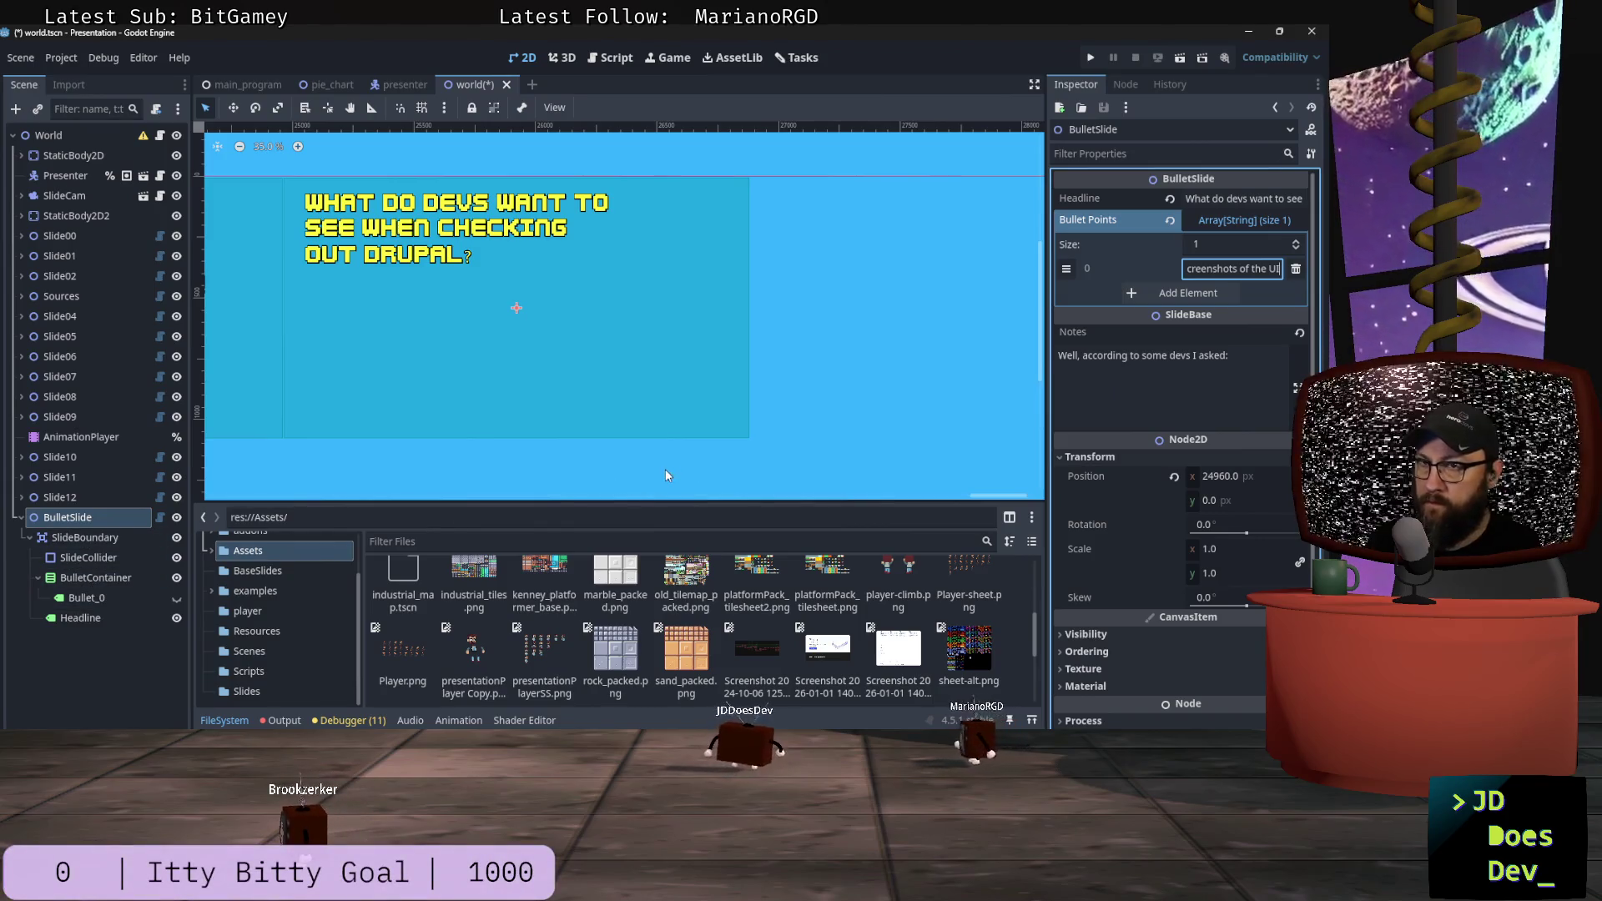
pyautogui.click(178, 597)
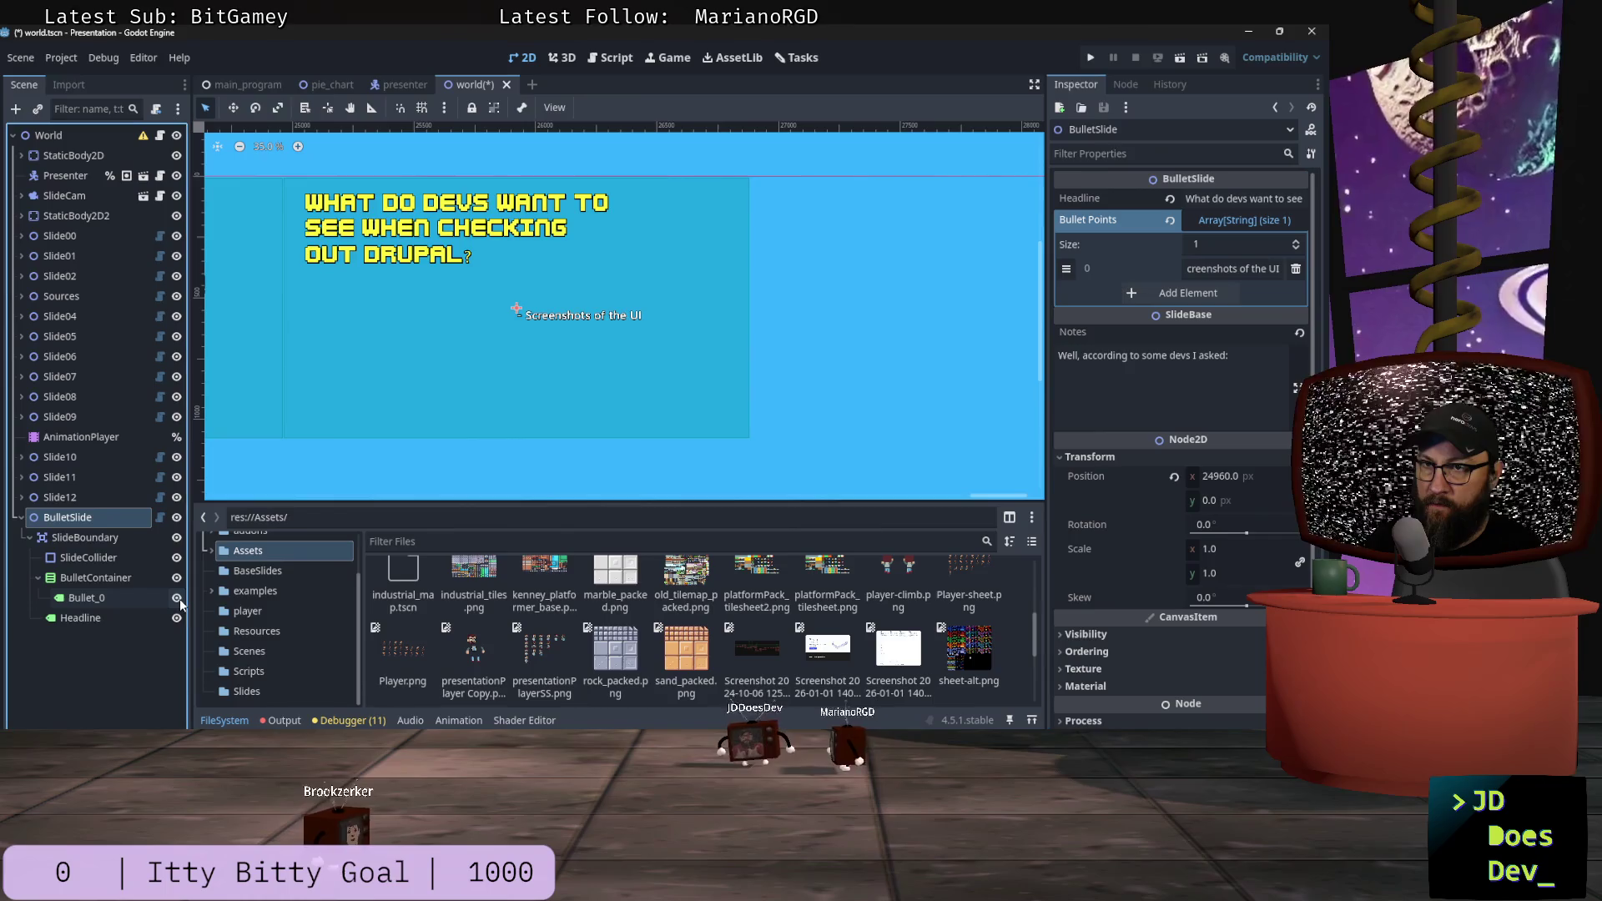
pyautogui.click(93, 578)
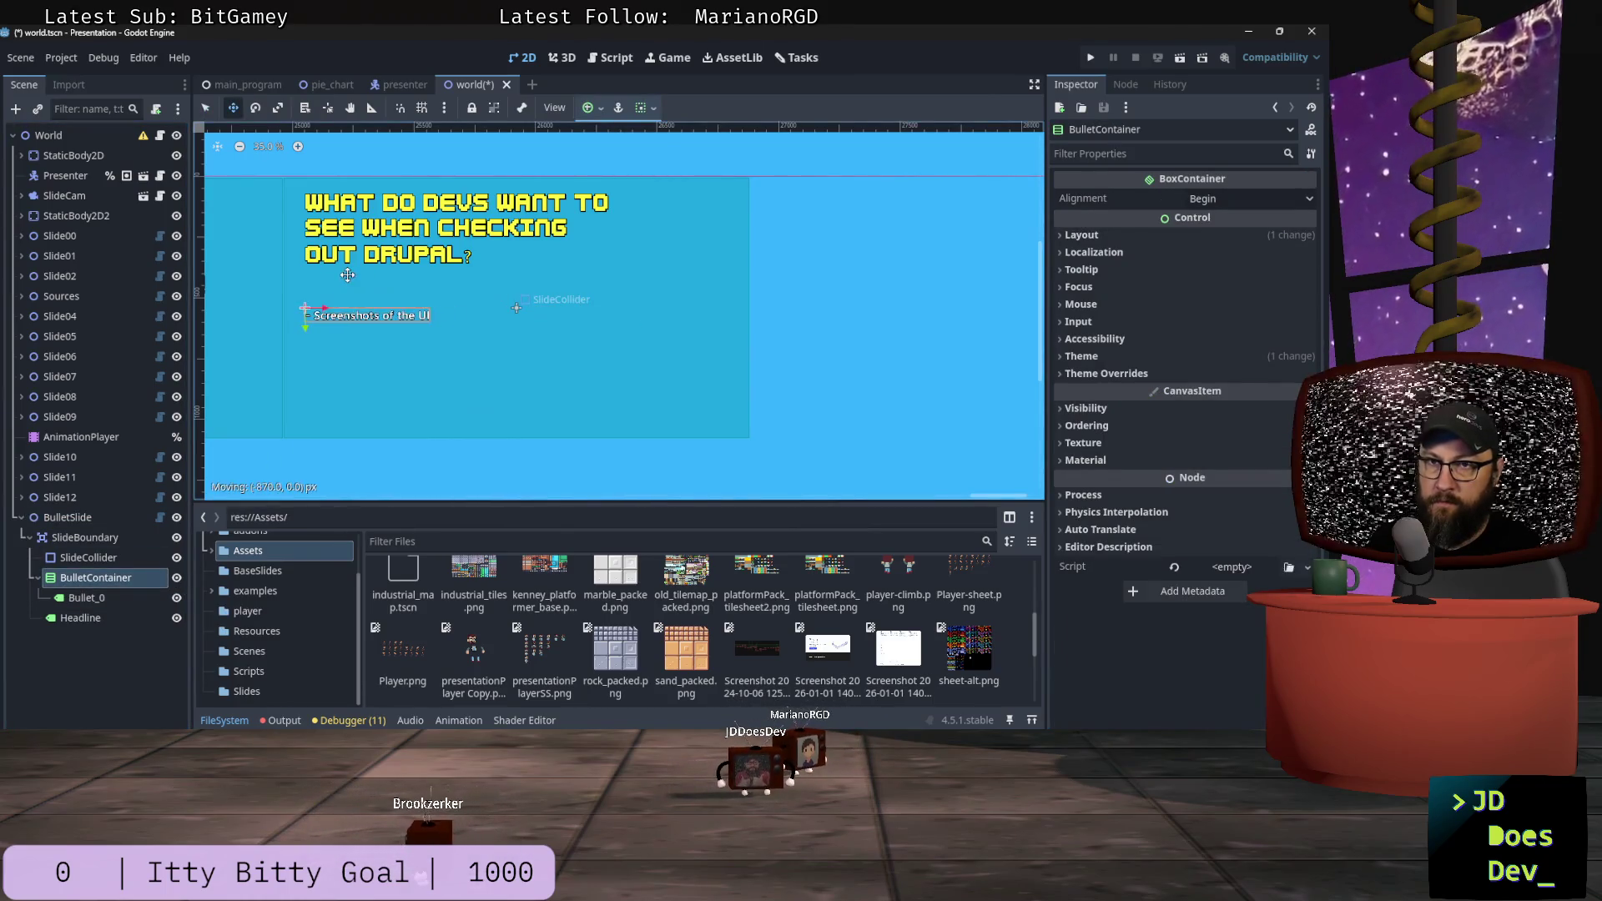
# Step: Move the bullet list up under the headline, then open the BulletSlide script
pyautogui.moveTo(351, 276); pyautogui.dragTo(351, 277)
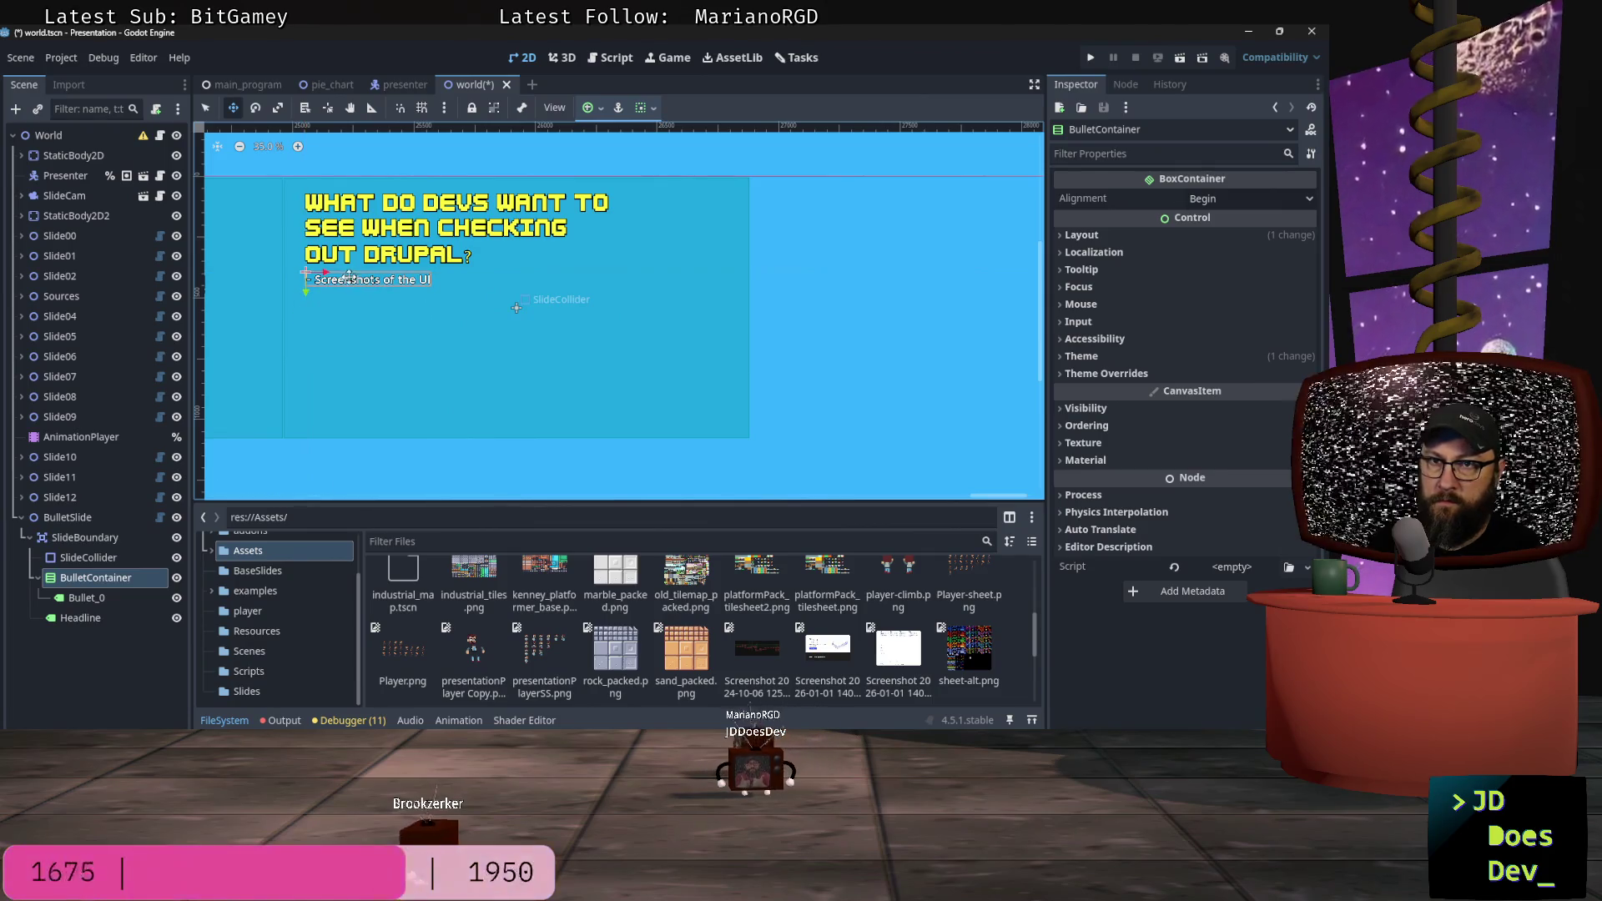
pyautogui.click(79, 517)
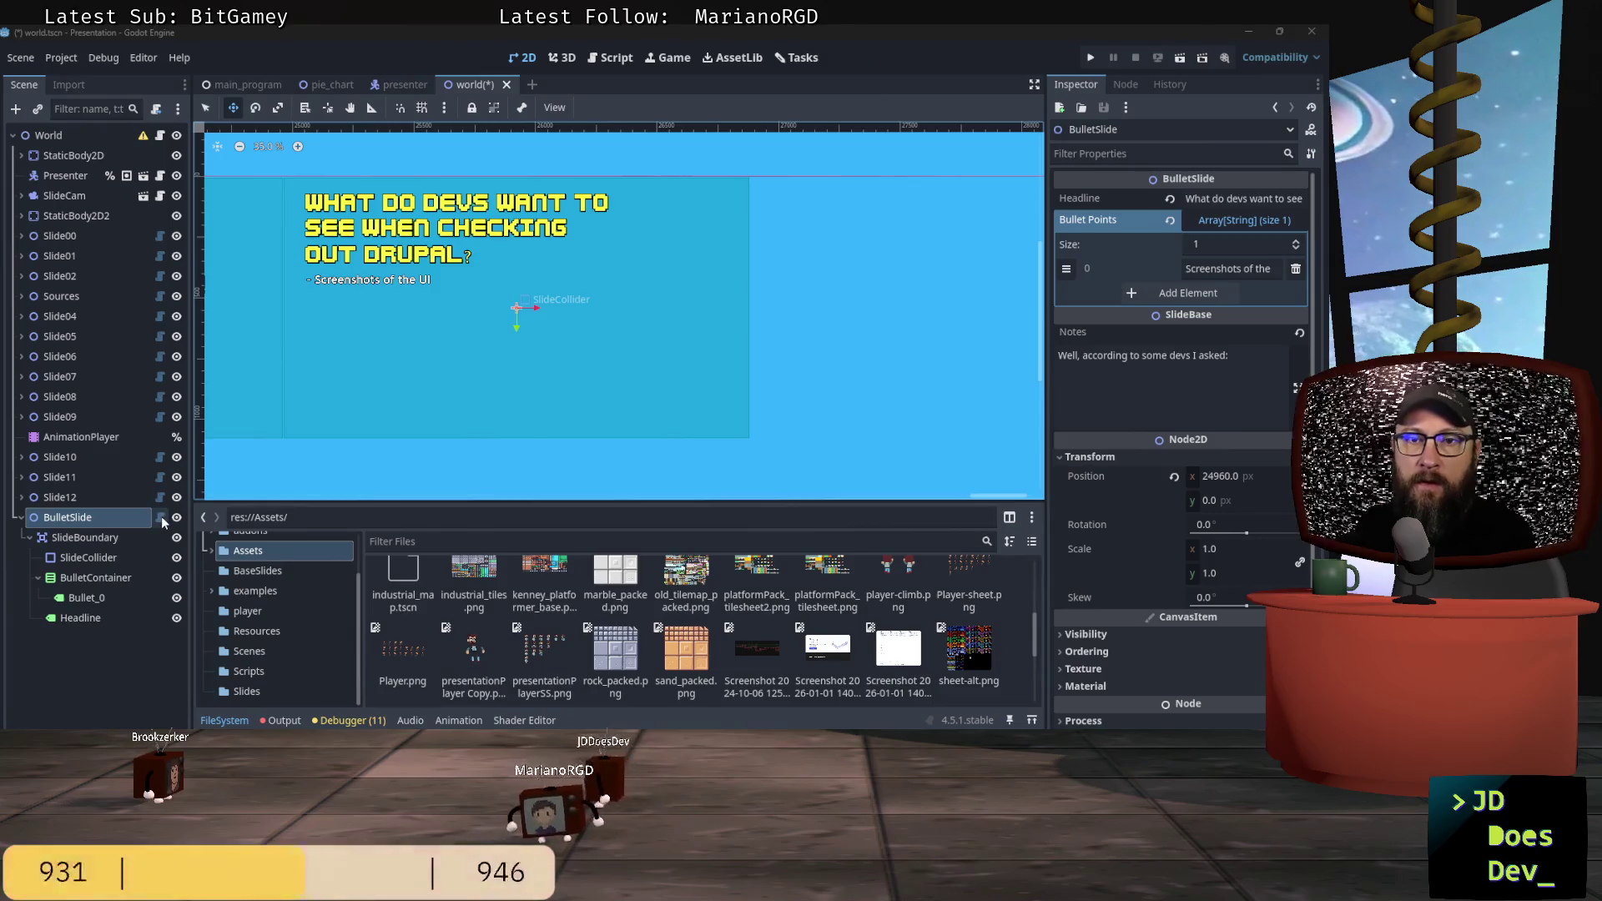
pyautogui.click(159, 518)
# Step: In BulletSlide.gd, comment out label.hide(), add label.show() below it, and save
pyautogui.scroll(-7, 705, 287)
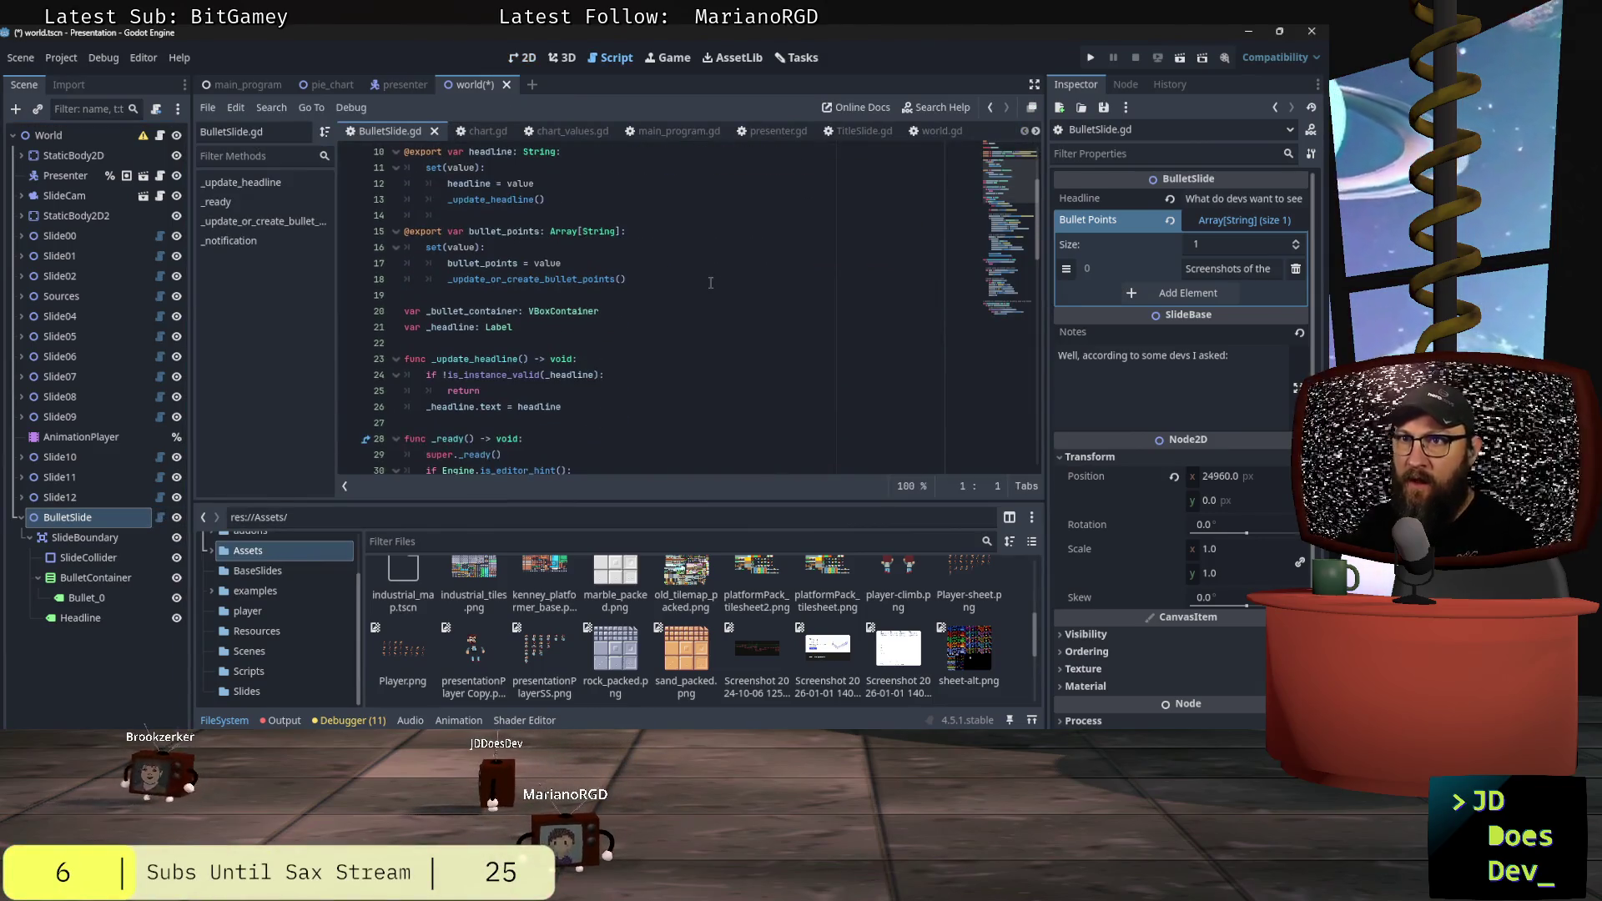
pyautogui.scroll(-7, 708, 285)
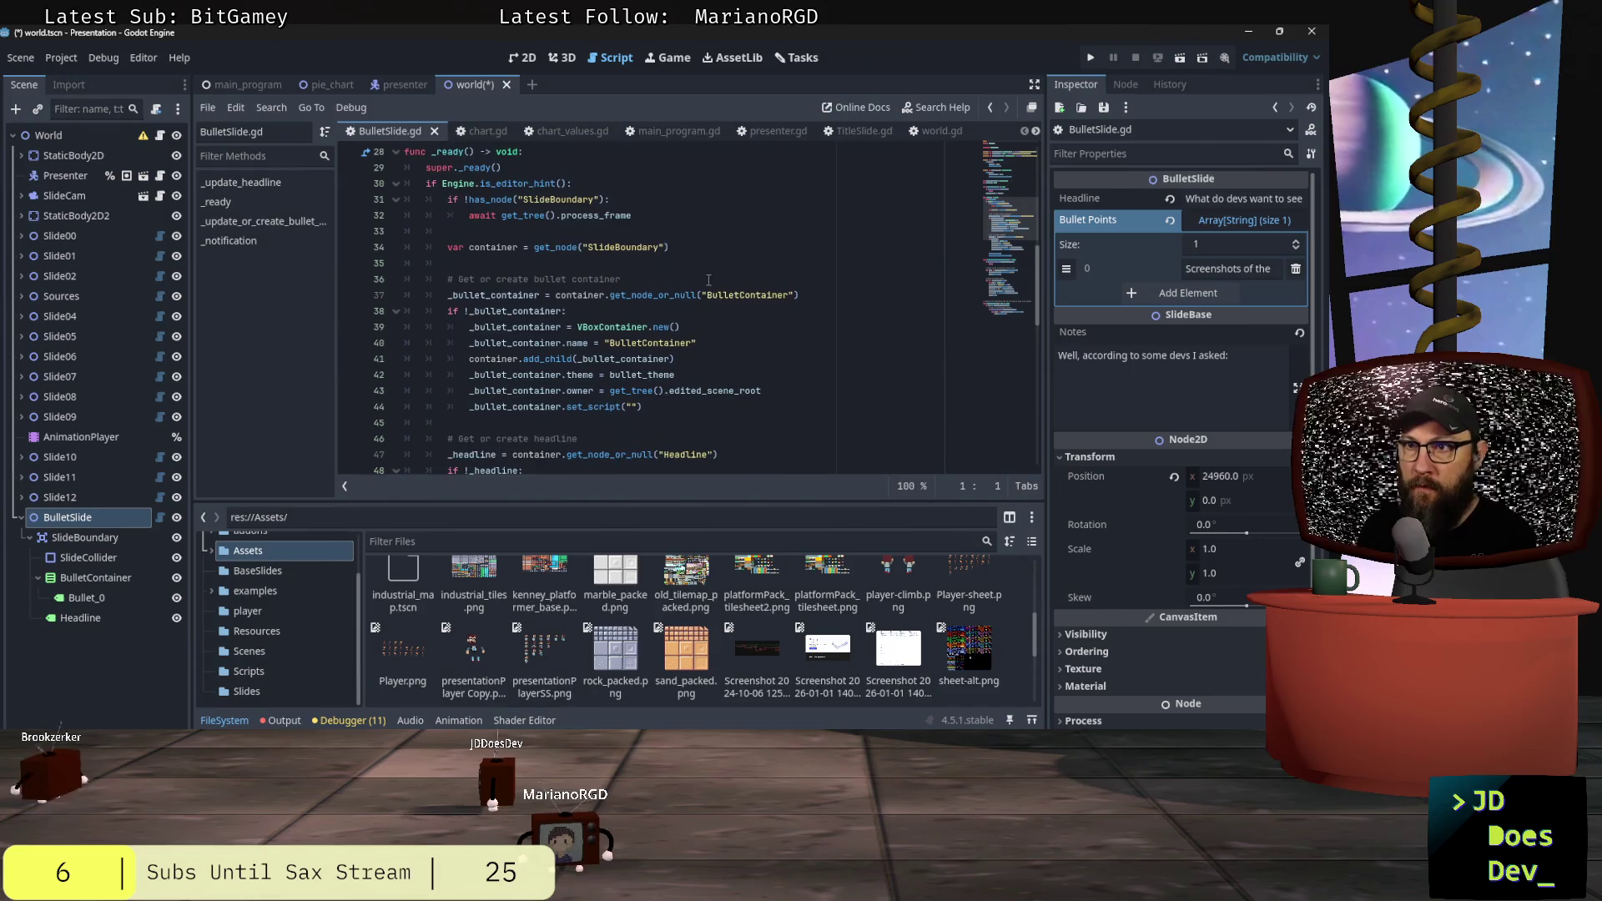
pyautogui.scroll(-1, 708, 280)
pyautogui.scroll(-5, 709, 280)
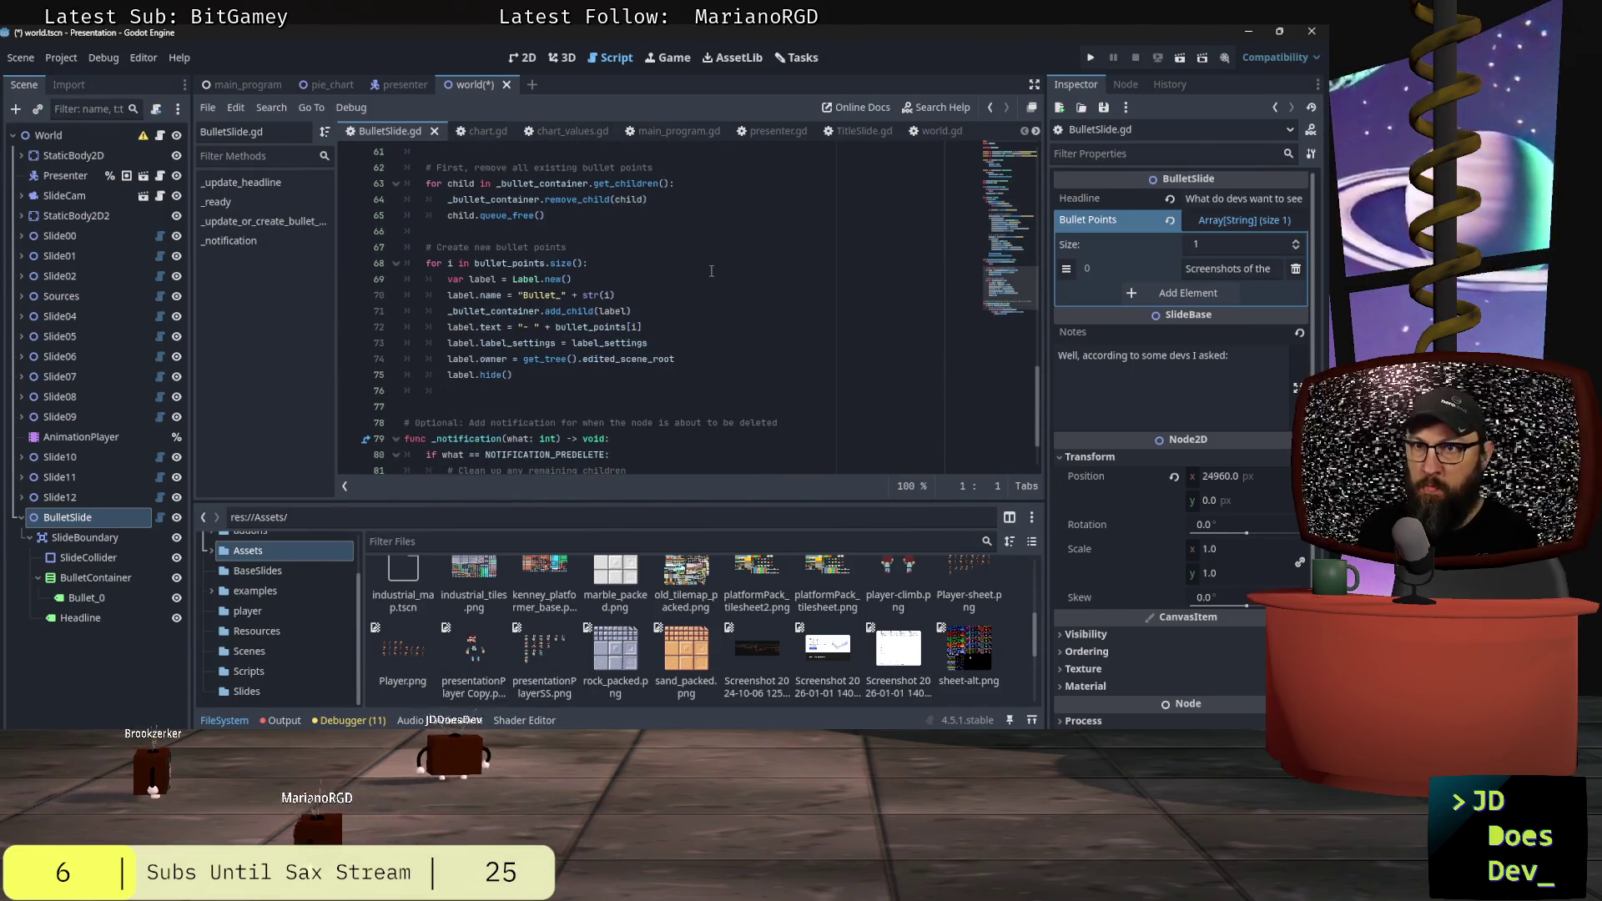
pyautogui.click(565, 377)
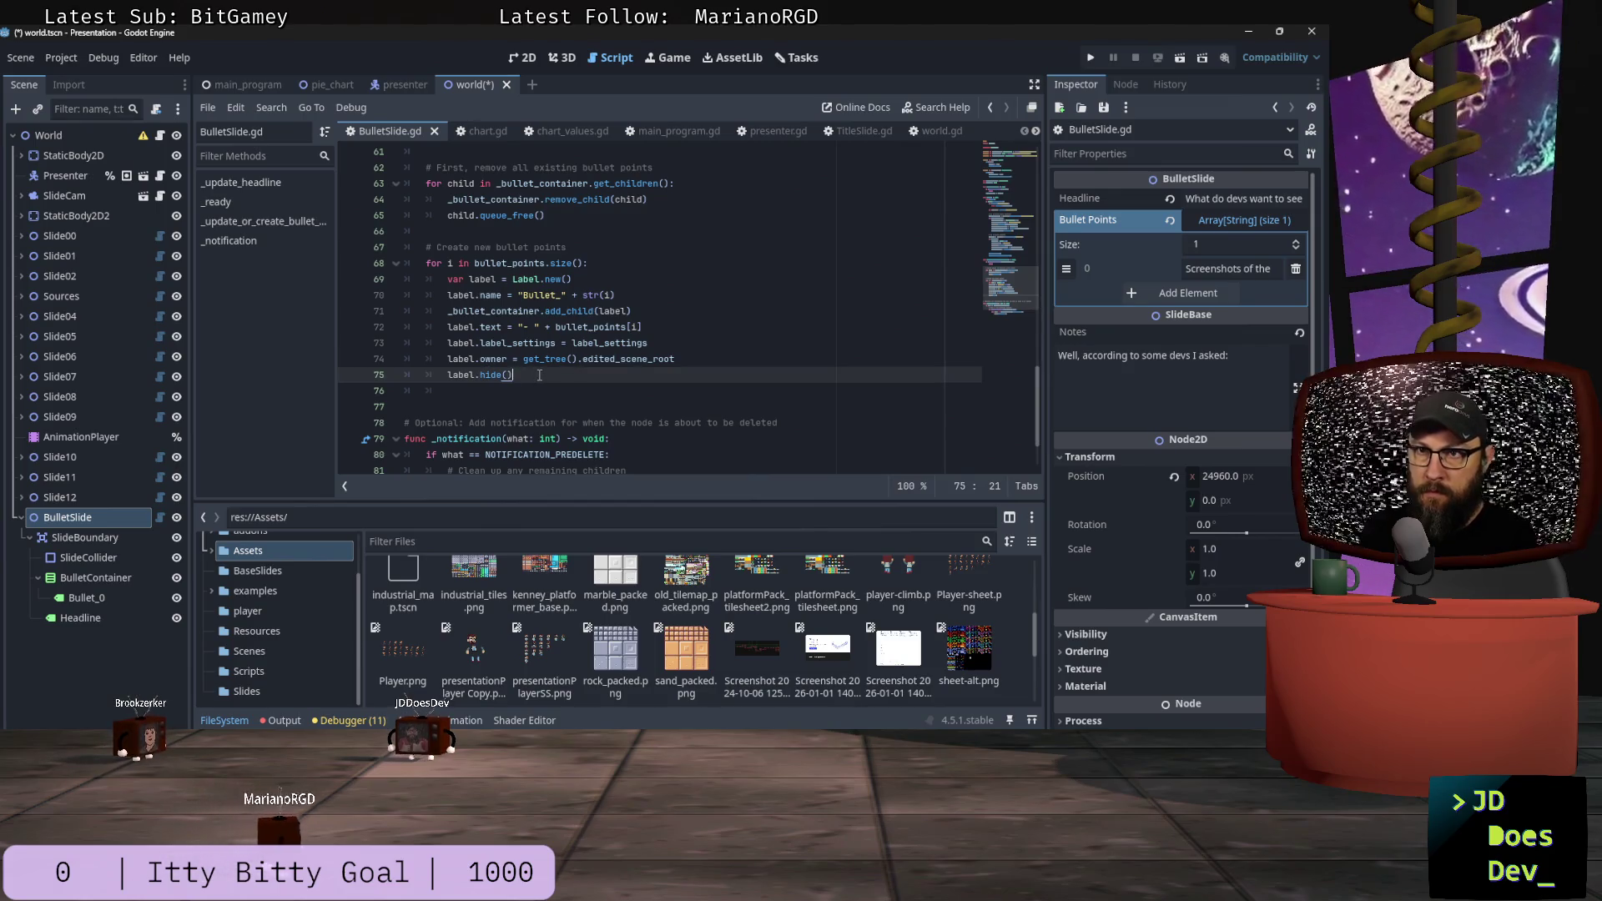
pyautogui.hotkey('ctrl', 'k')
pyautogui.press('Down')
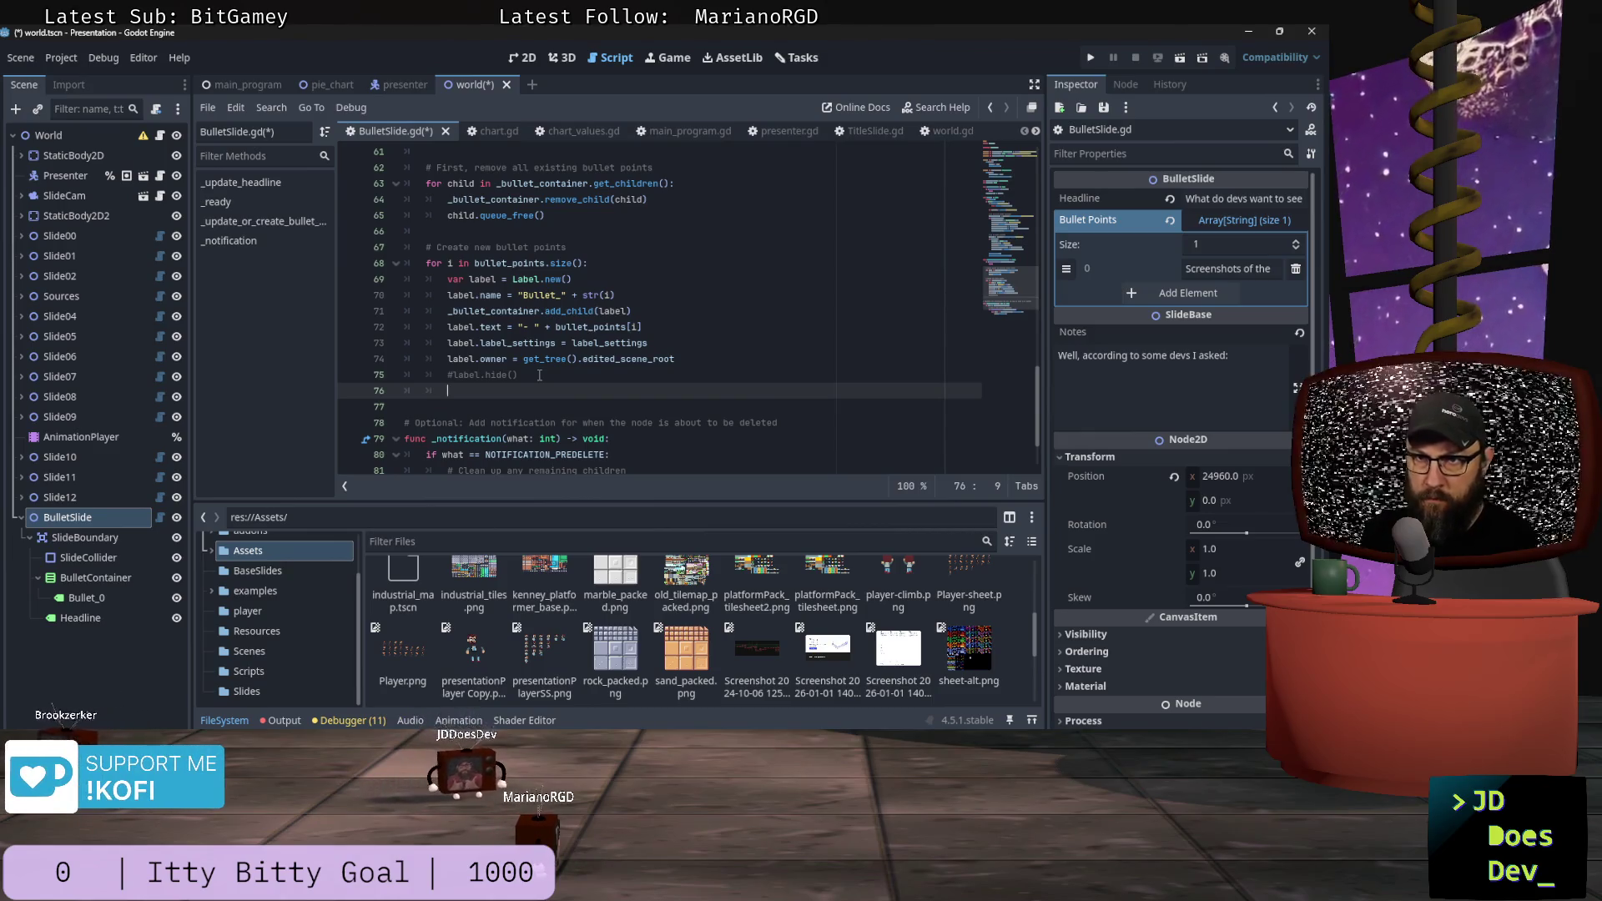
pyautogui.write('labe')
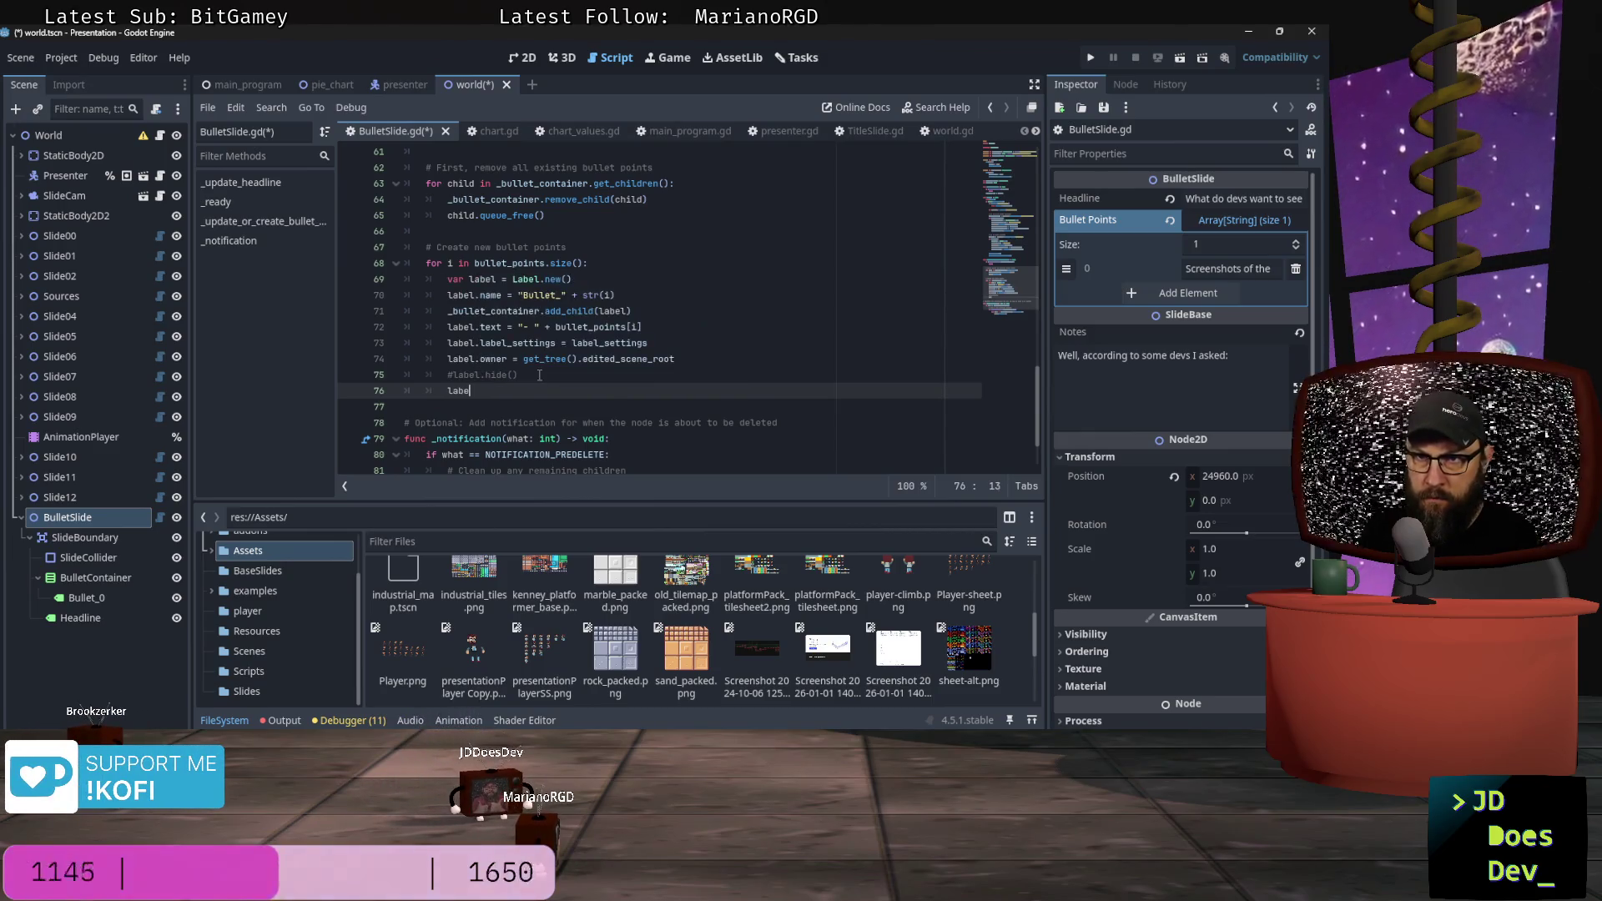
pyautogui.write('l.sho')
pyautogui.press('Down')
pyautogui.press('Return')
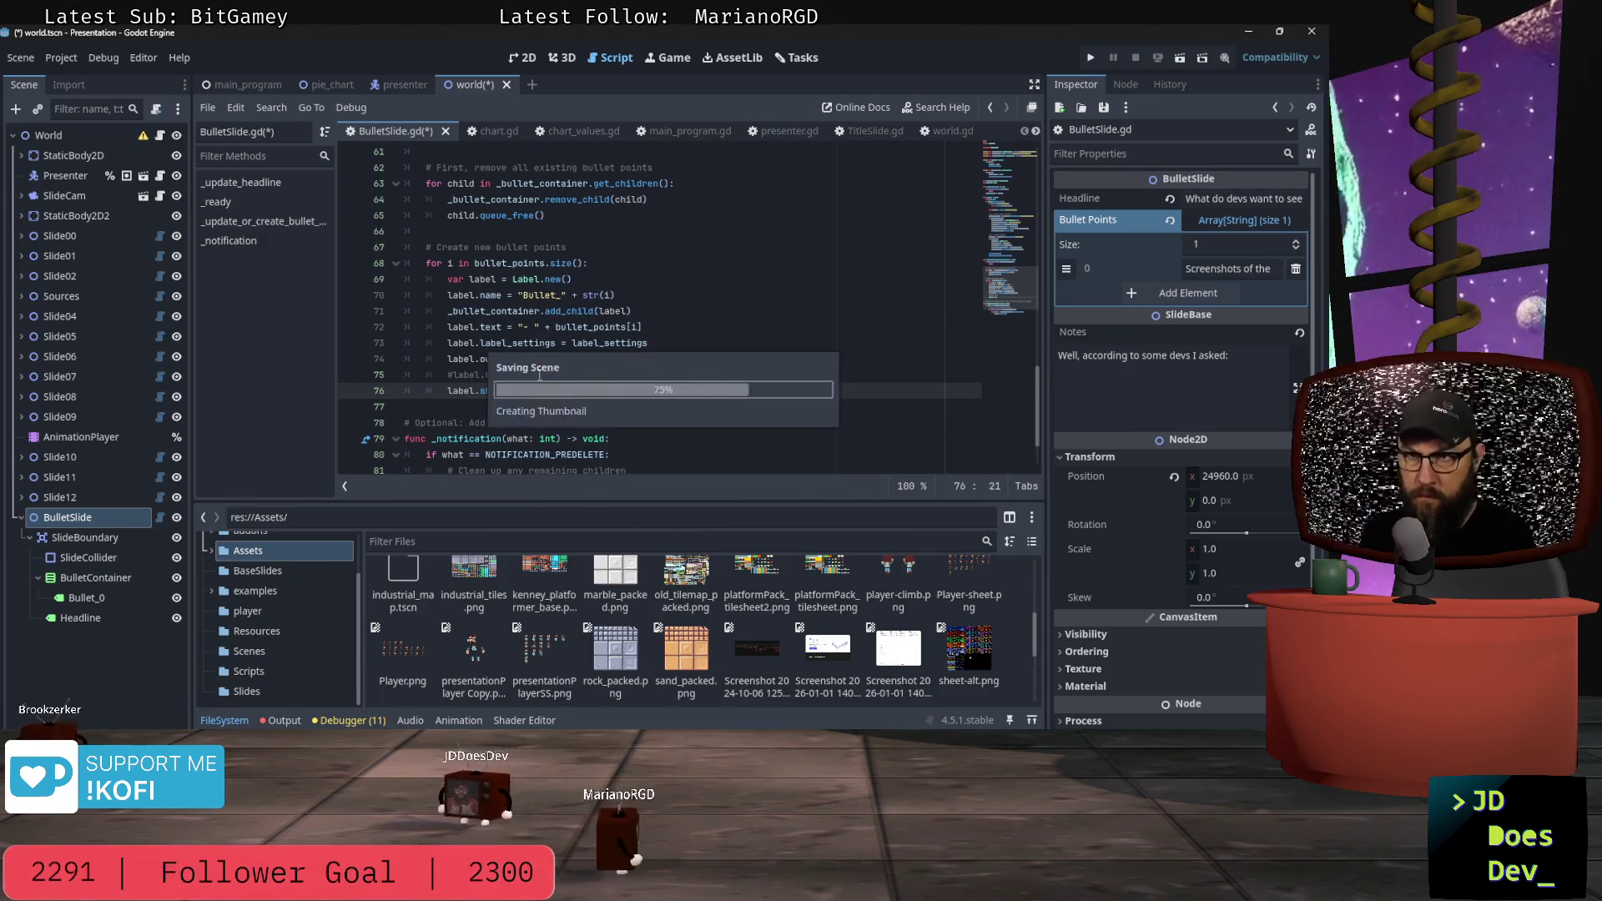
pyautogui.hotkey('ctrl', 's')
pyautogui.hotkey('alt', 'Tab')
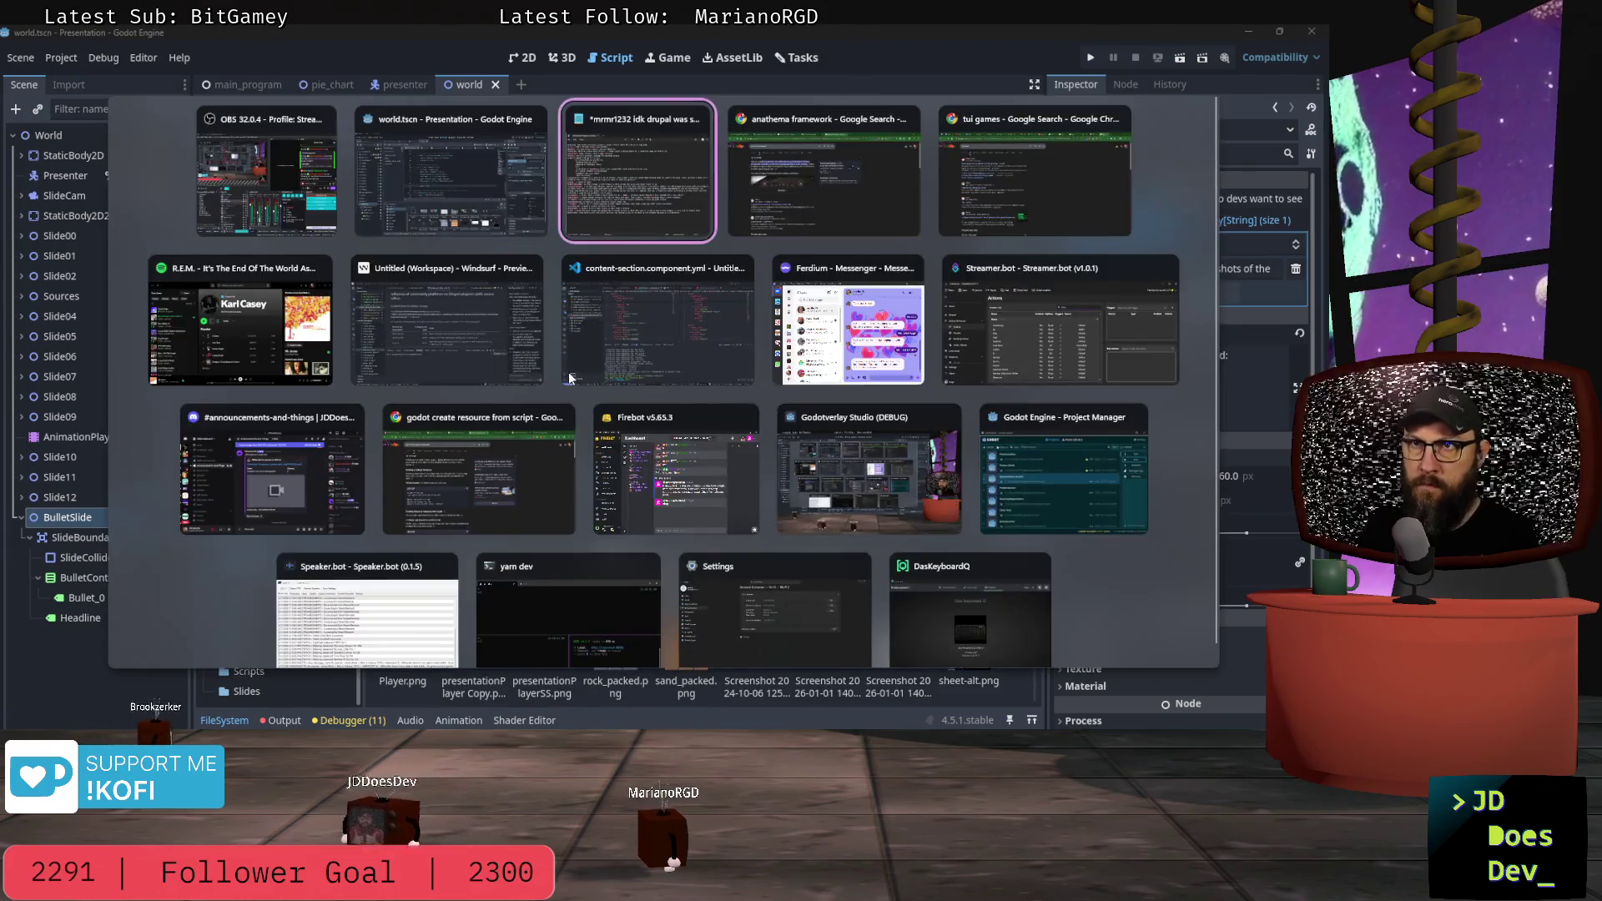
pyautogui.click(551, 367)
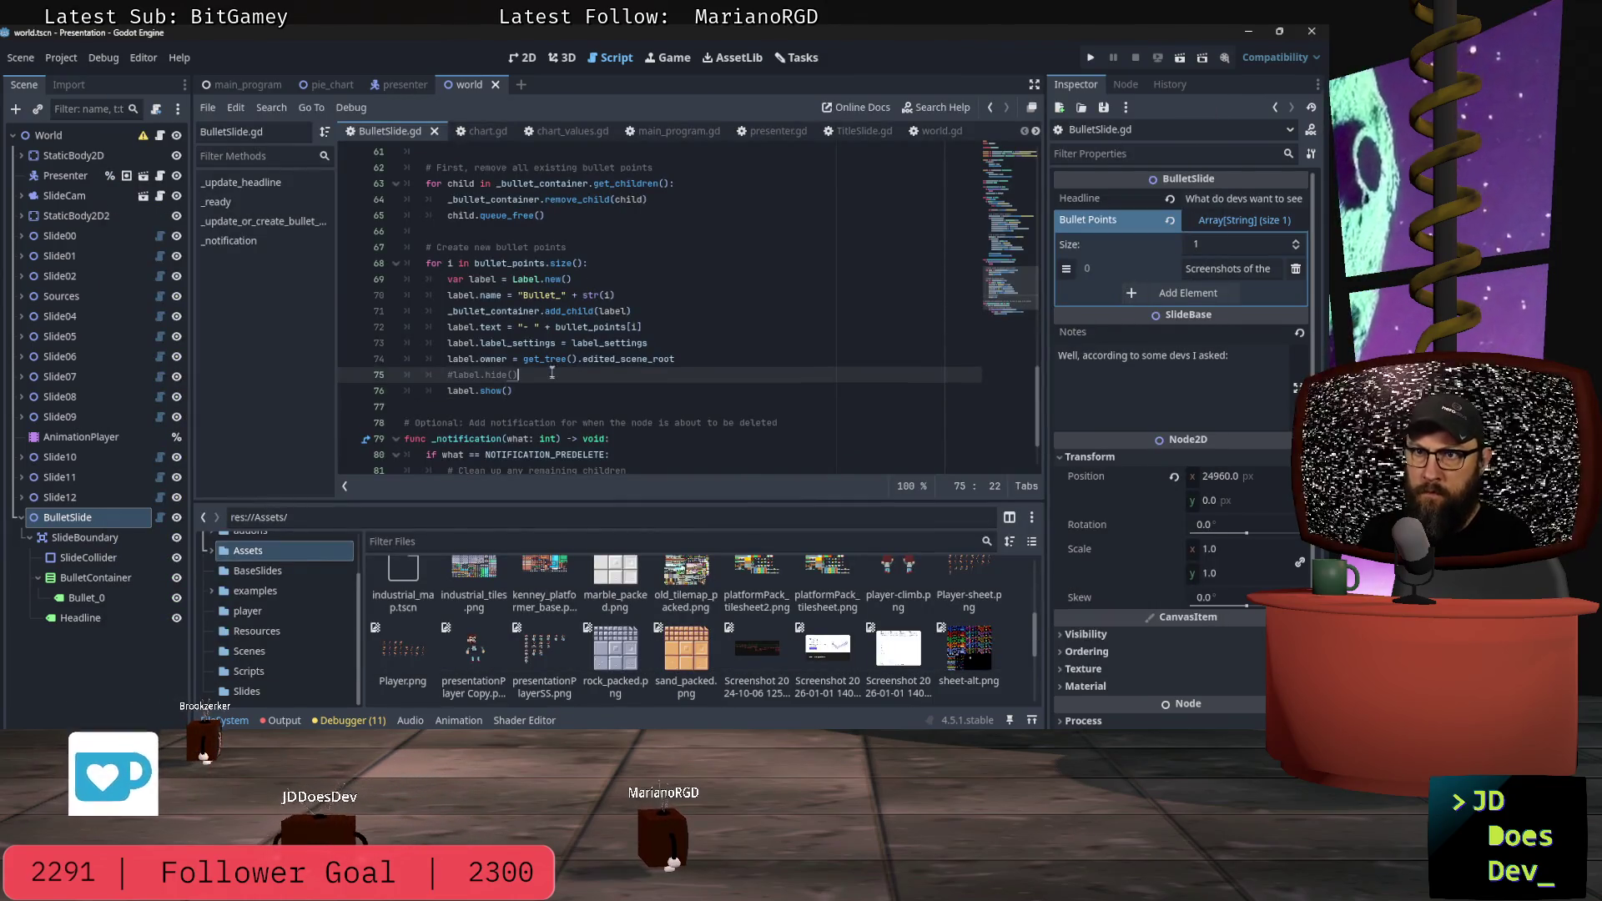
pyautogui.press('Return')
pyautogui.write('Todot')
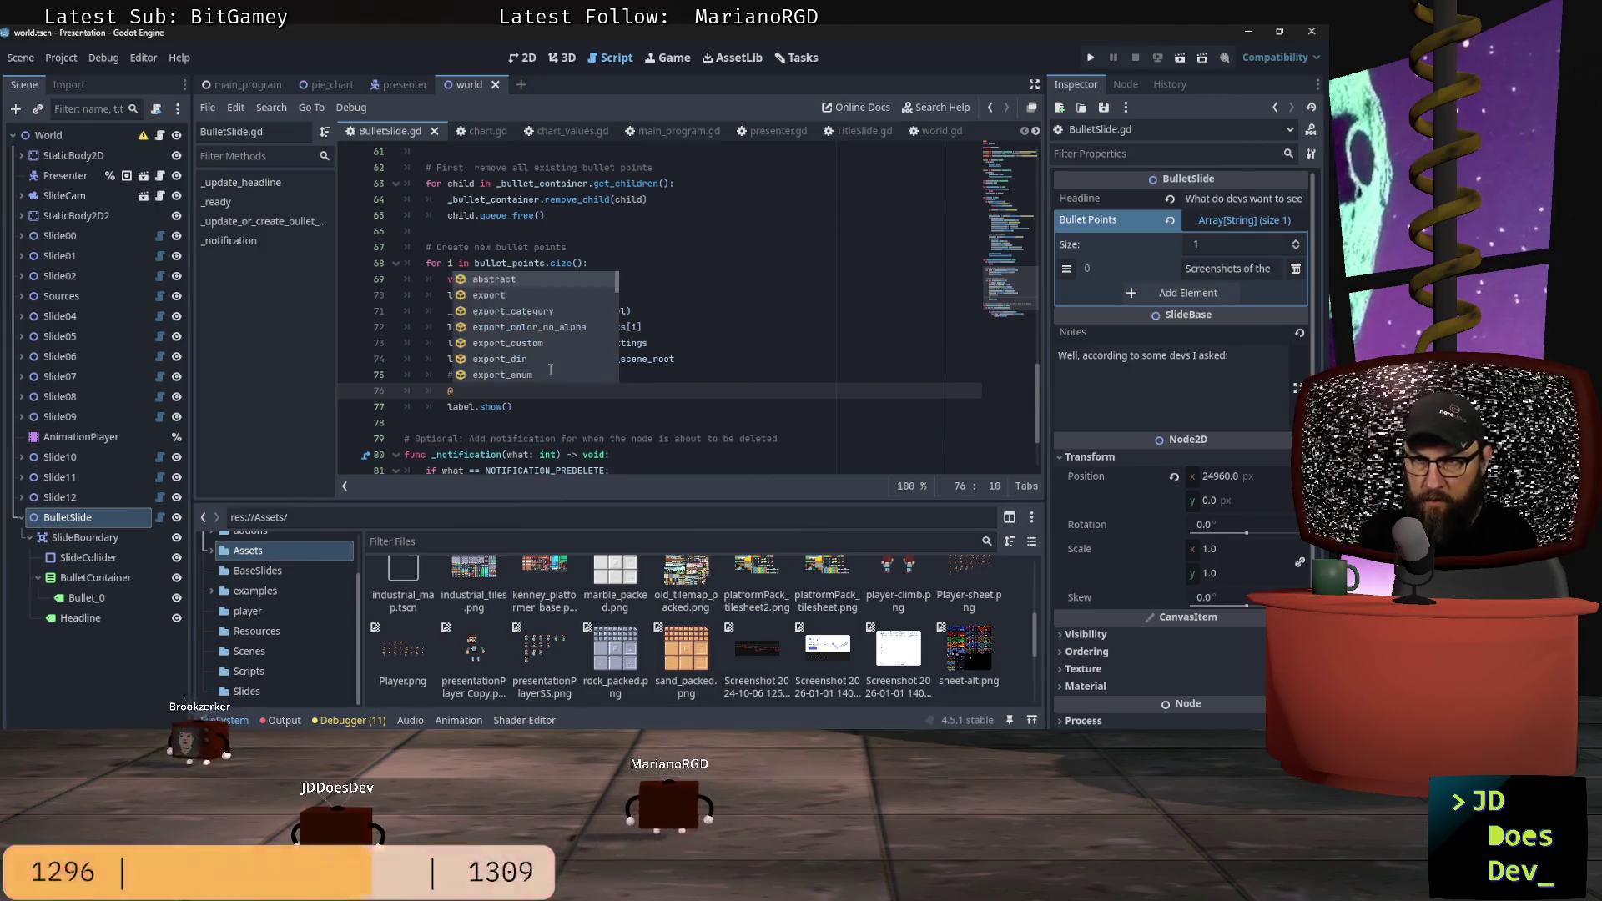
pyautogui.press('Home')
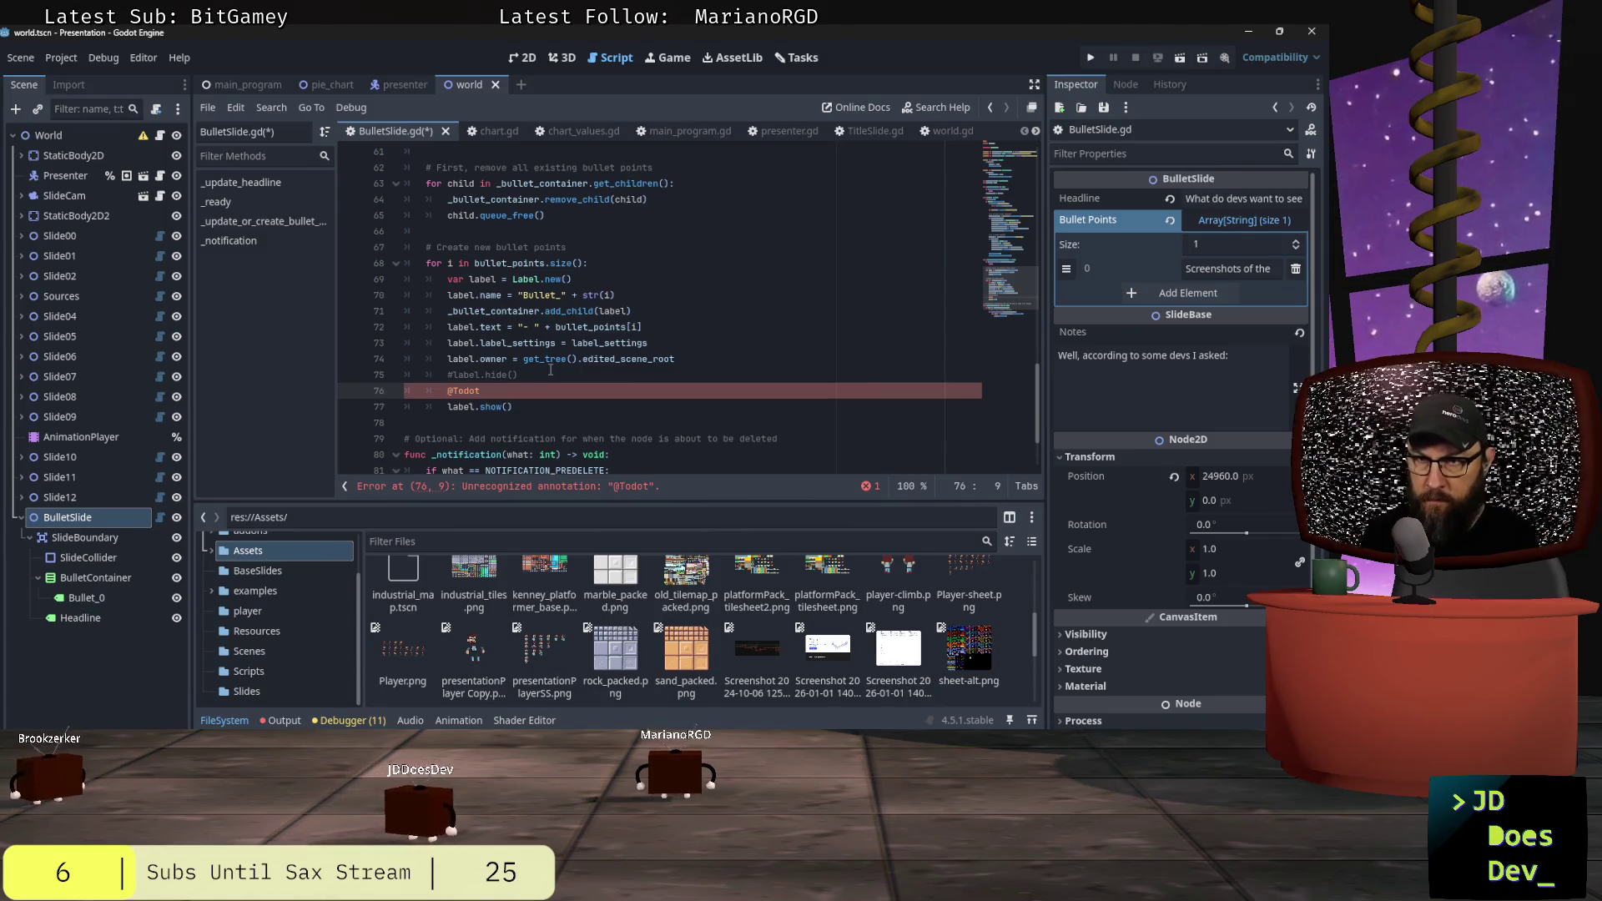
pyautogui.write('#')
pyautogui.press('End')
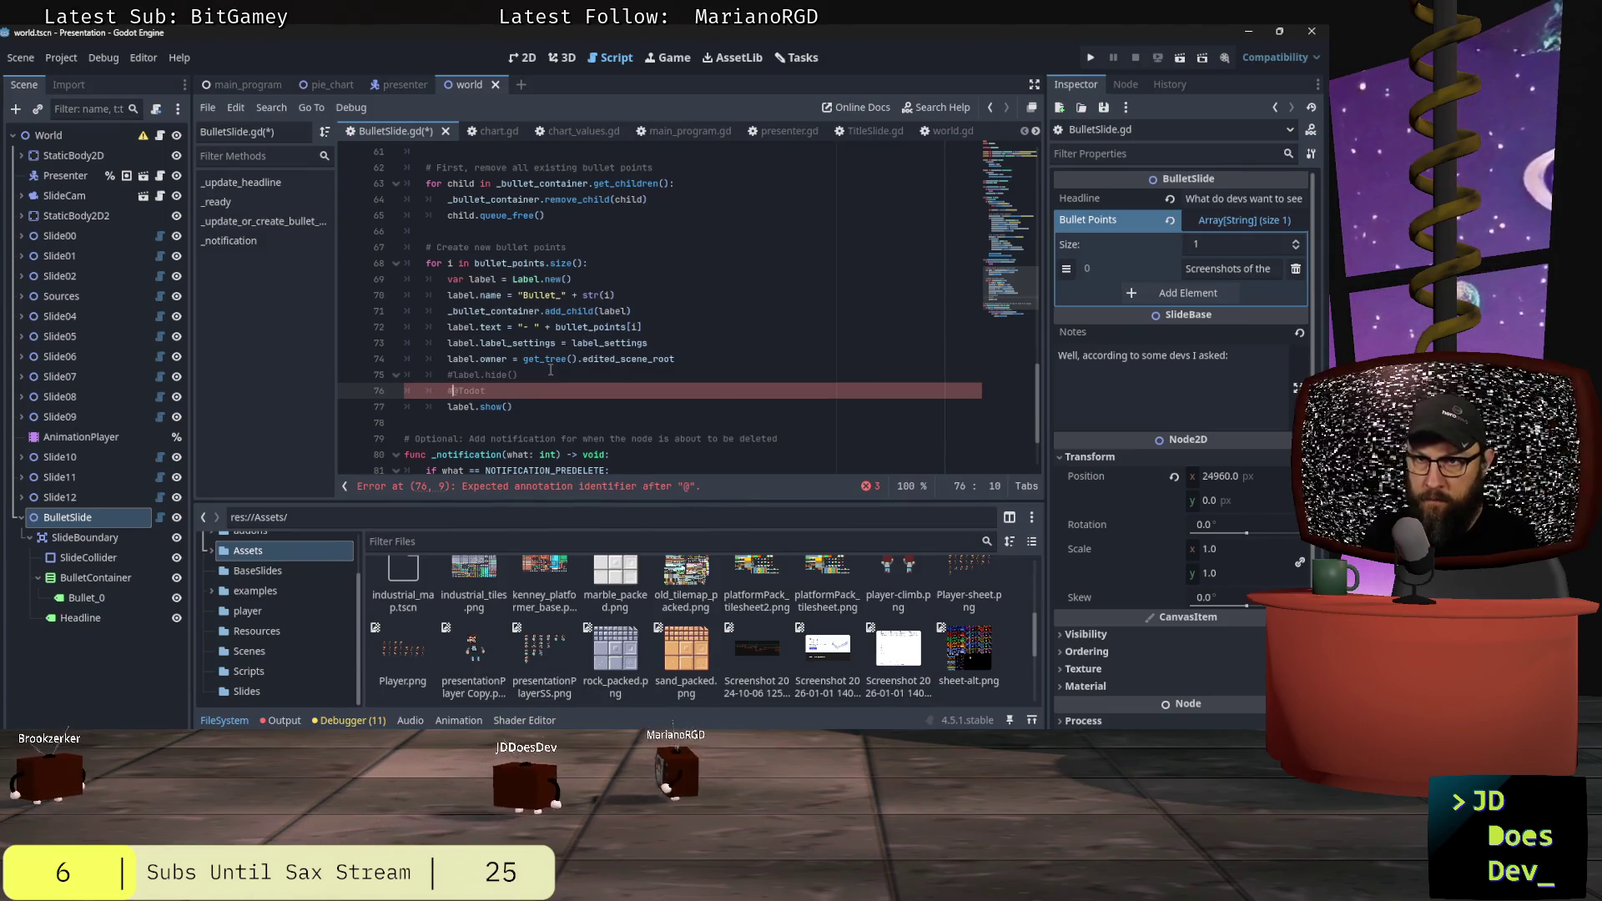
pyautogui.write(': fi')
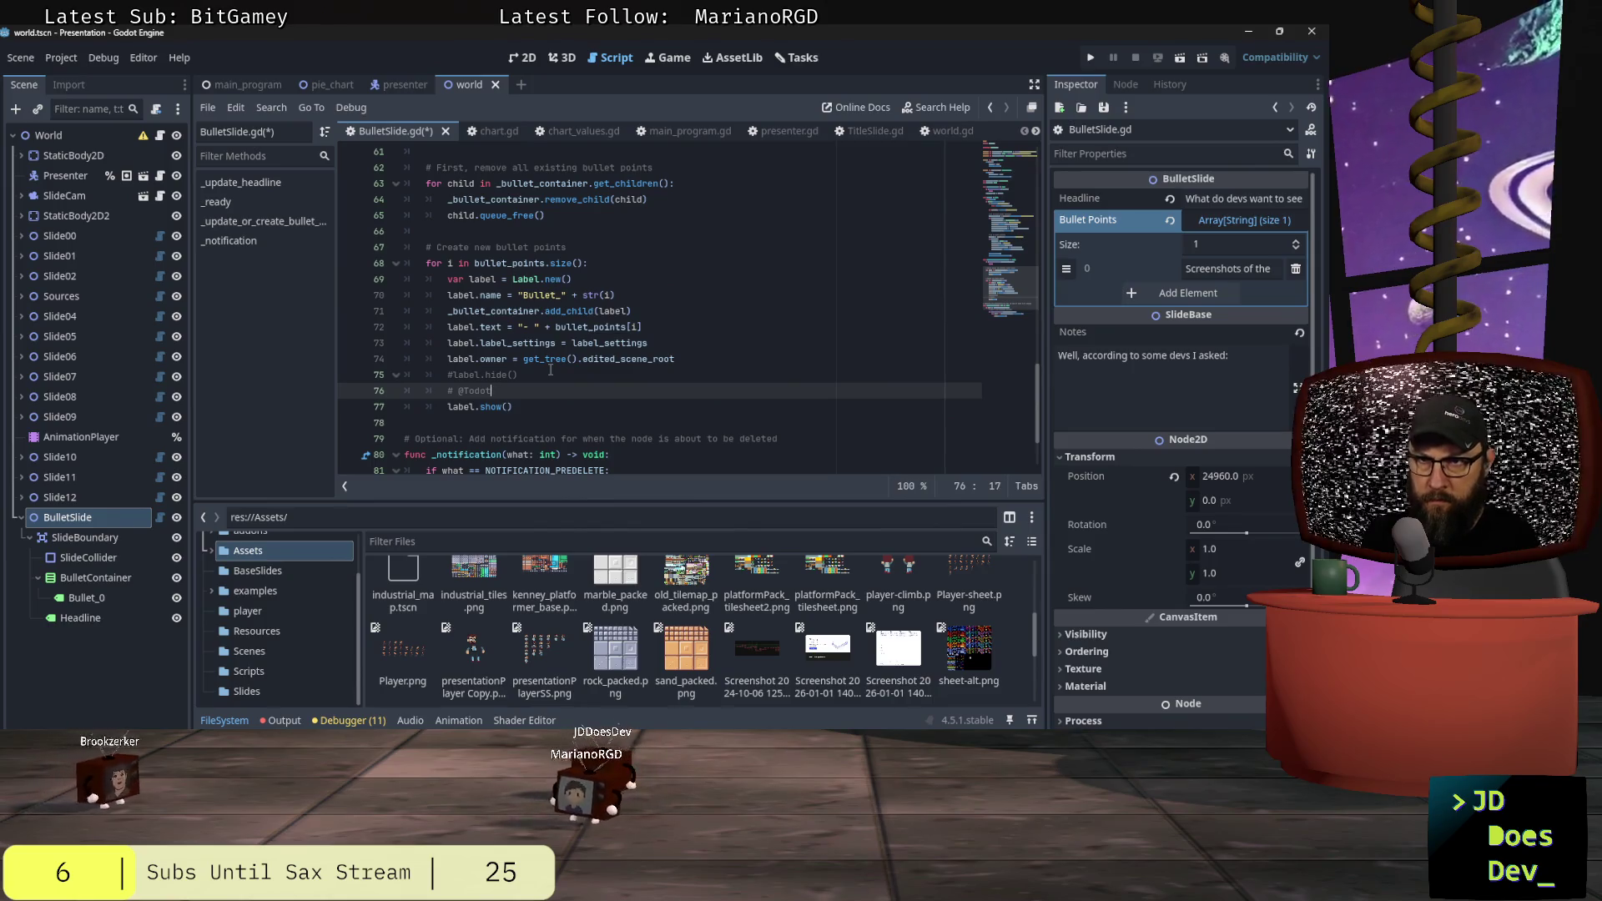
pyautogui.write('x this before presenting')
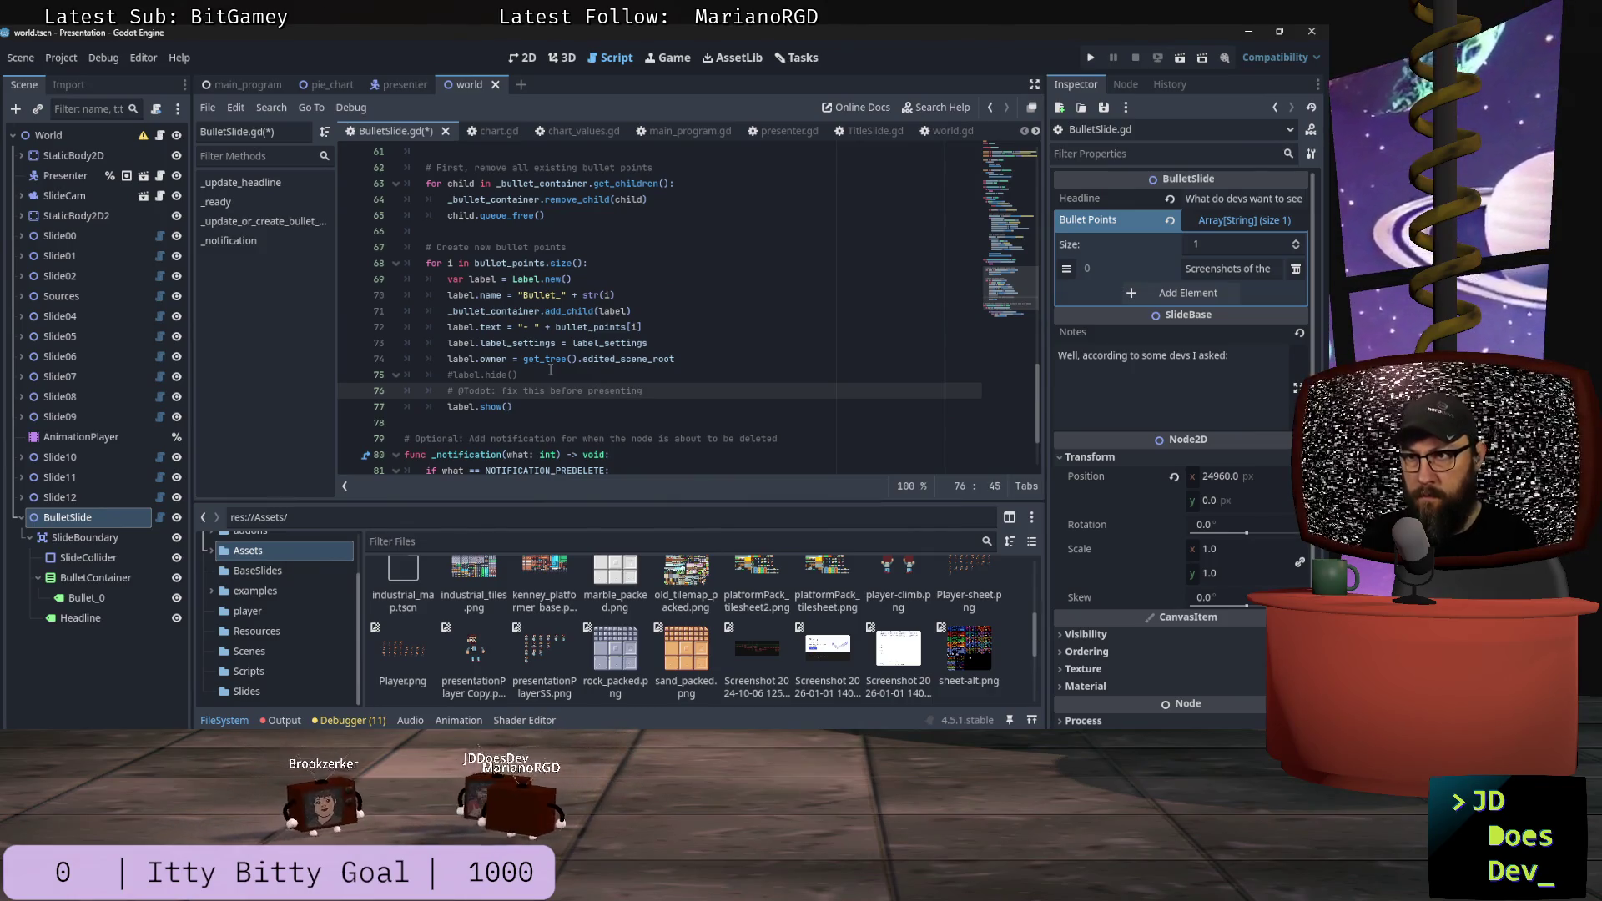
pyautogui.hotkey('ctrl', 's')
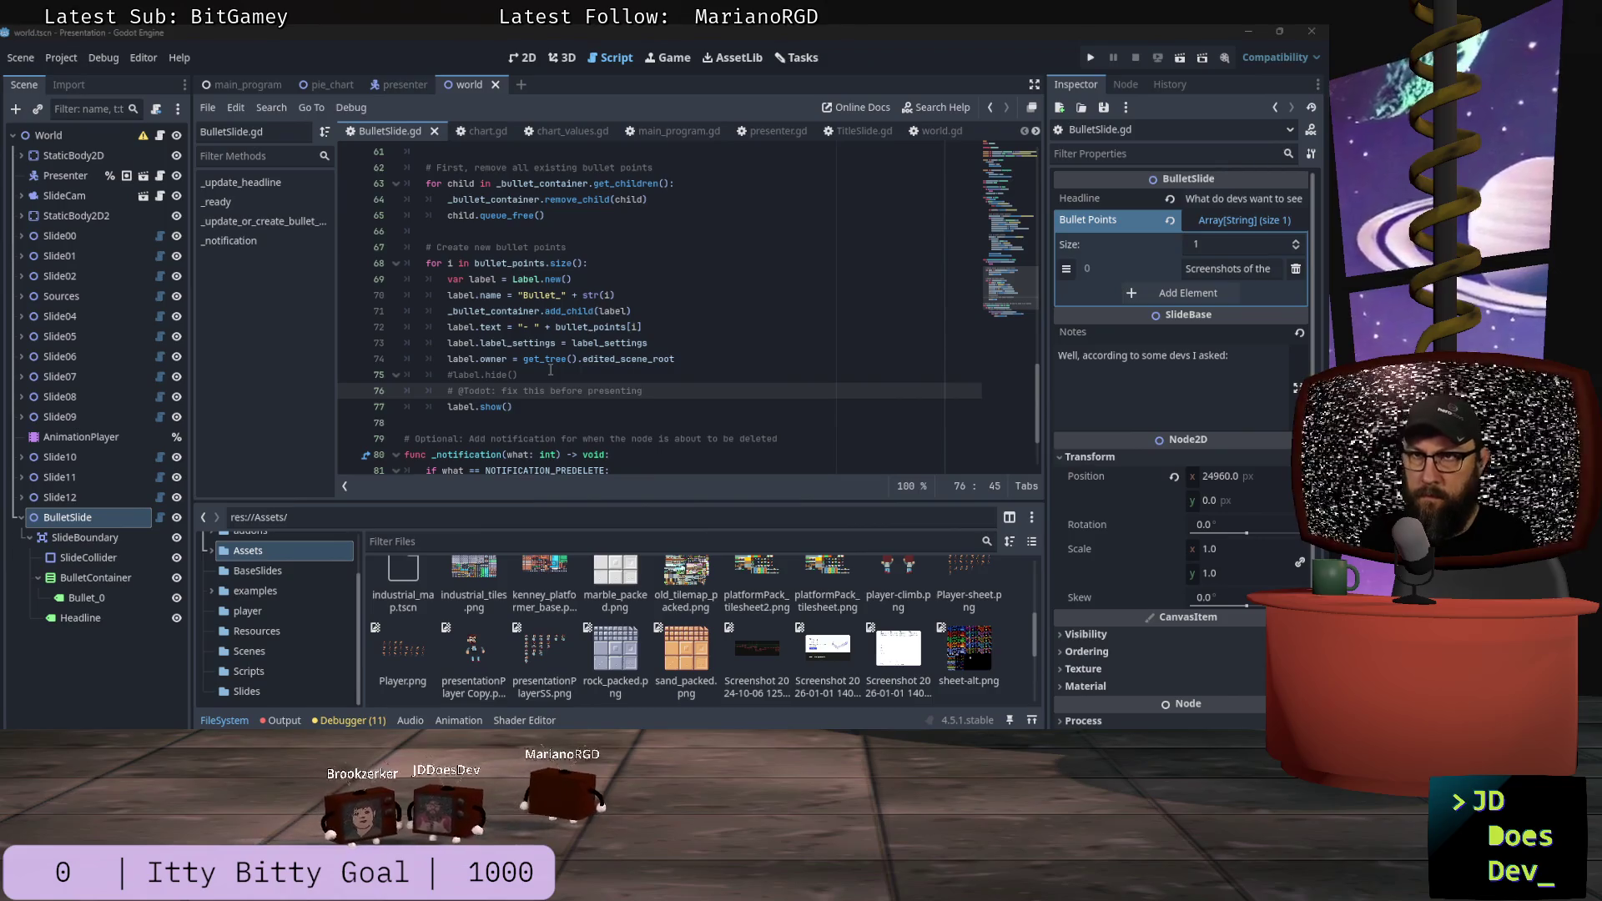
pyautogui.hotkey('alt', 'Tab')
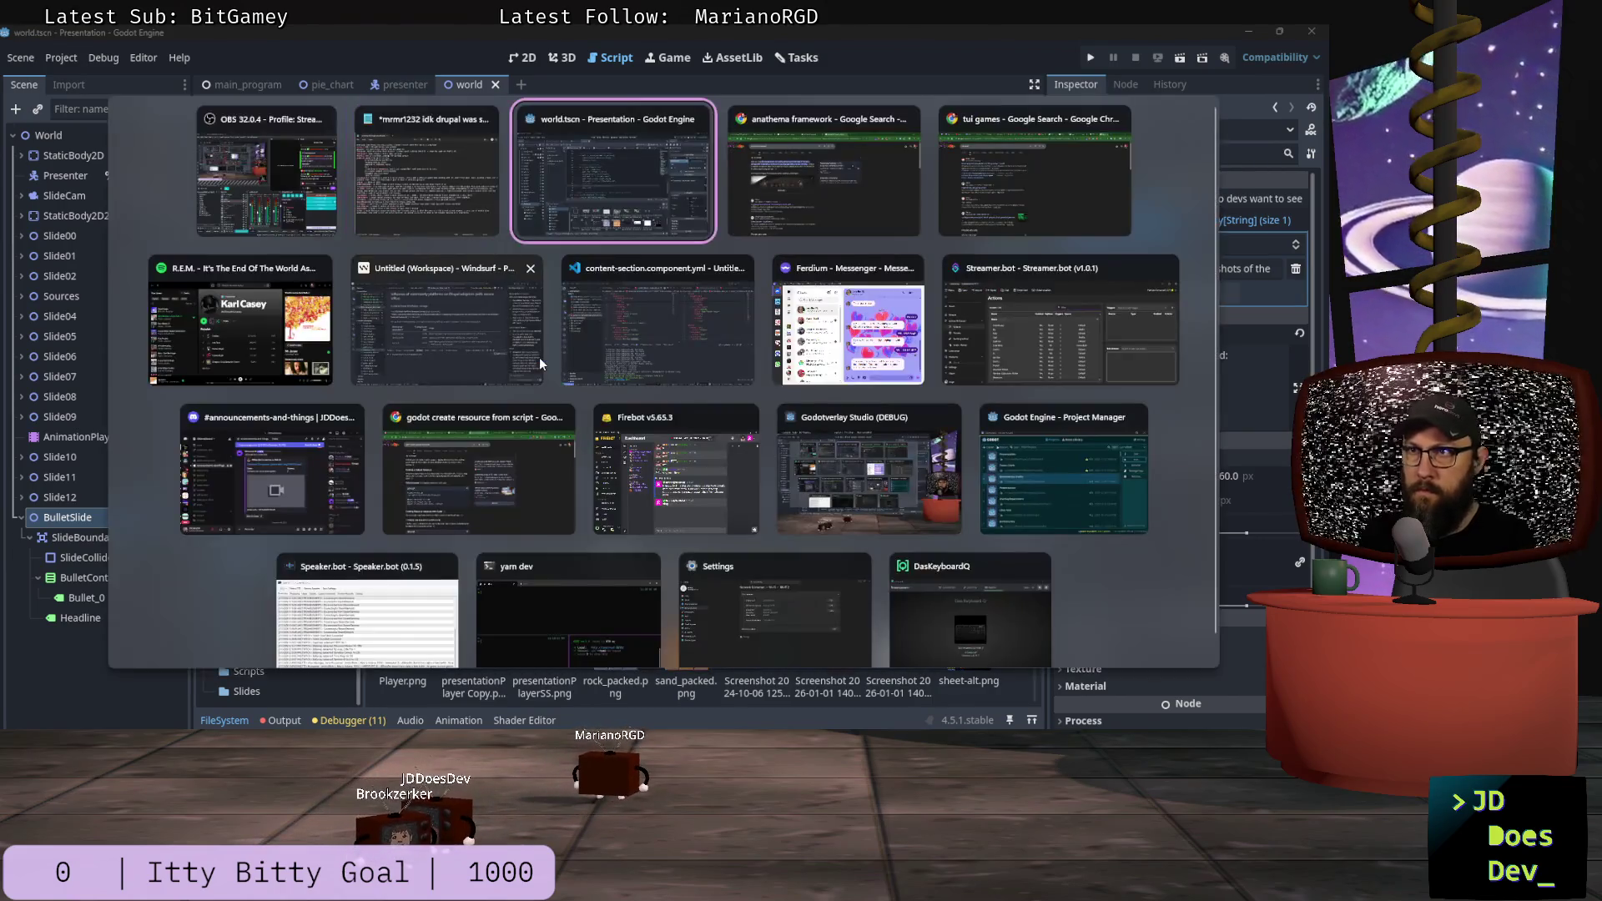
pyautogui.click(604, 182)
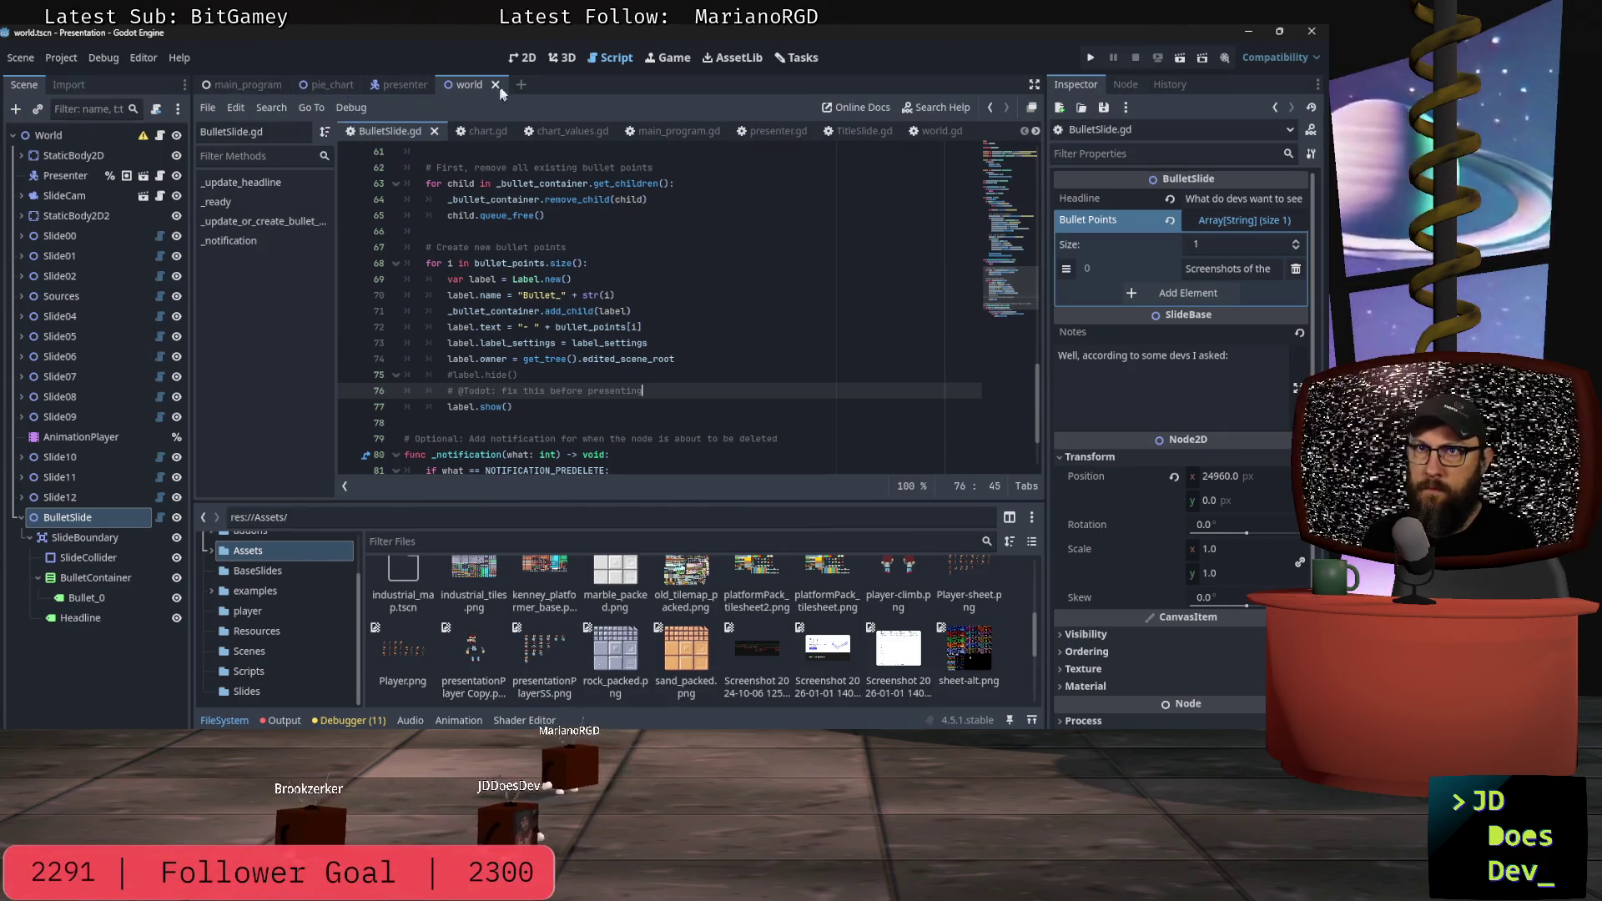
pyautogui.click(525, 60)
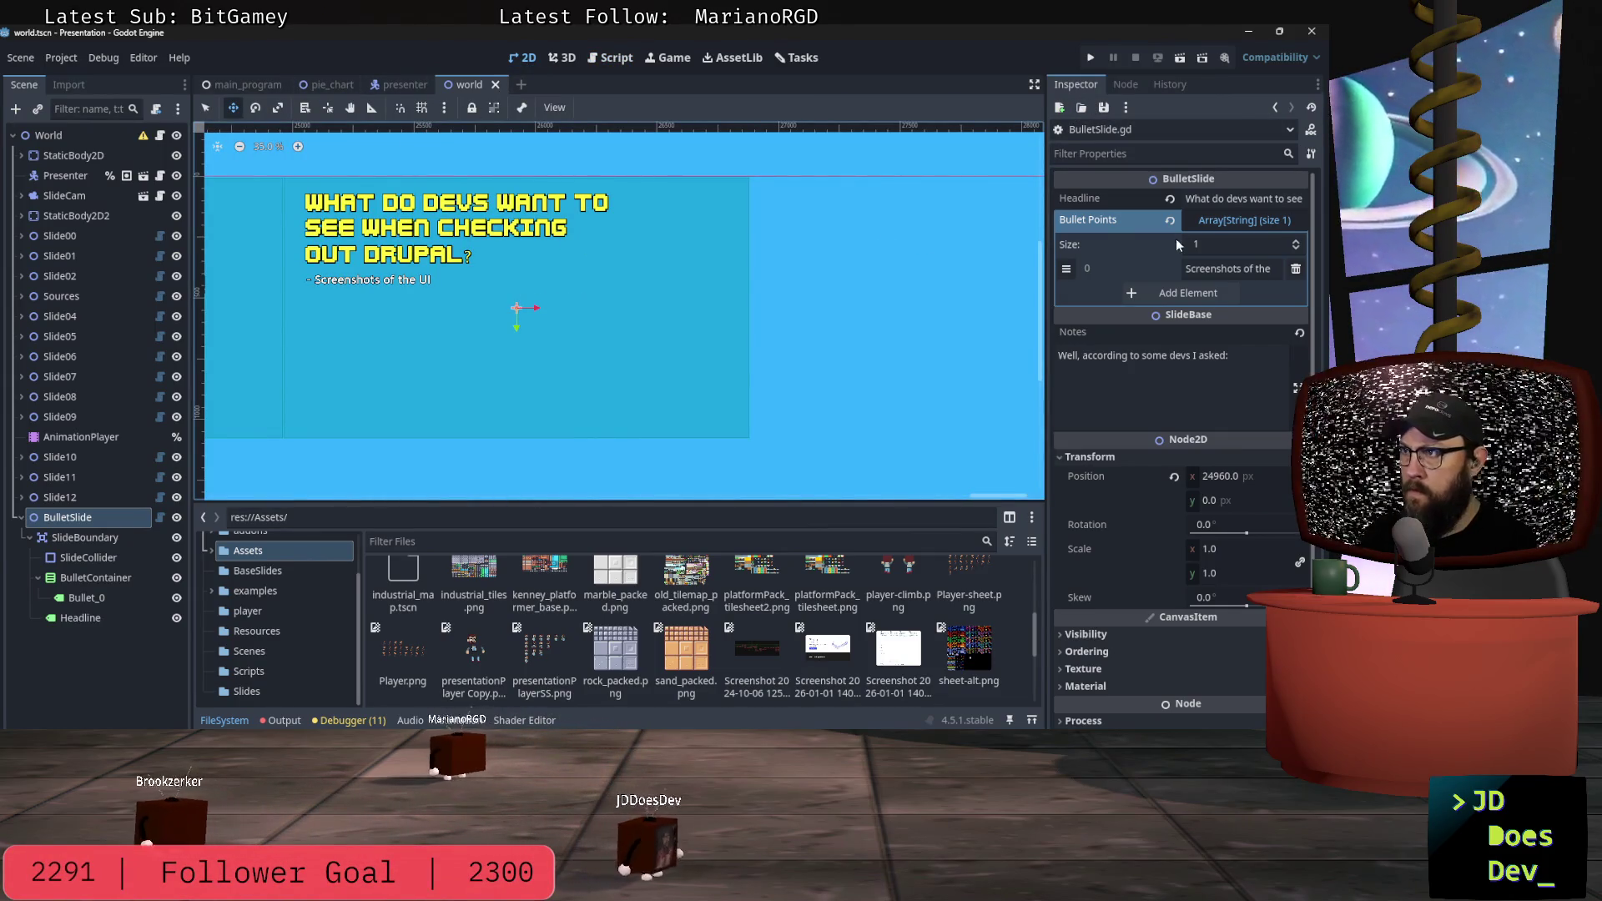
# Step: Add bullet 'What makes it "sexy" - actual quote' under 'Screenshots of the UI', plus an empty third entry
pyautogui.click(1185, 293)
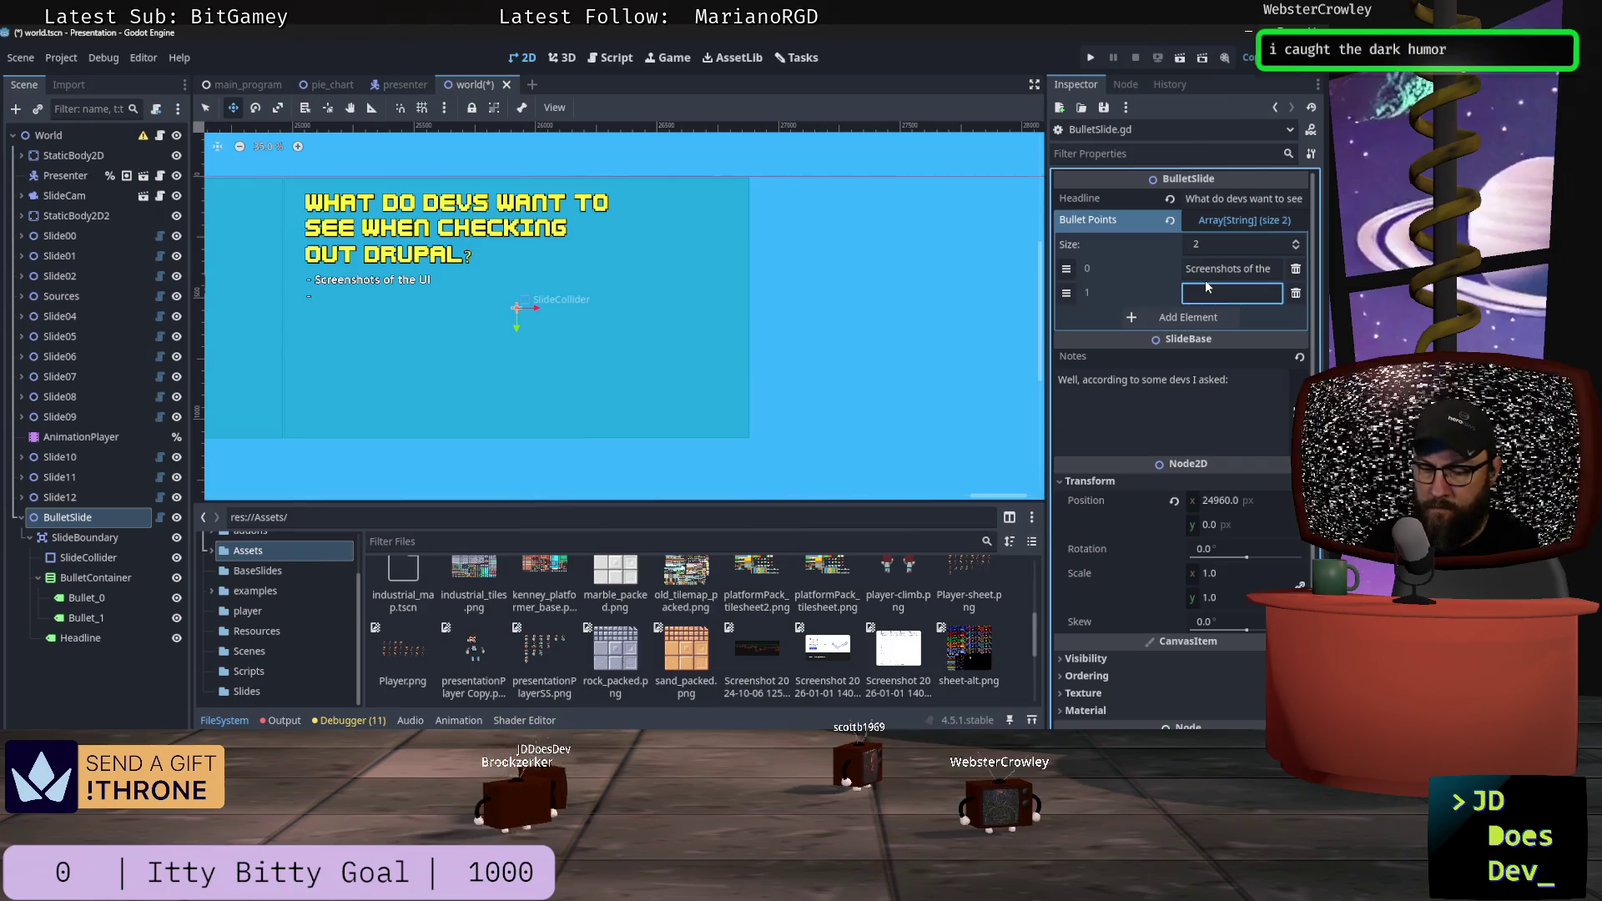
pyautogui.write('What make')
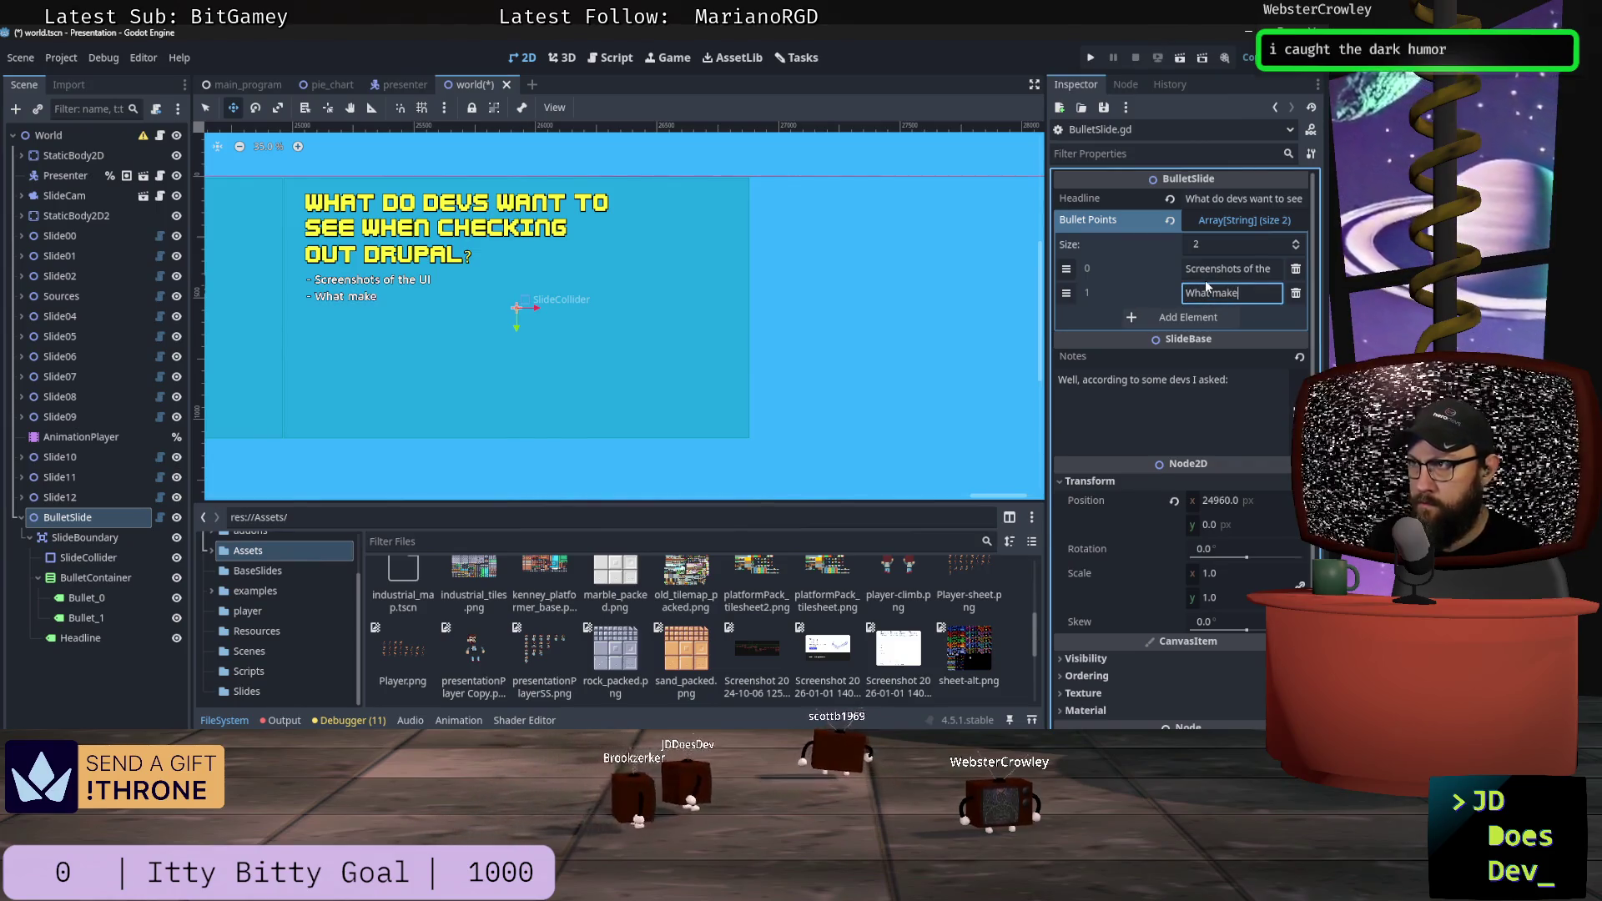
pyautogui.write('s it "s')
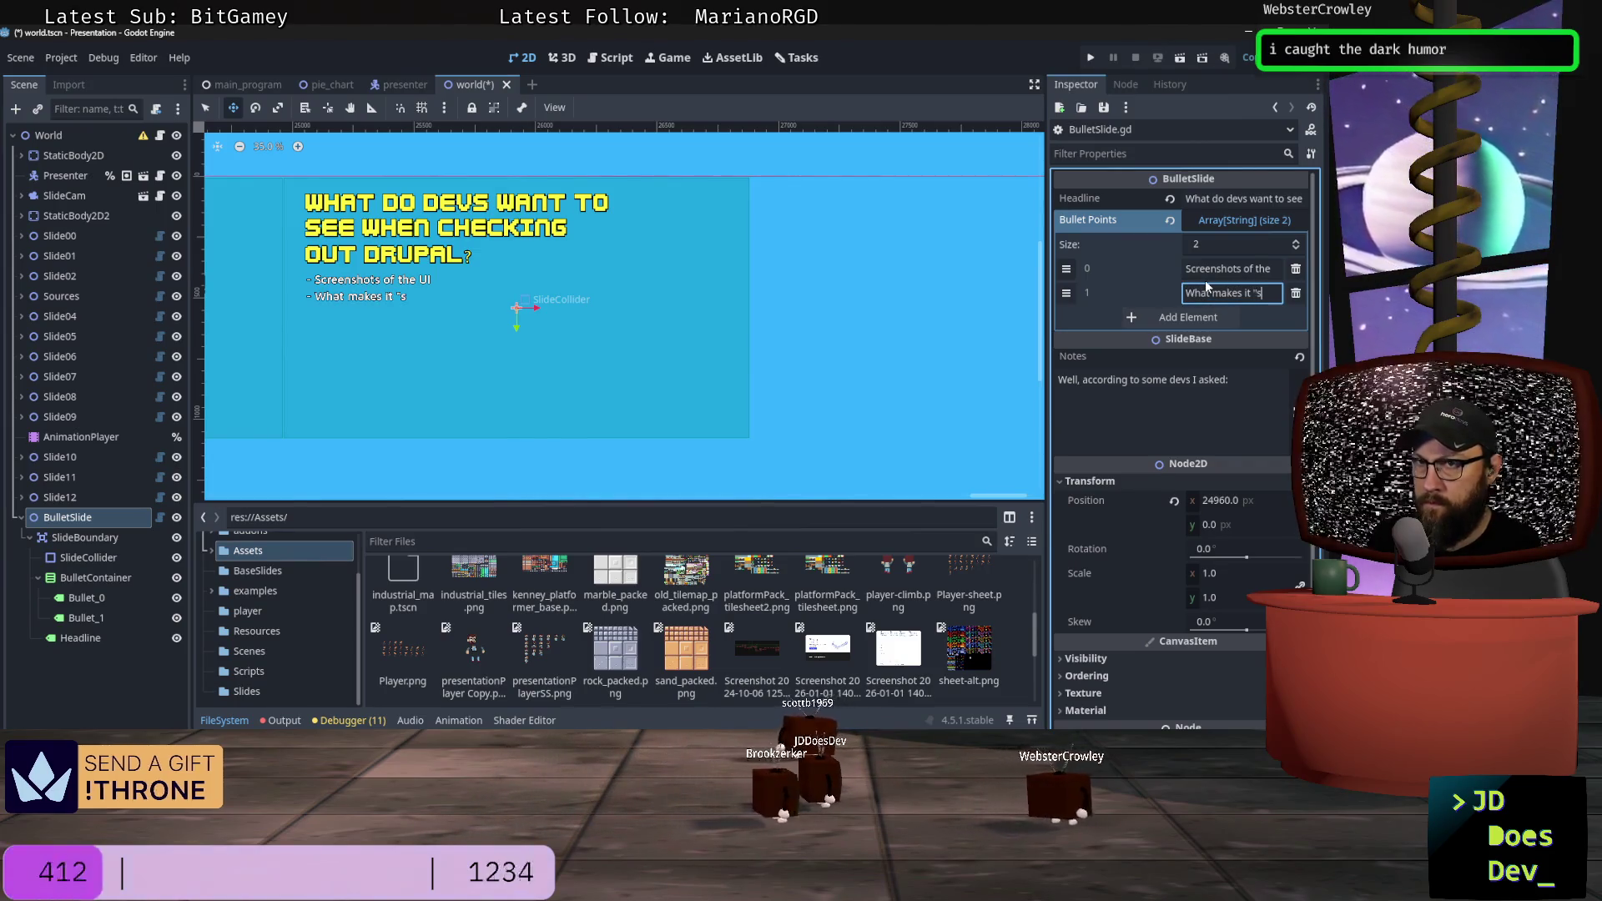
pyautogui.write('exy" -')
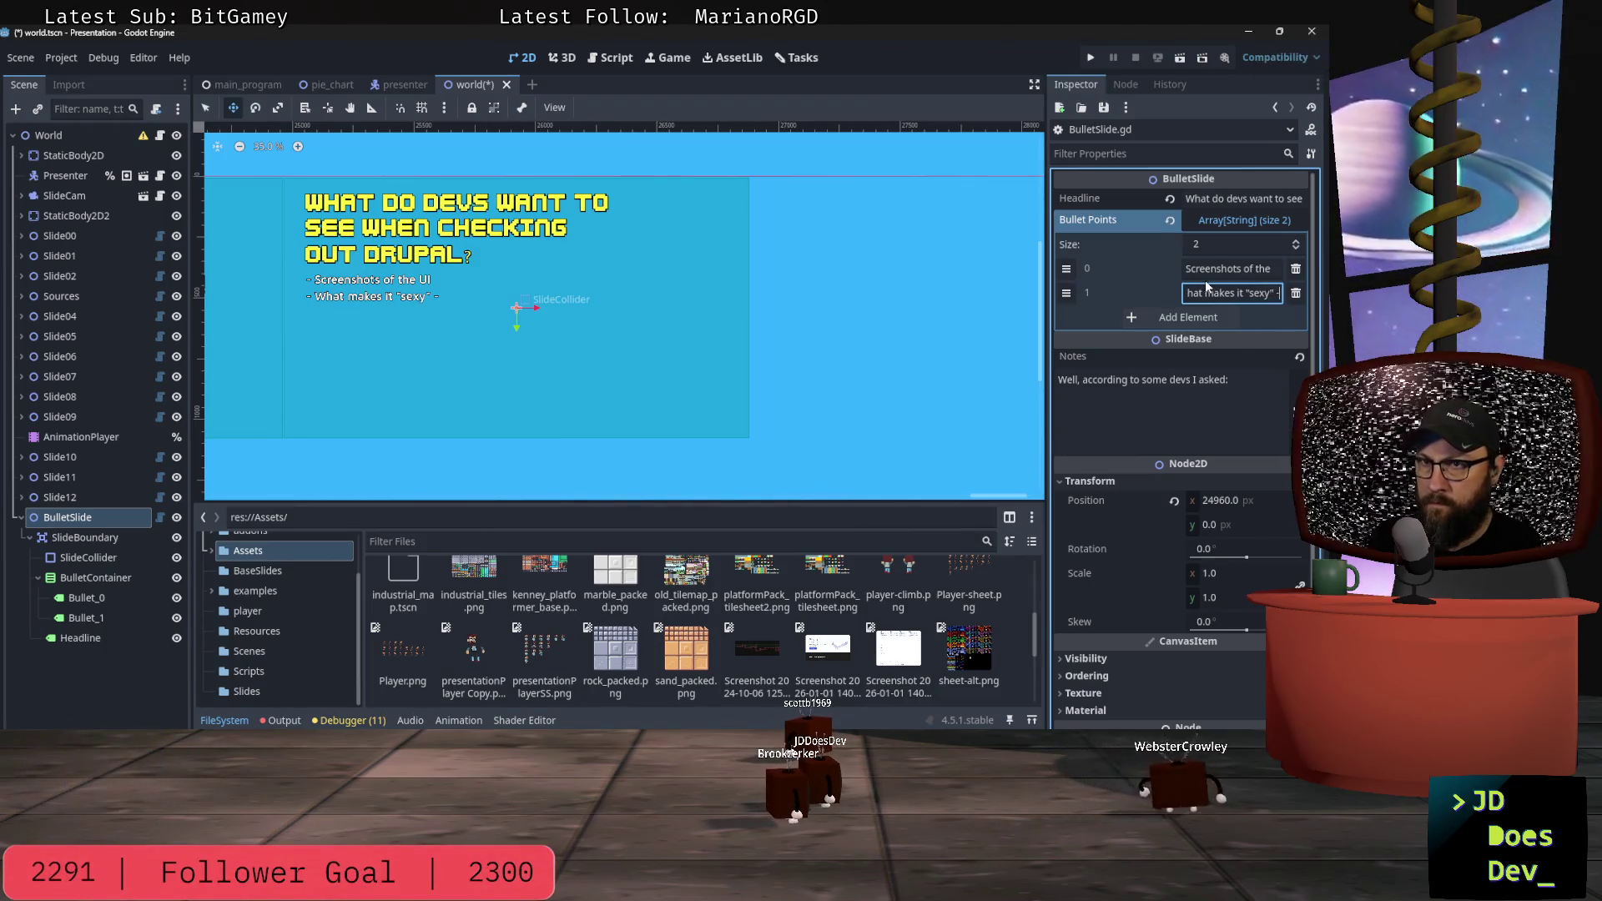
pyautogui.write(' actual')
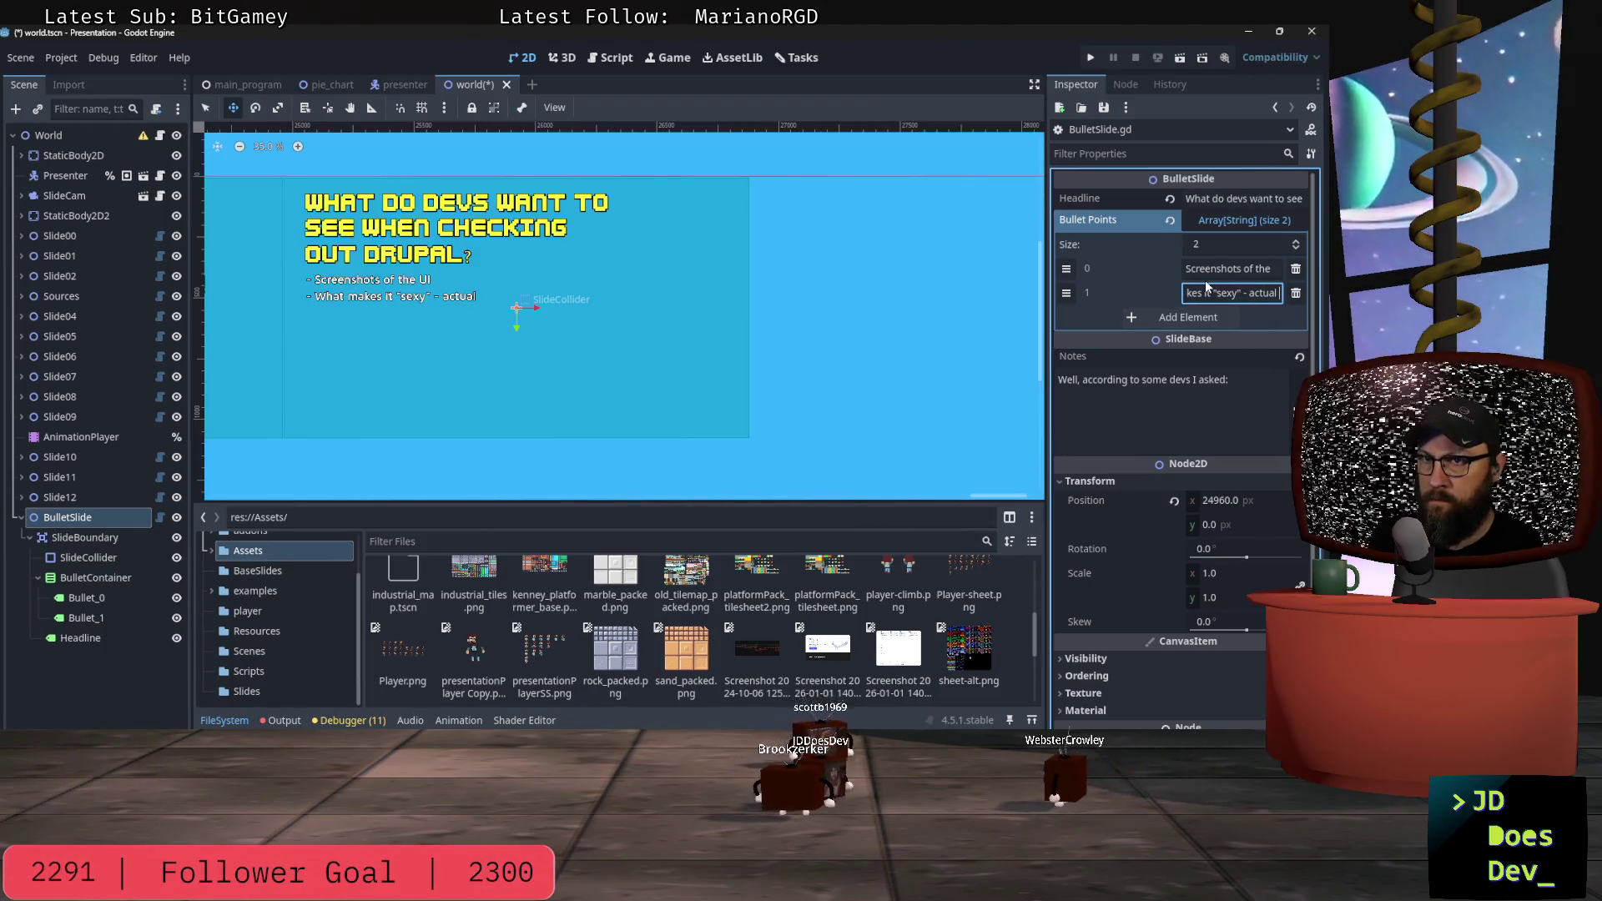
pyautogui.write(' quote')
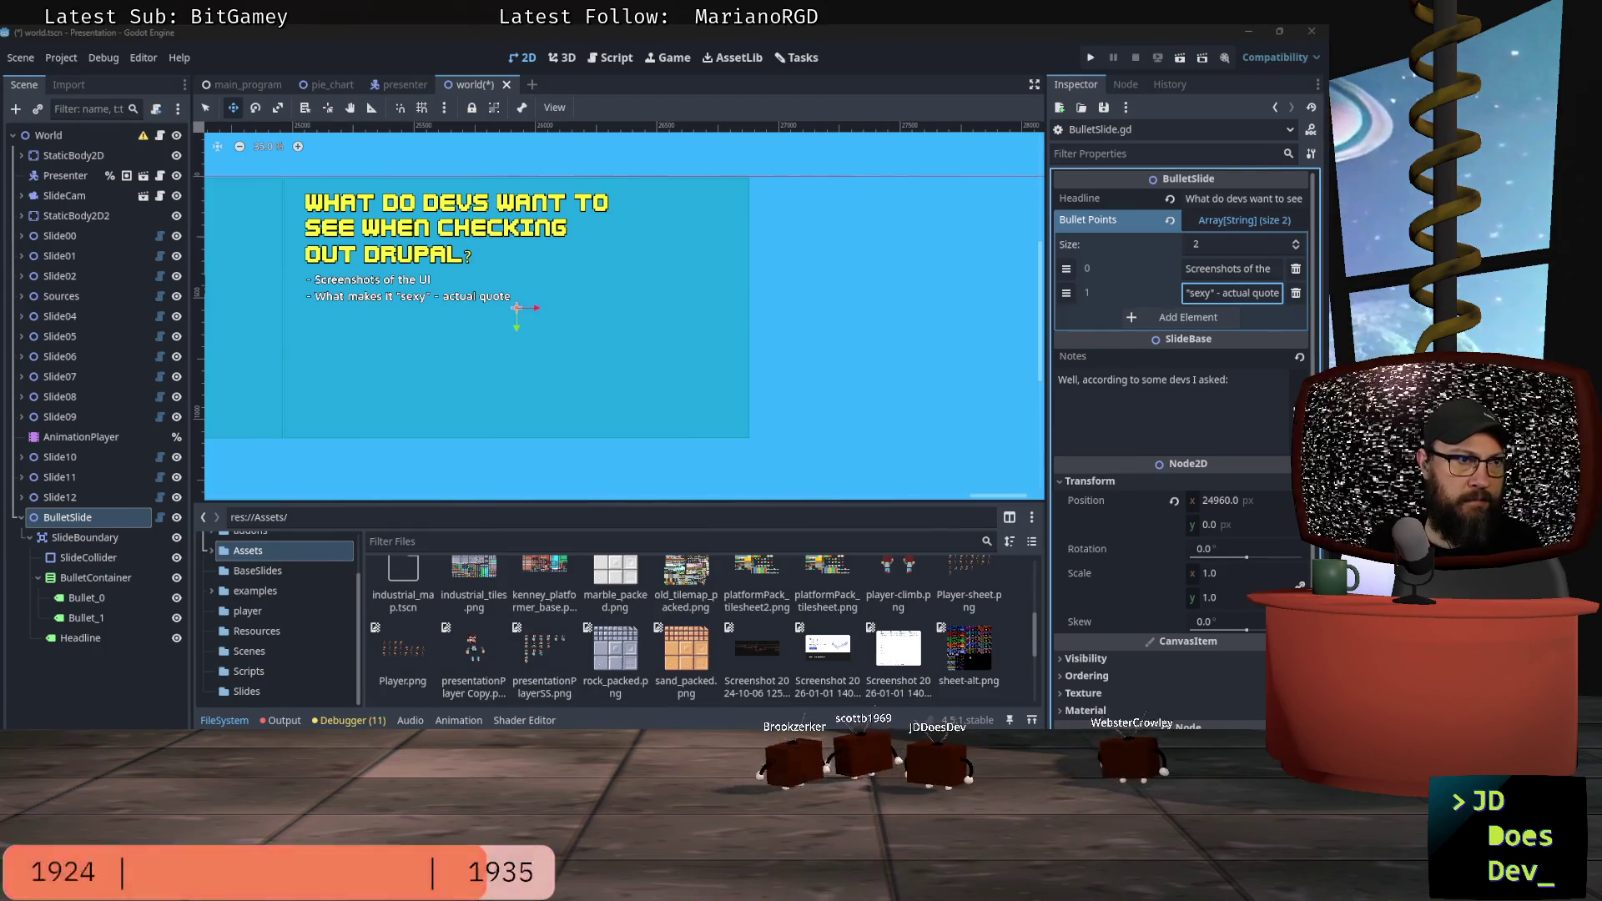
pyautogui.hotkey('alt', 'Tab')
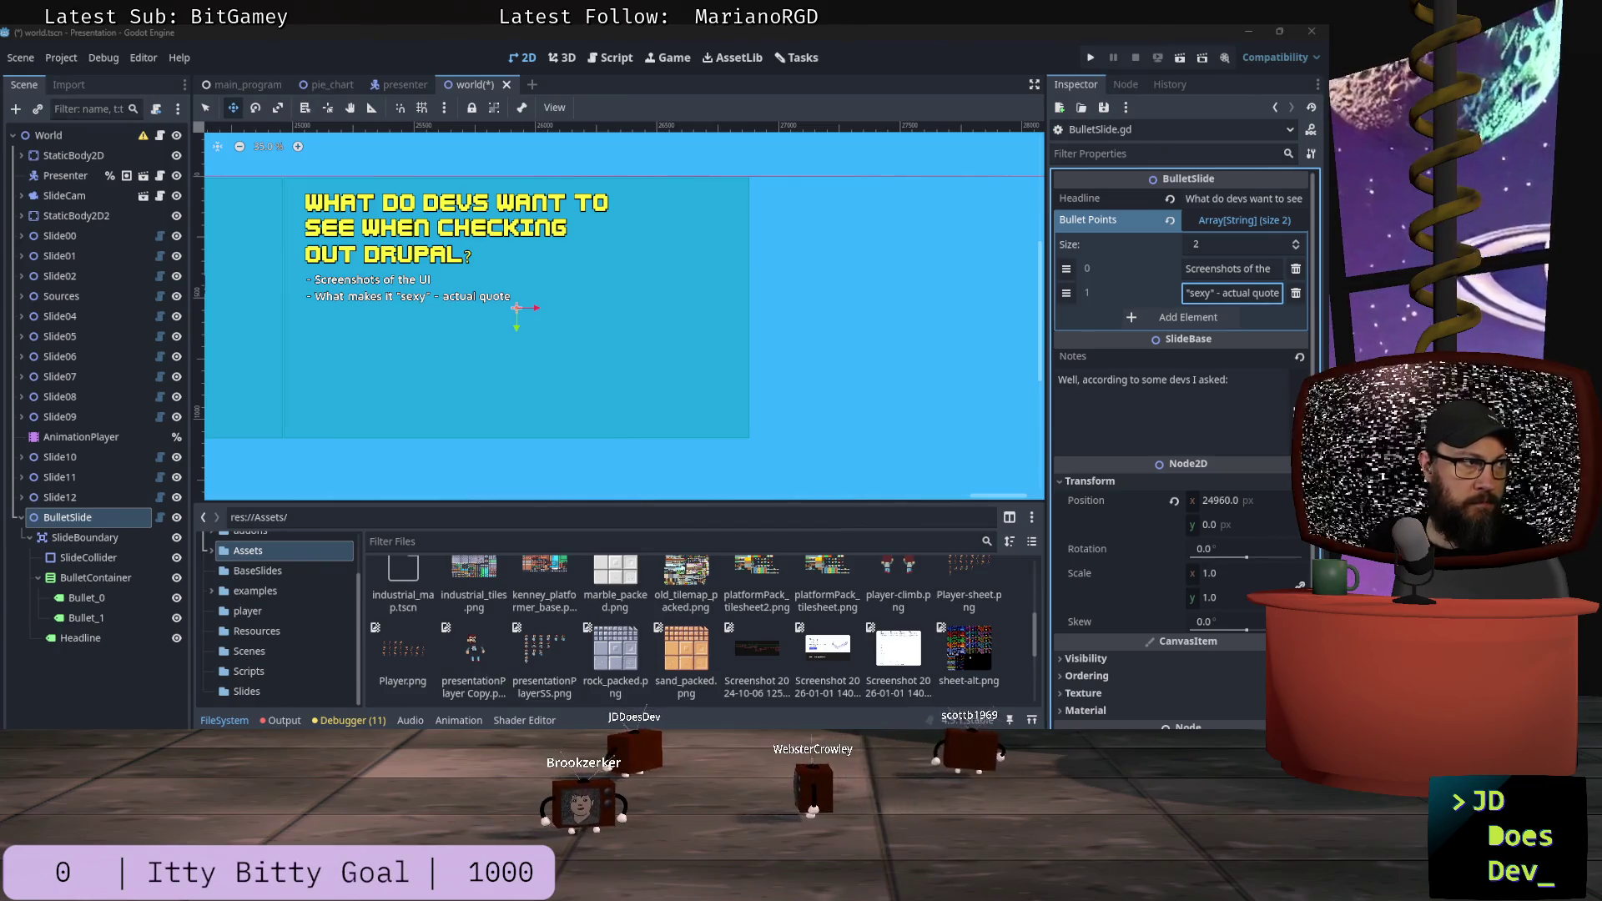
pyautogui.click(1171, 316)
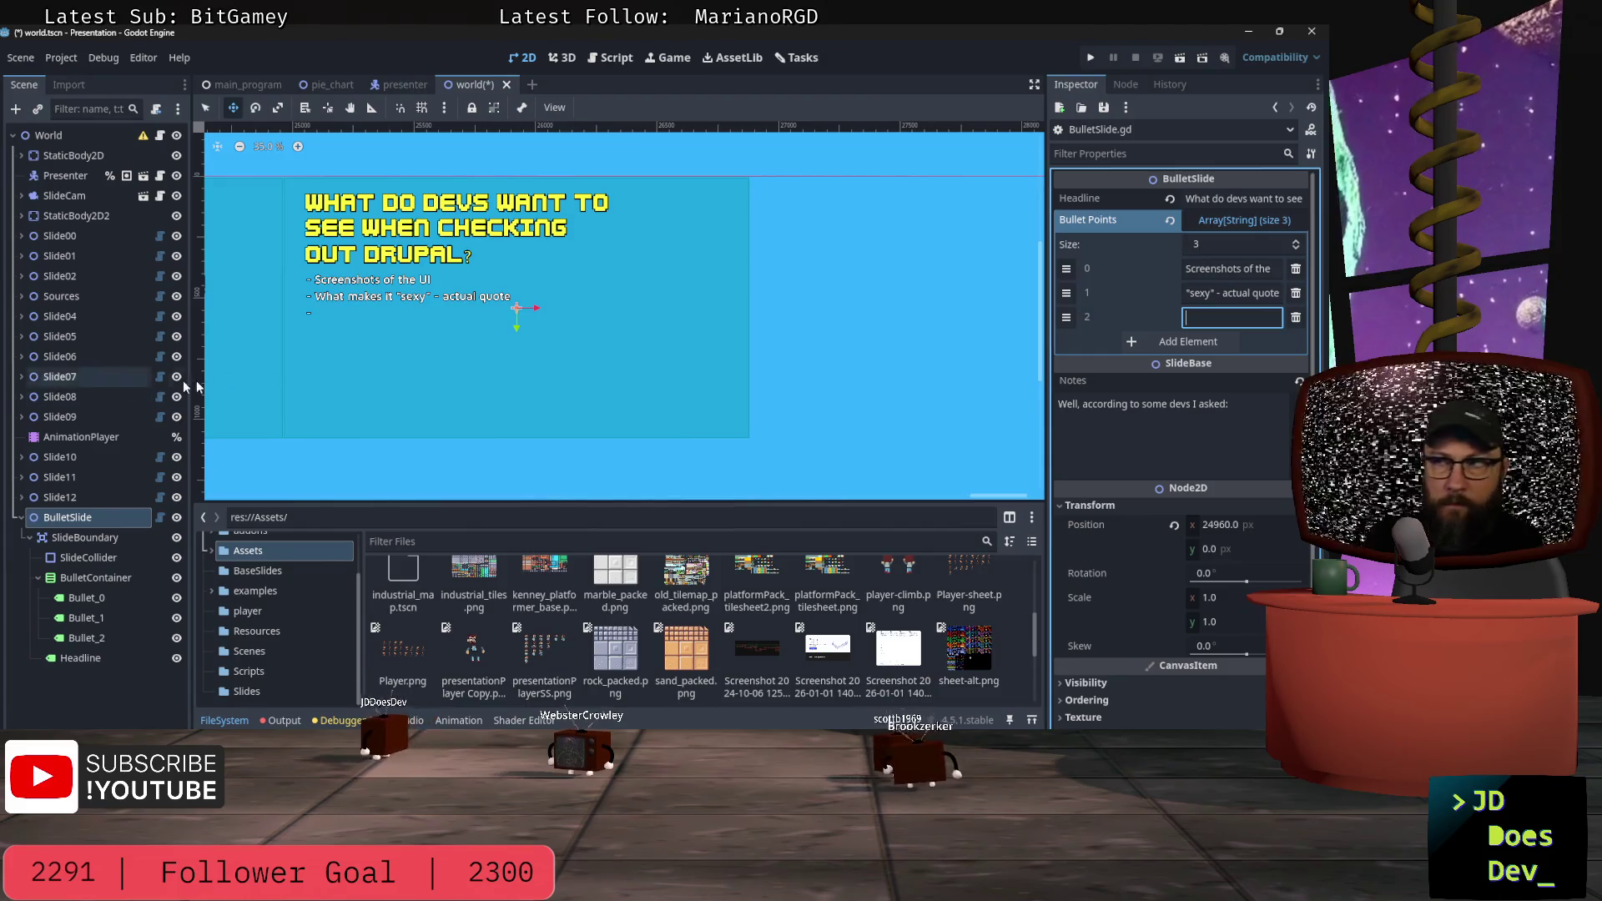
# Step: Fill bullets 'That it's modern and works' and 'A reason to judge the book by its cover', adding a fifth entry
pyautogui.write("That it's mo")
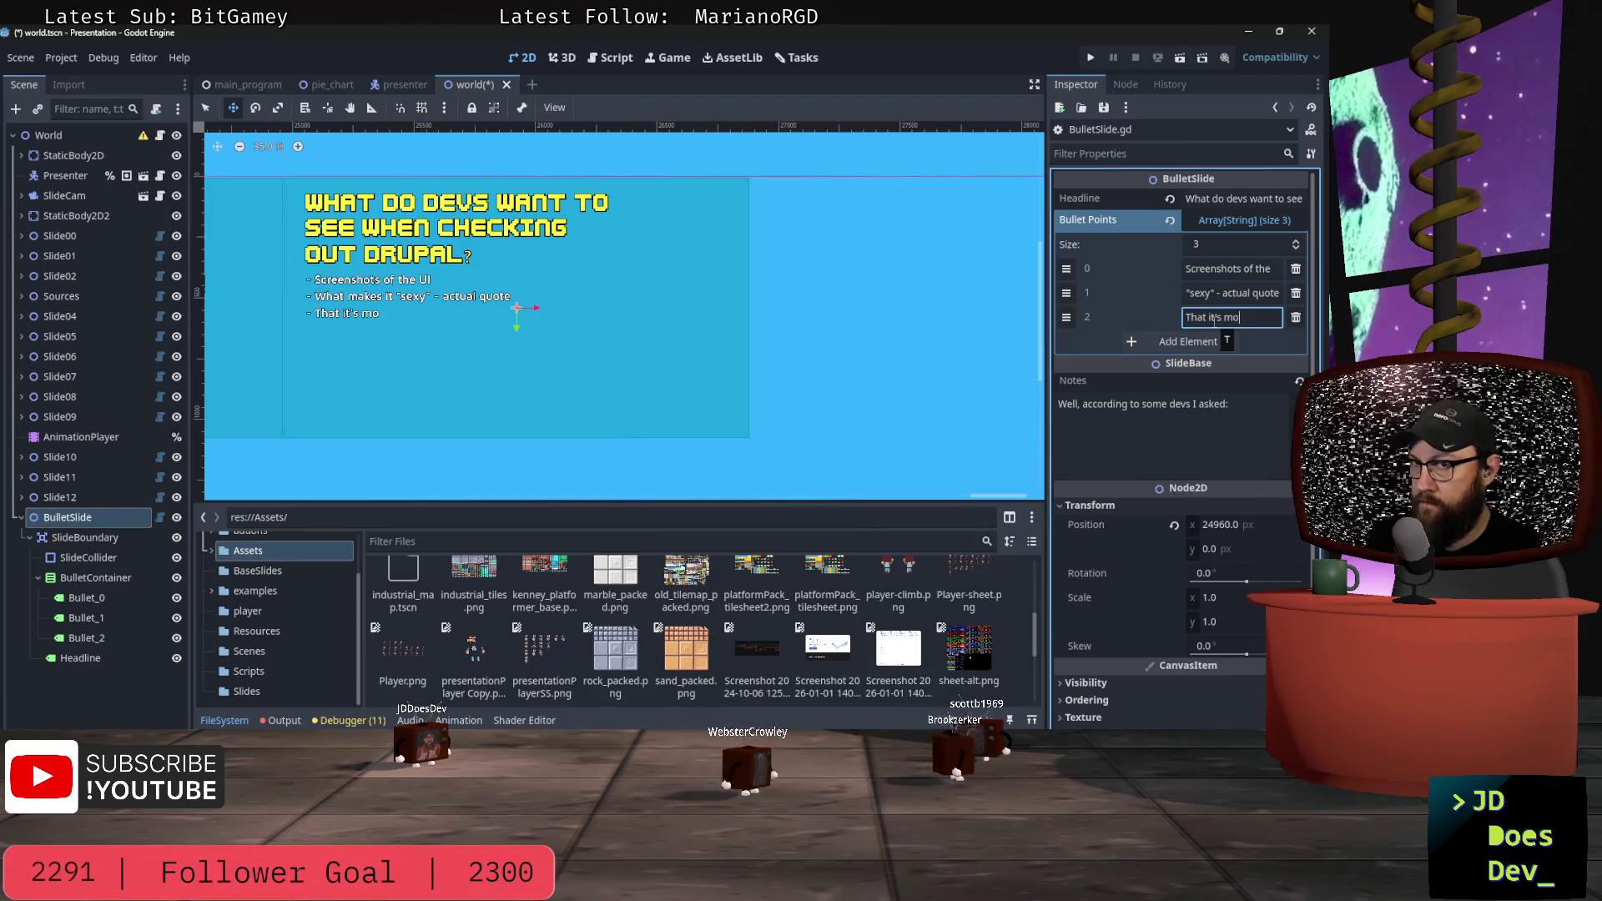
pyautogui.write('dern and ')
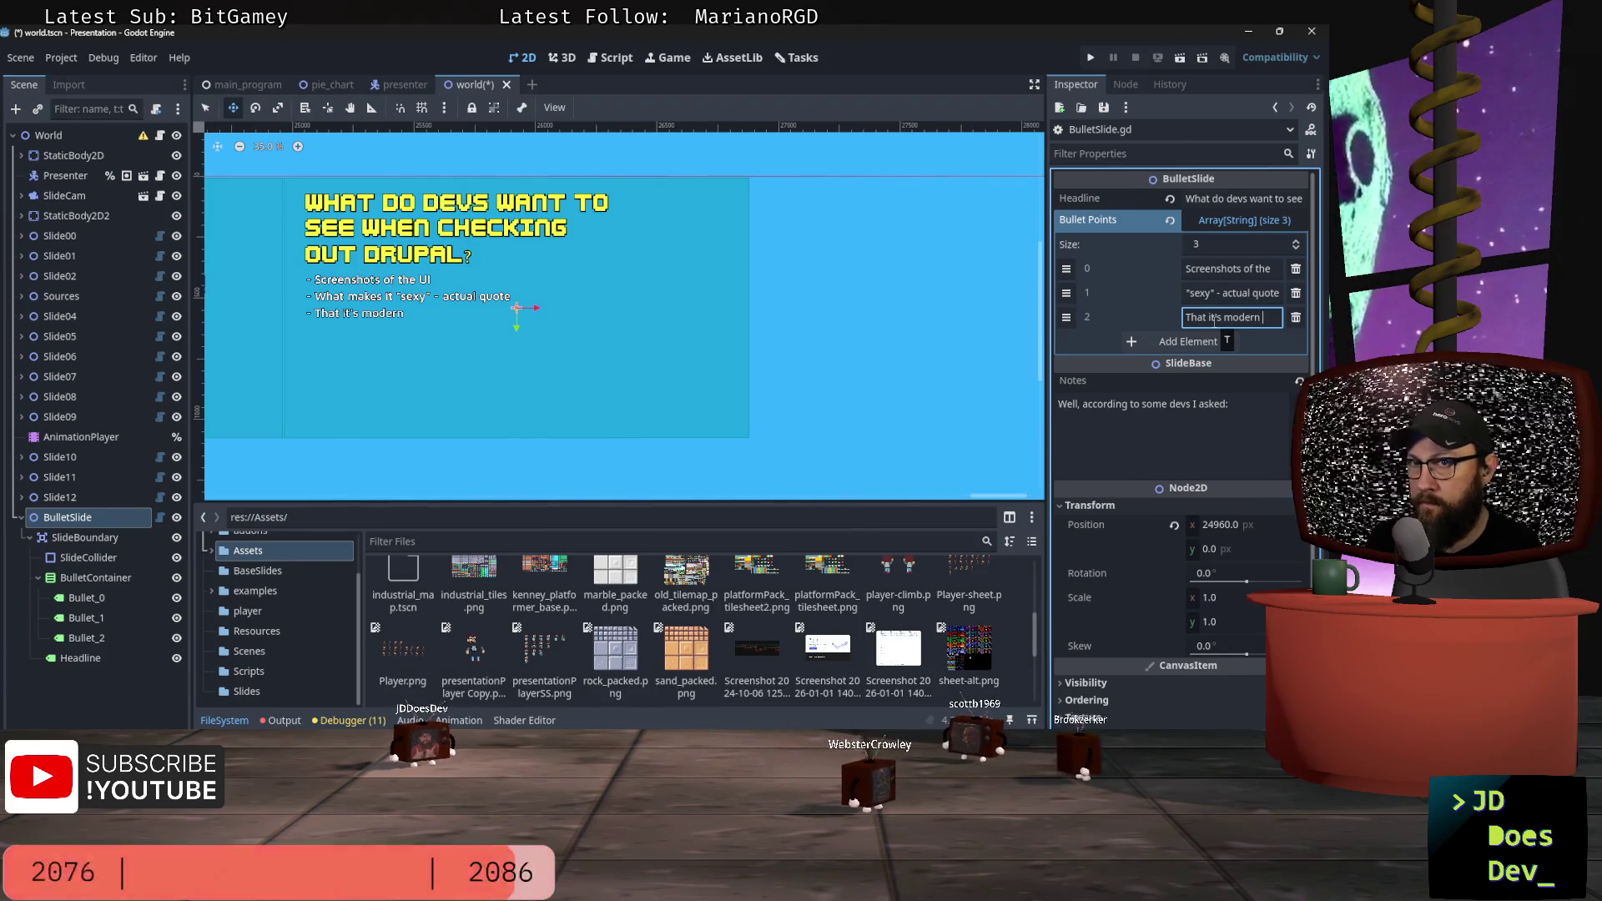
pyautogui.write('works')
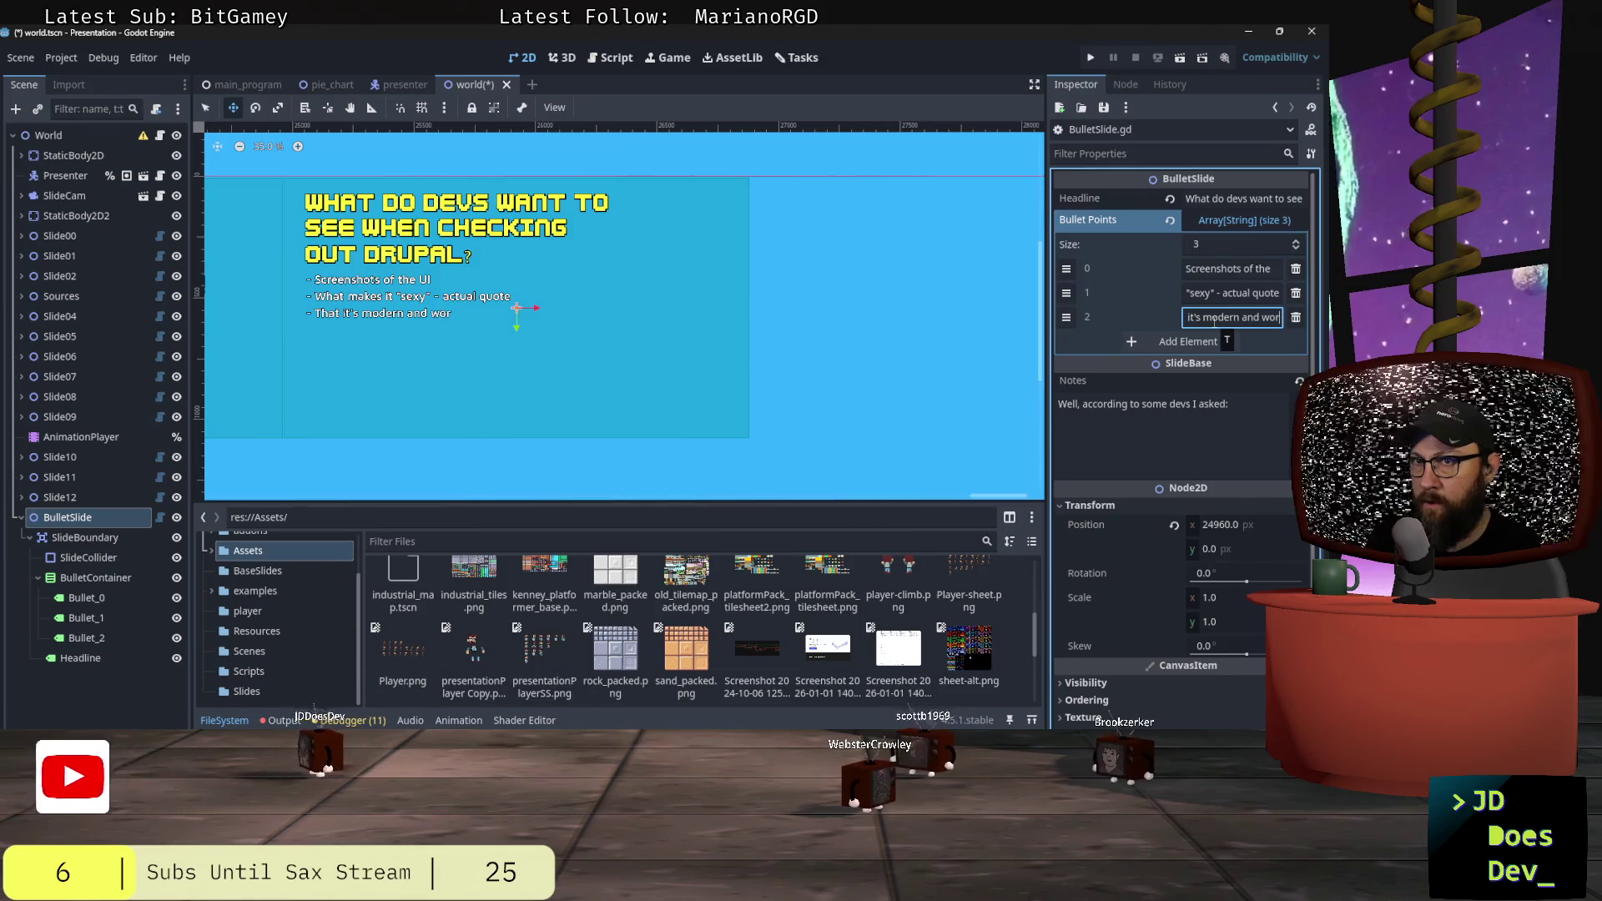
pyautogui.click(1193, 342)
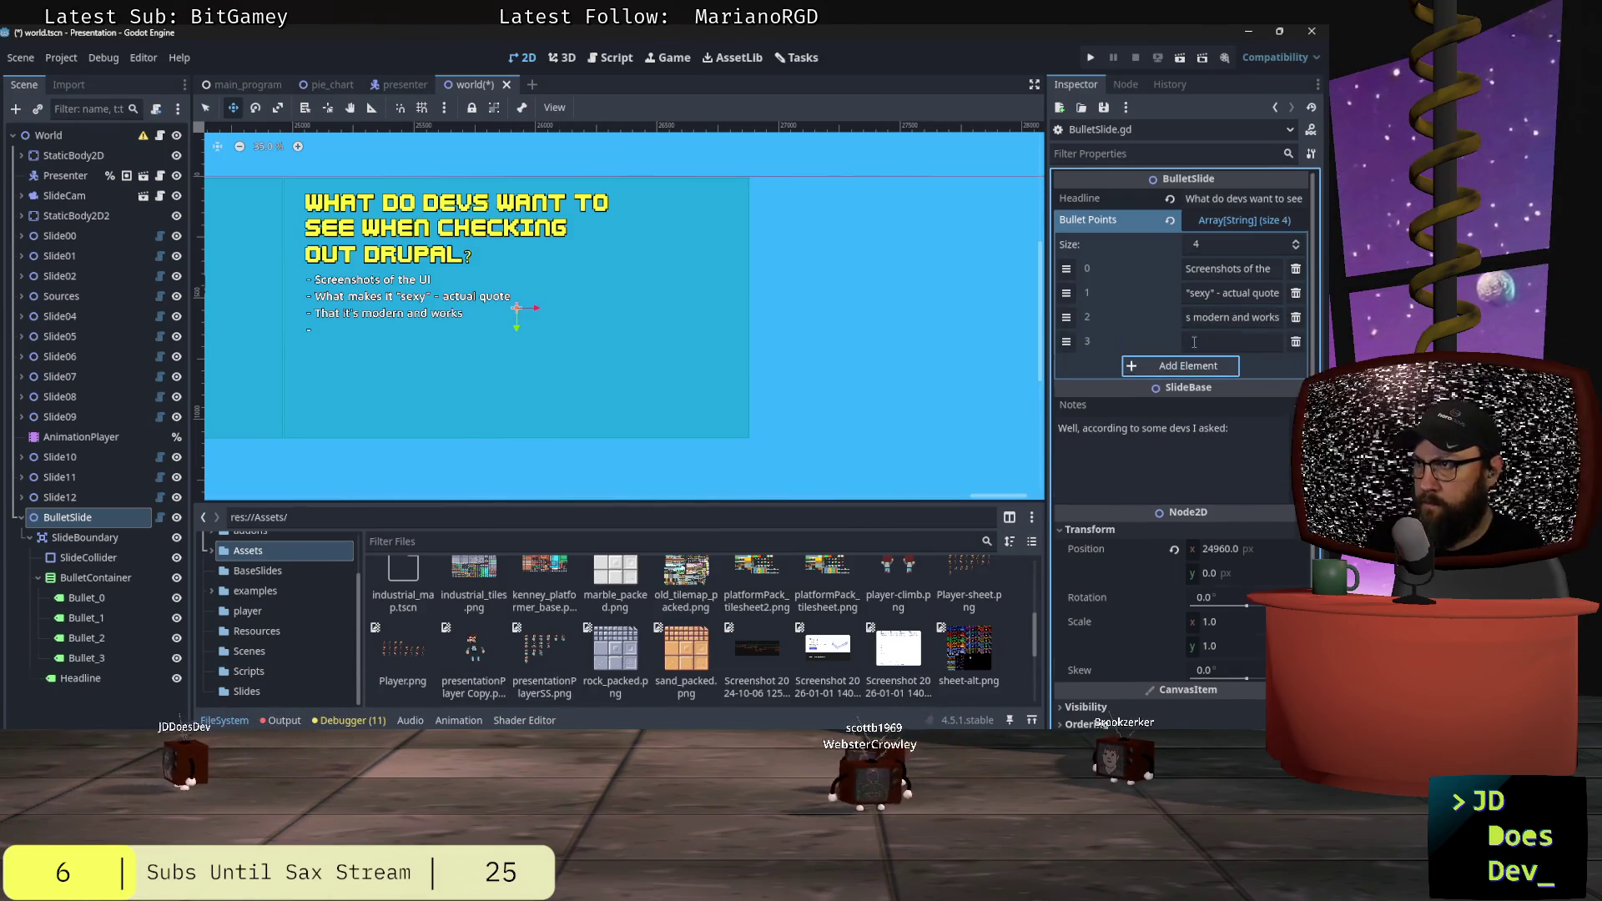
pyautogui.write('A reason to ju')
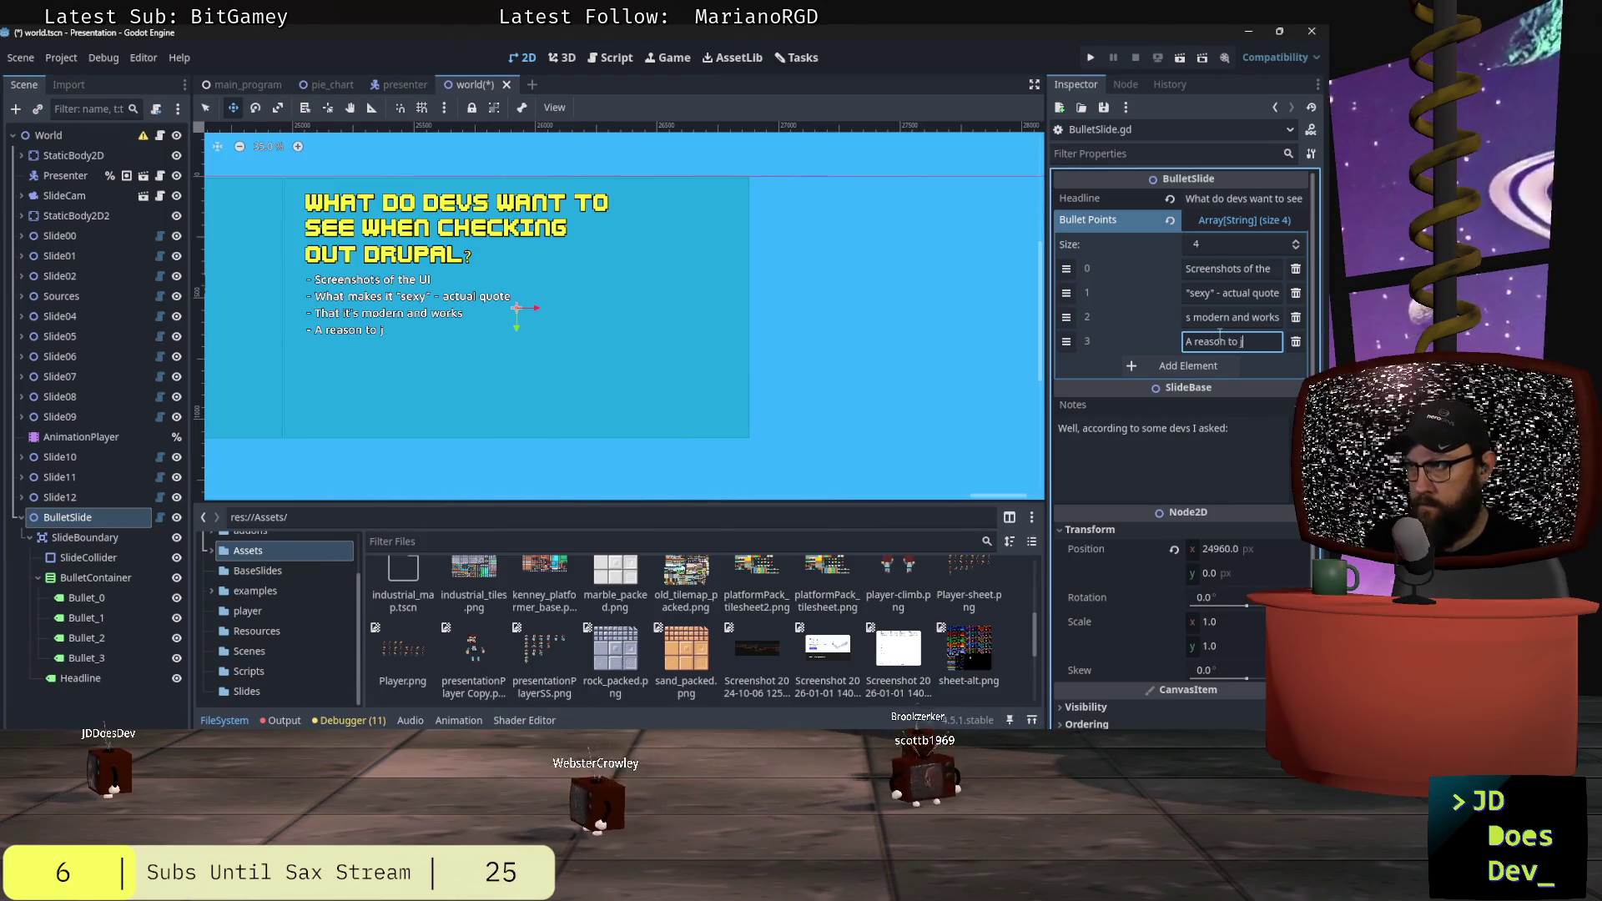
pyautogui.press('BackSpace')
pyautogui.press('BackSpace')
pyautogui.press('BackSpace')
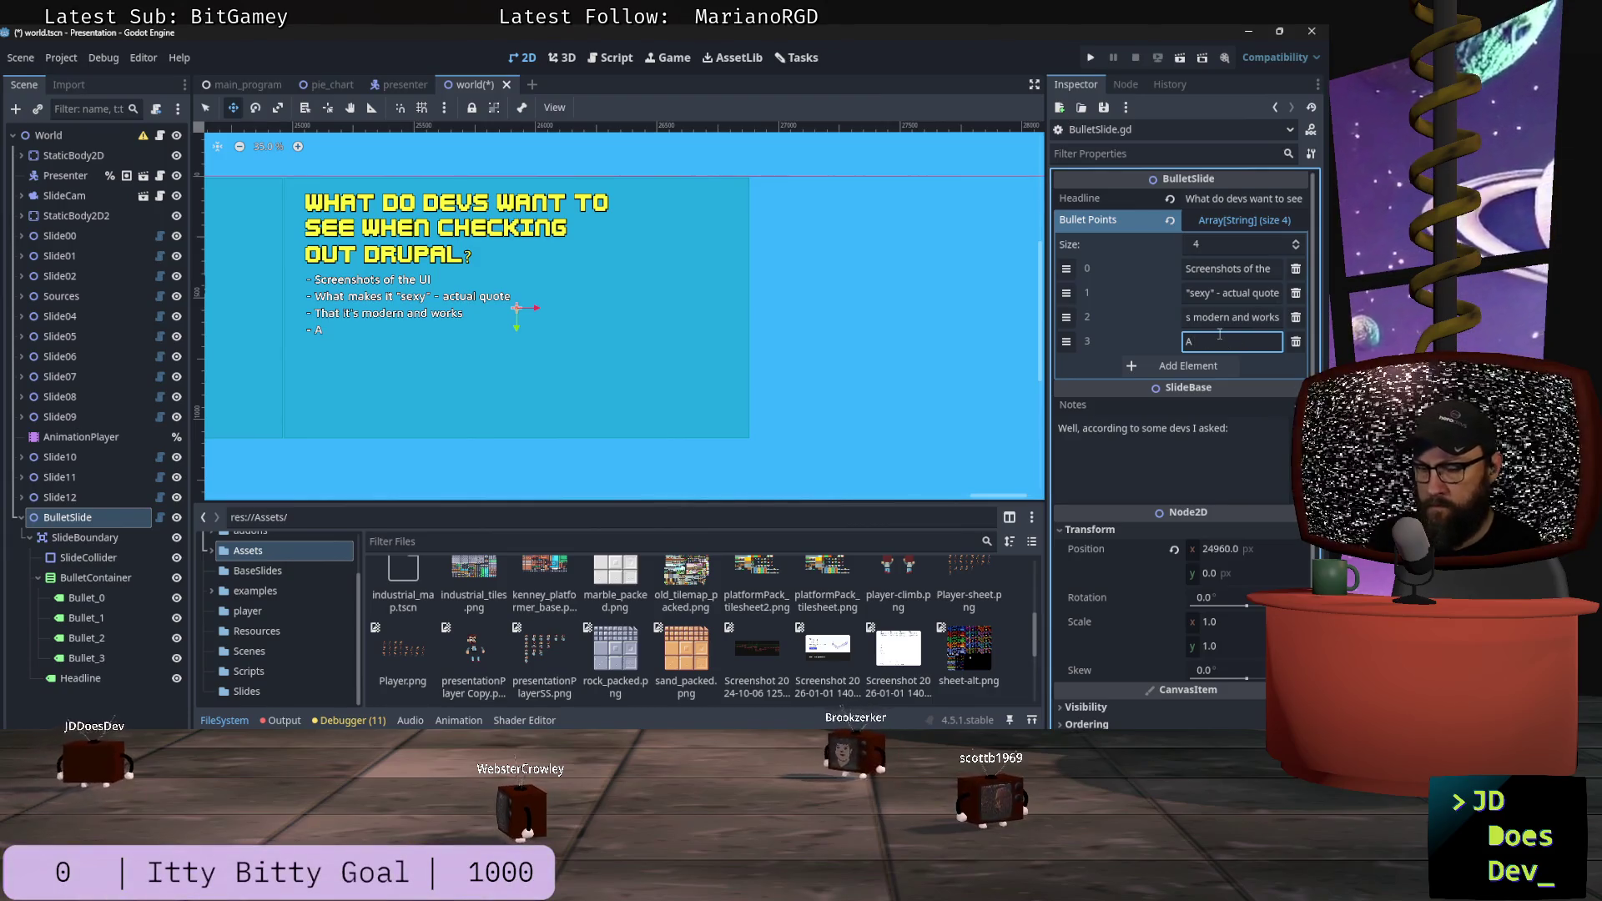
pyautogui.write(' to judge')
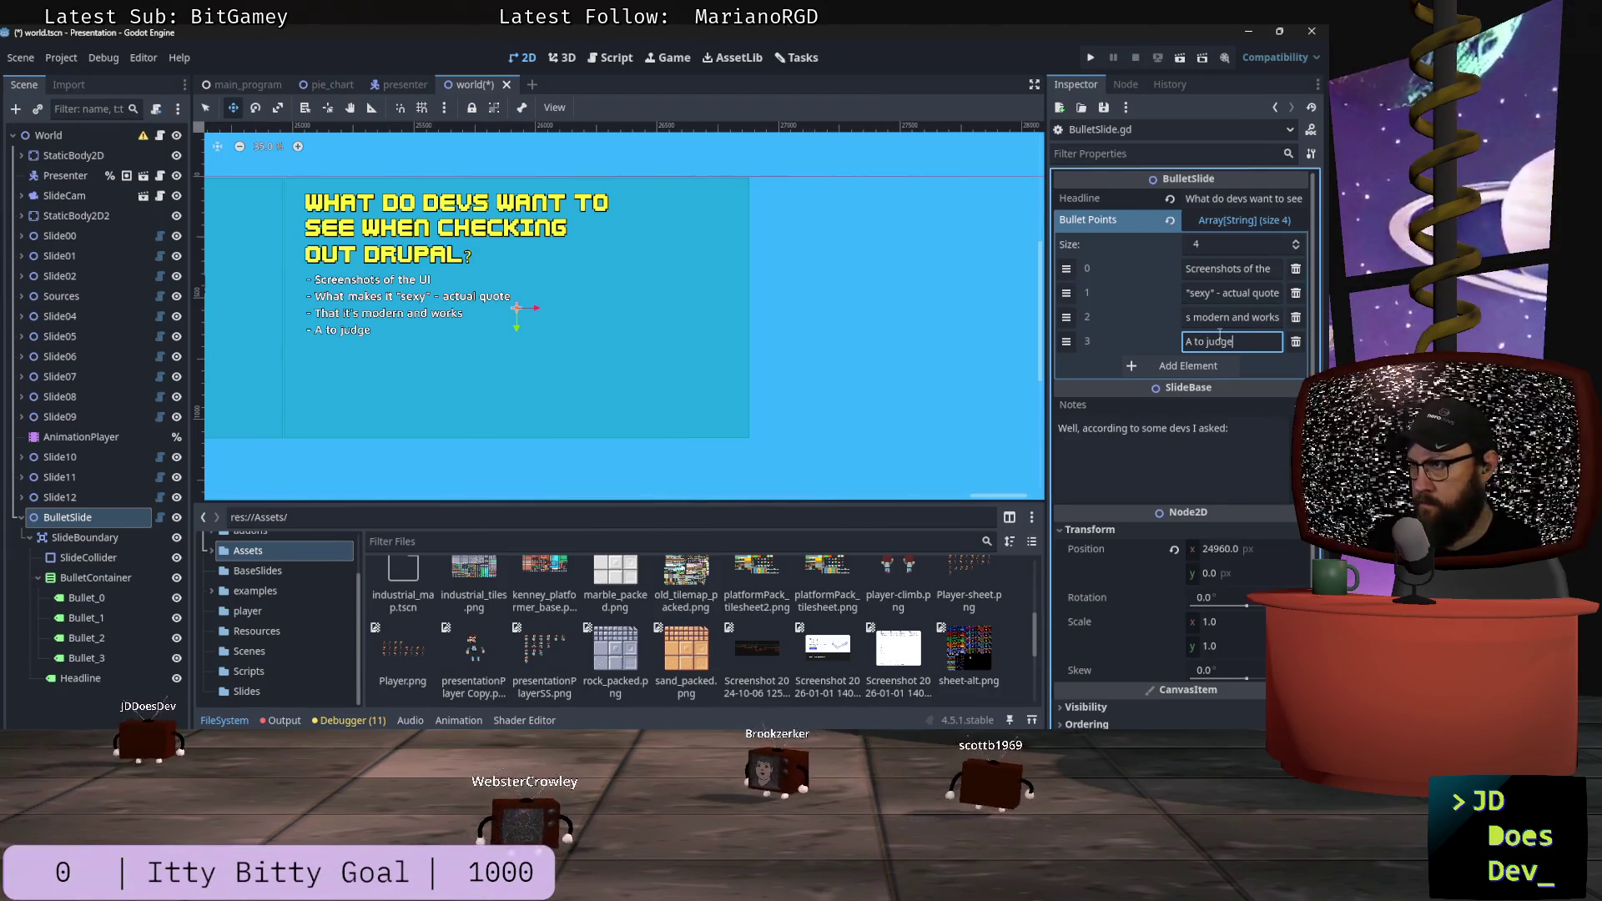
pyautogui.write(' the book by it')
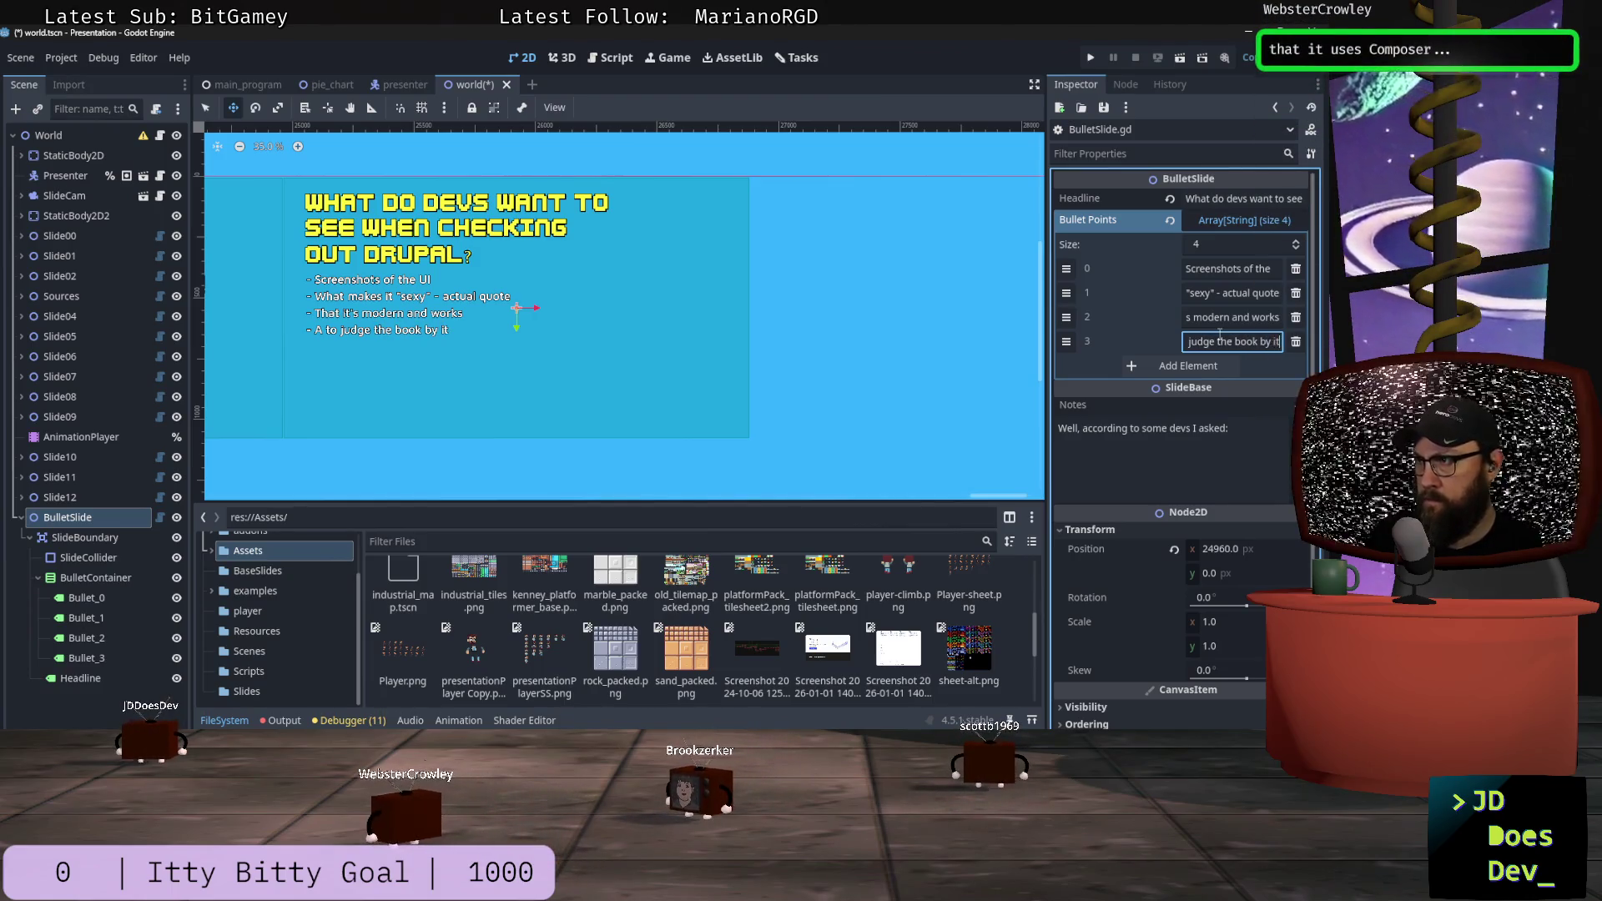
pyautogui.write('s cover')
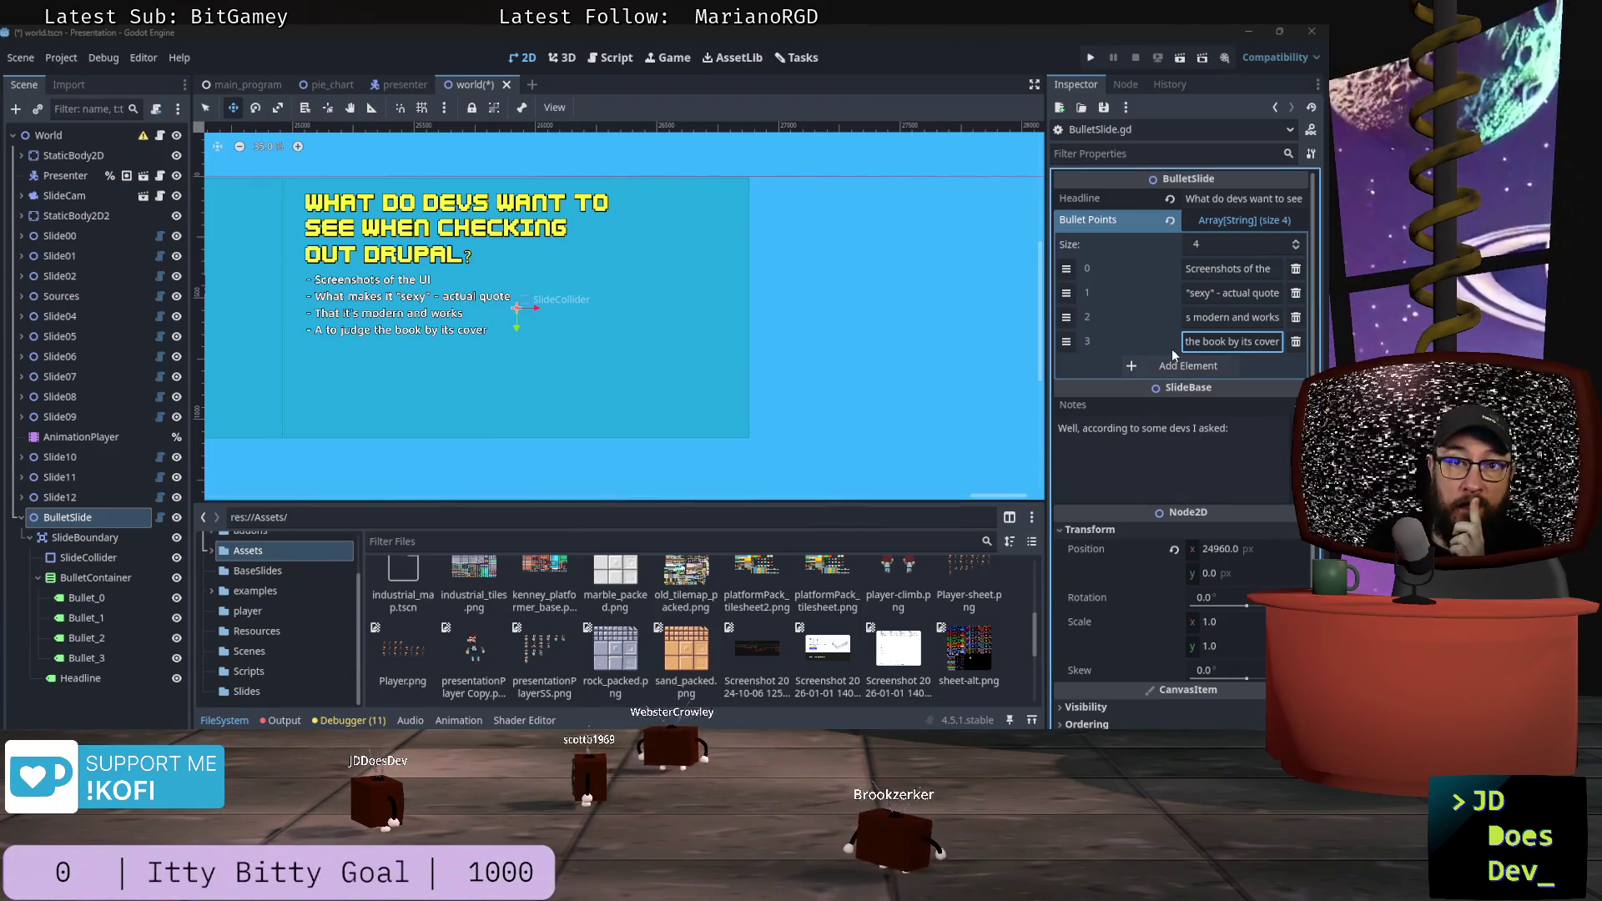
pyautogui.moveTo(1243, 342); pyautogui.dragTo(1197, 343)
pyautogui.write('reason')
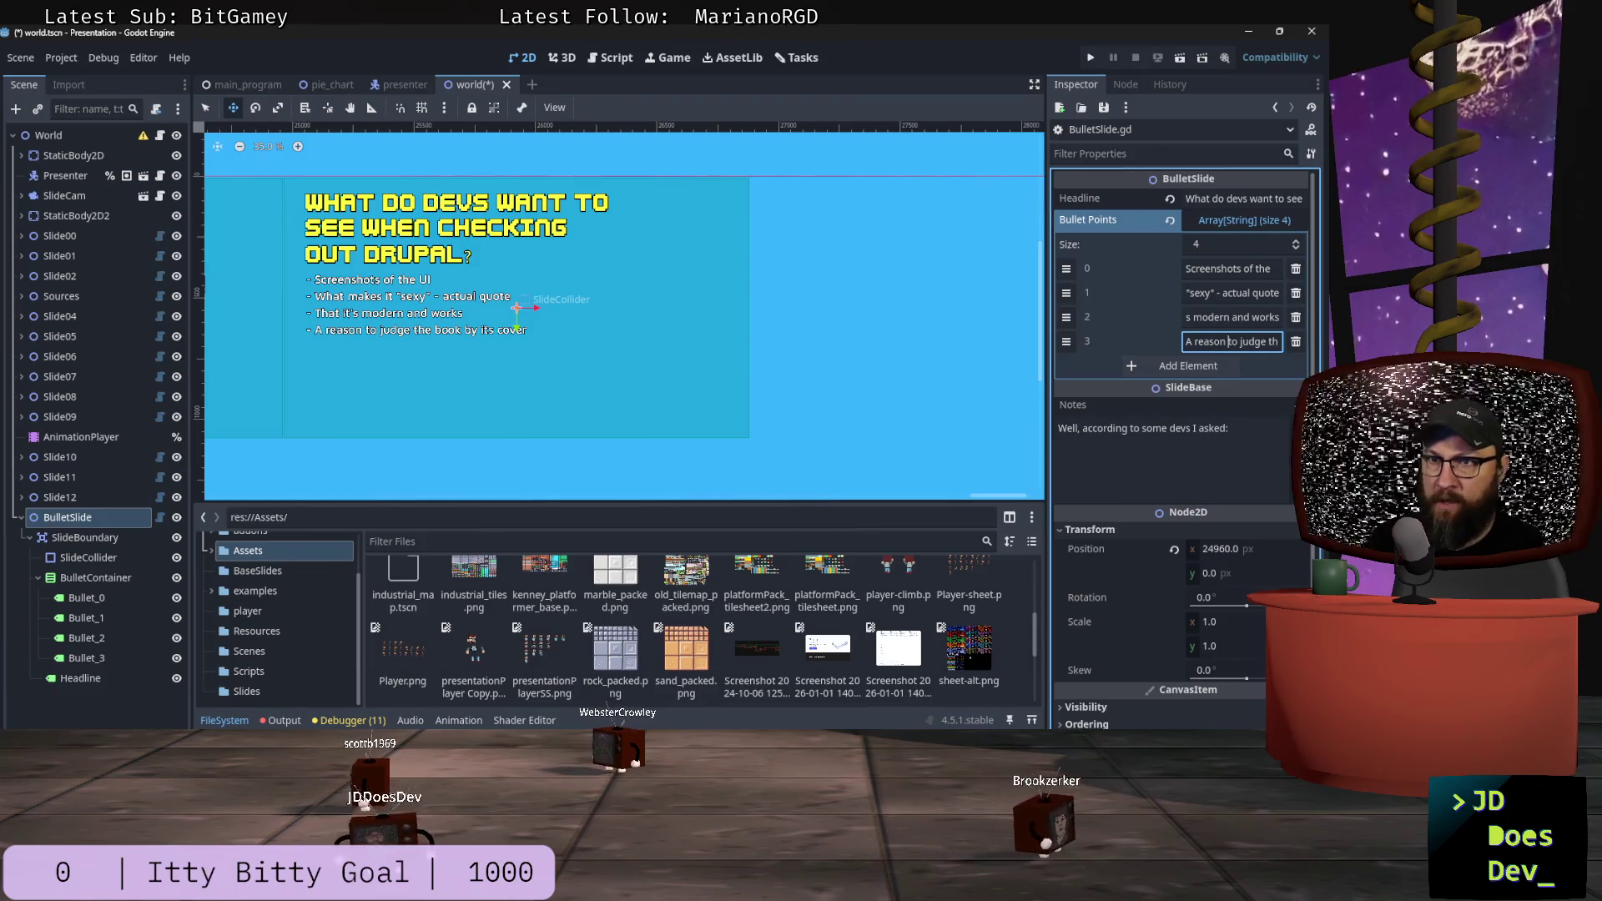
pyautogui.click(1172, 367)
pyautogui.press('super+w')
pyautogui.click(117, 361)
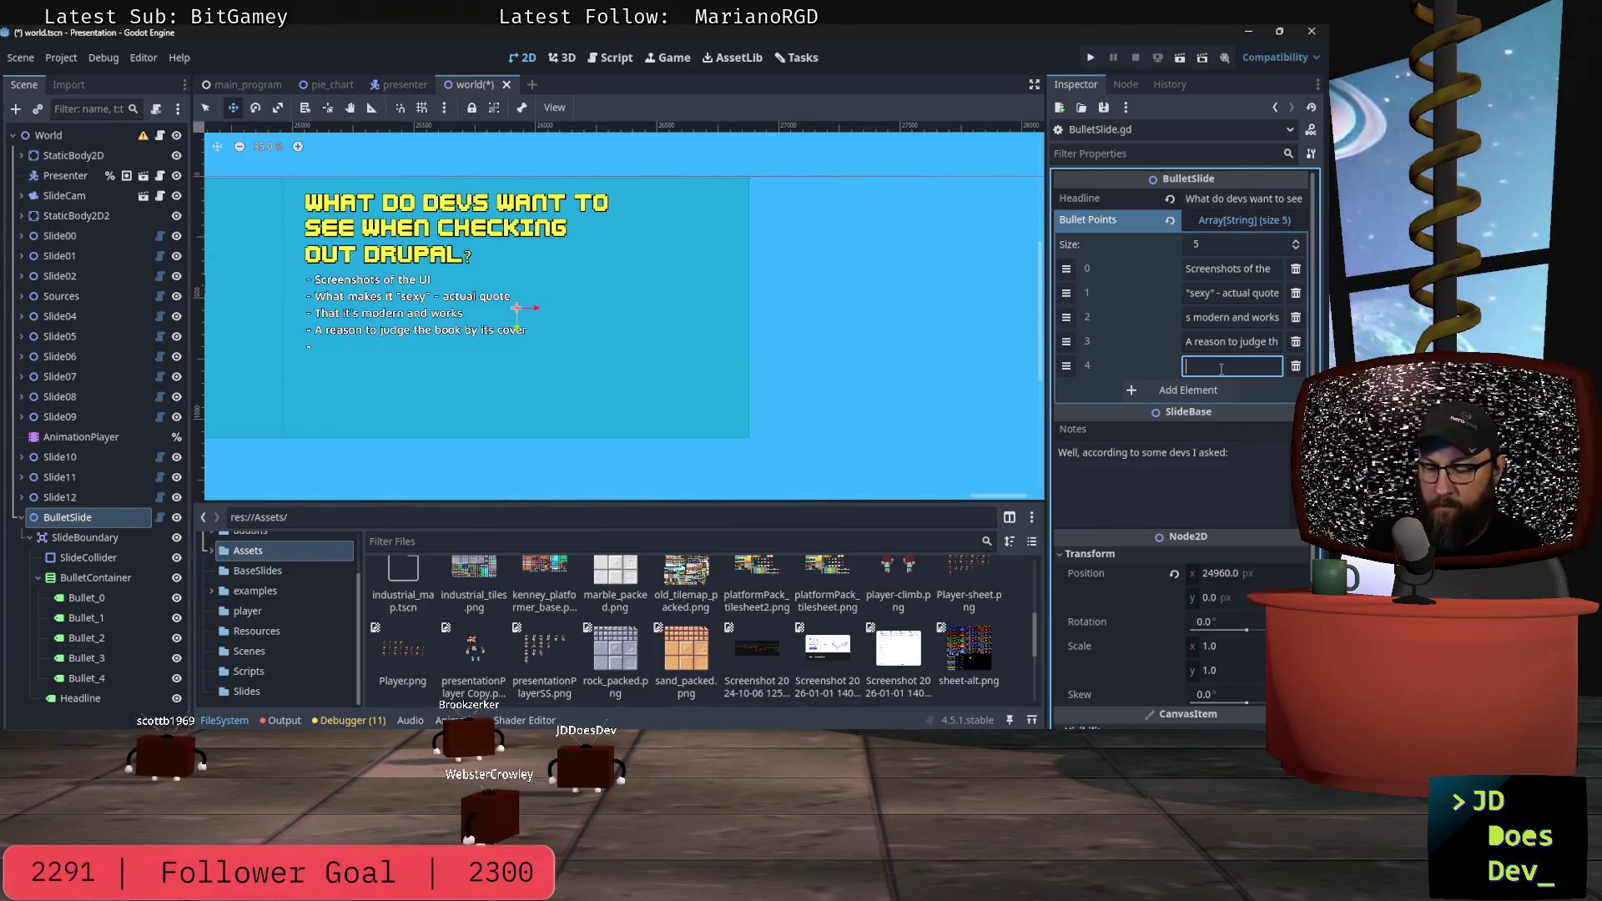
# Step: Enter 'A quick way to try it' as the fifth bullet
pyautogui.press('BackSpace')
pyautogui.write('A quick way to try it')
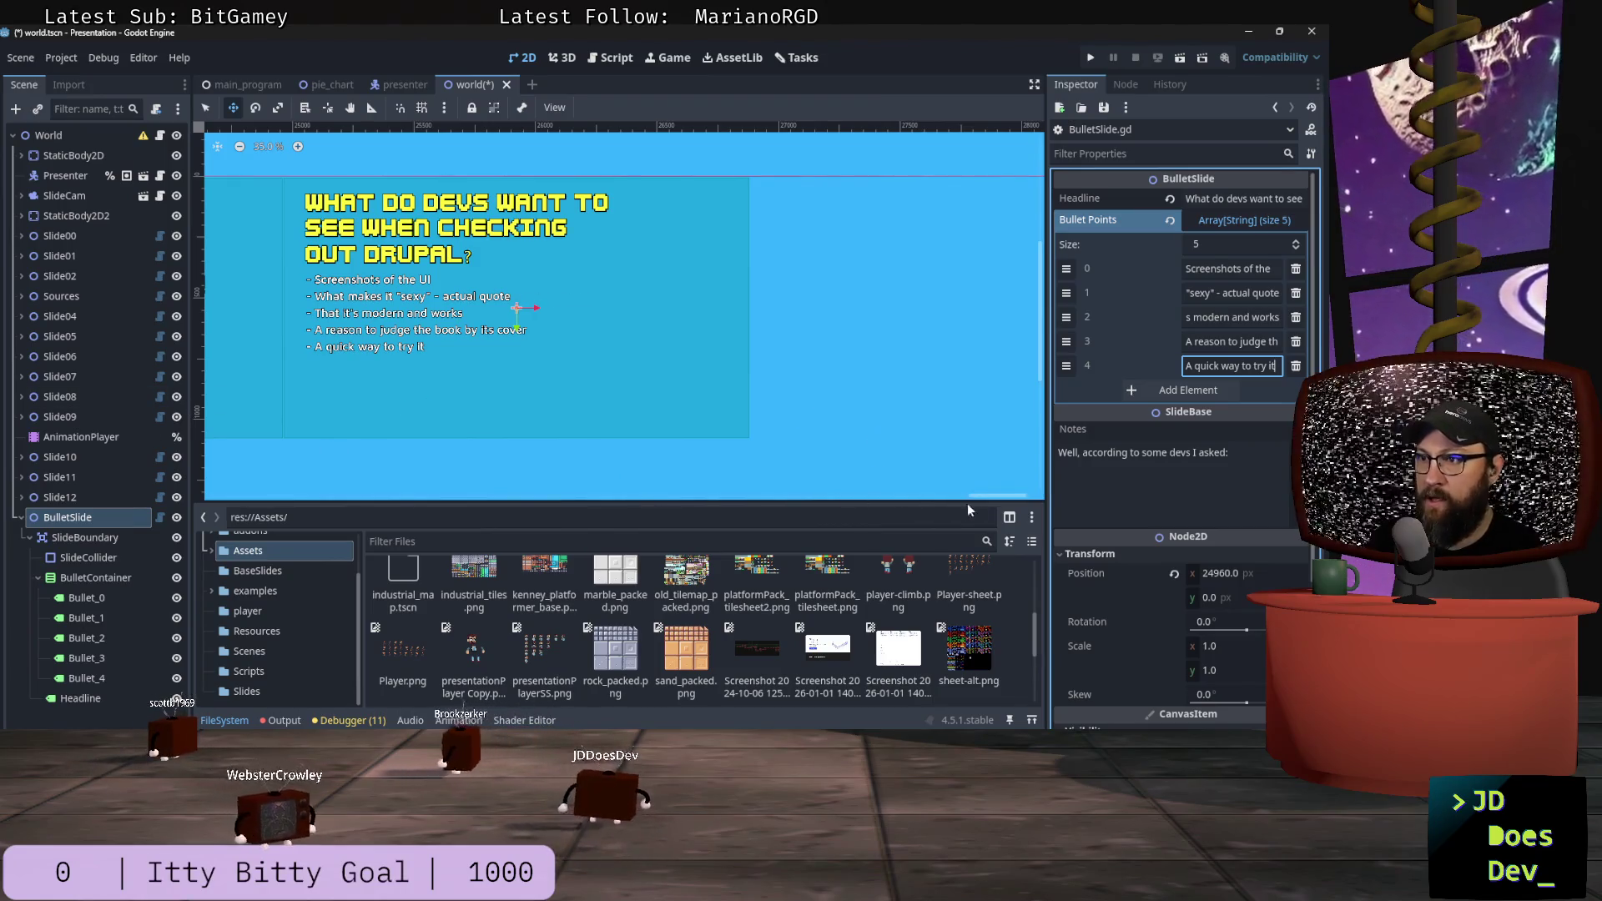
pyautogui.moveTo(998, 499); pyautogui.dragTo(1016, 499)
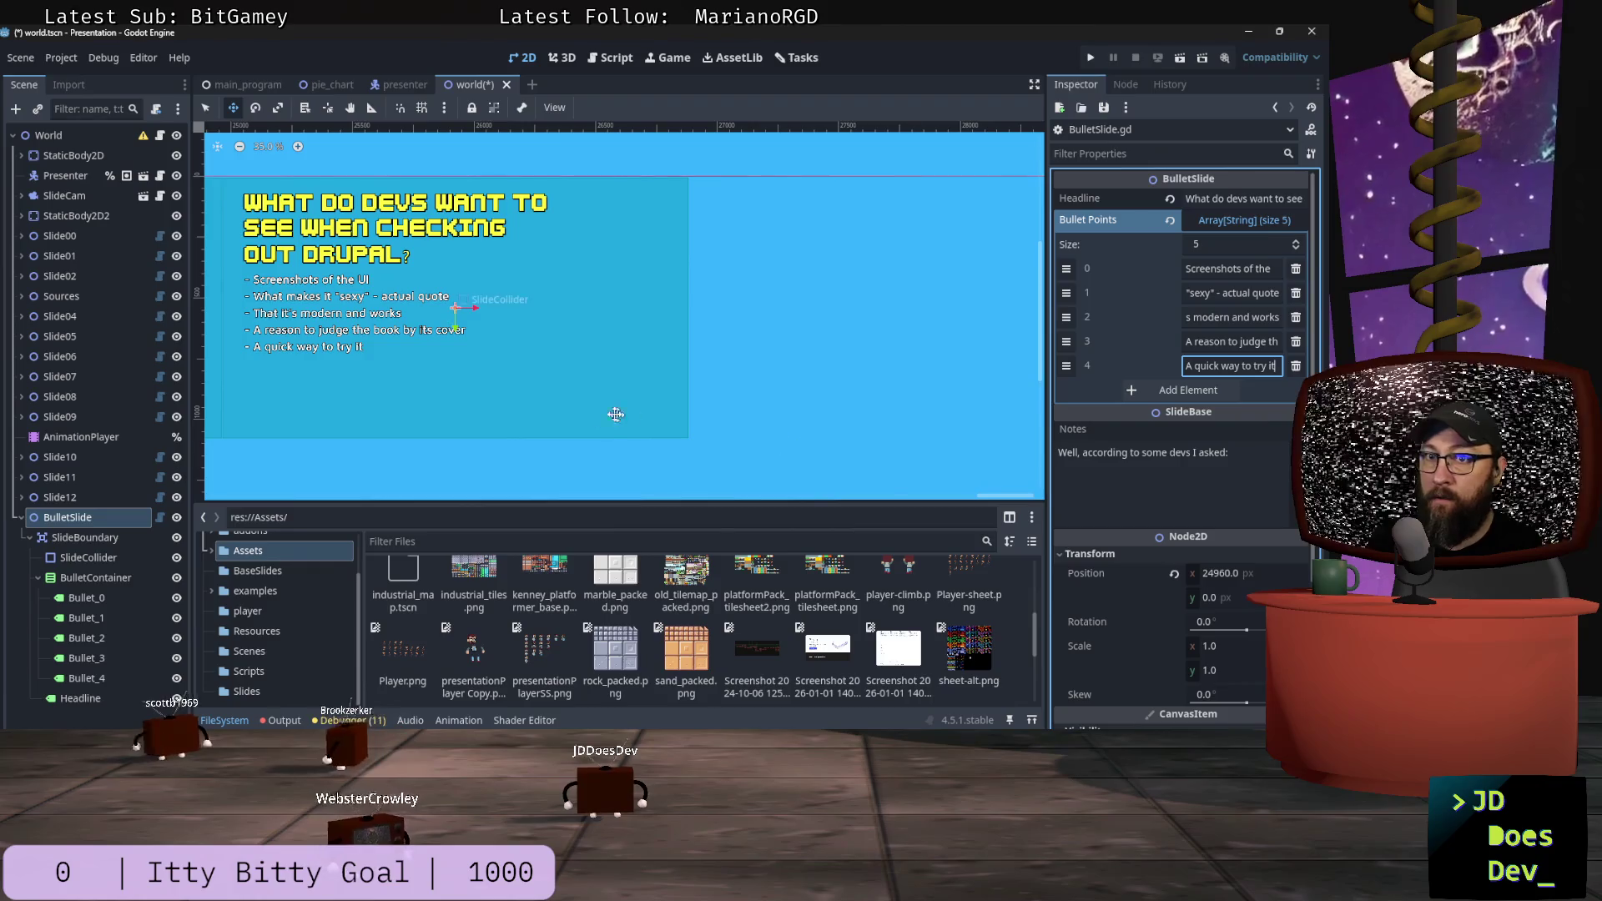
pyautogui.click(117, 507)
pyautogui.press('Left')
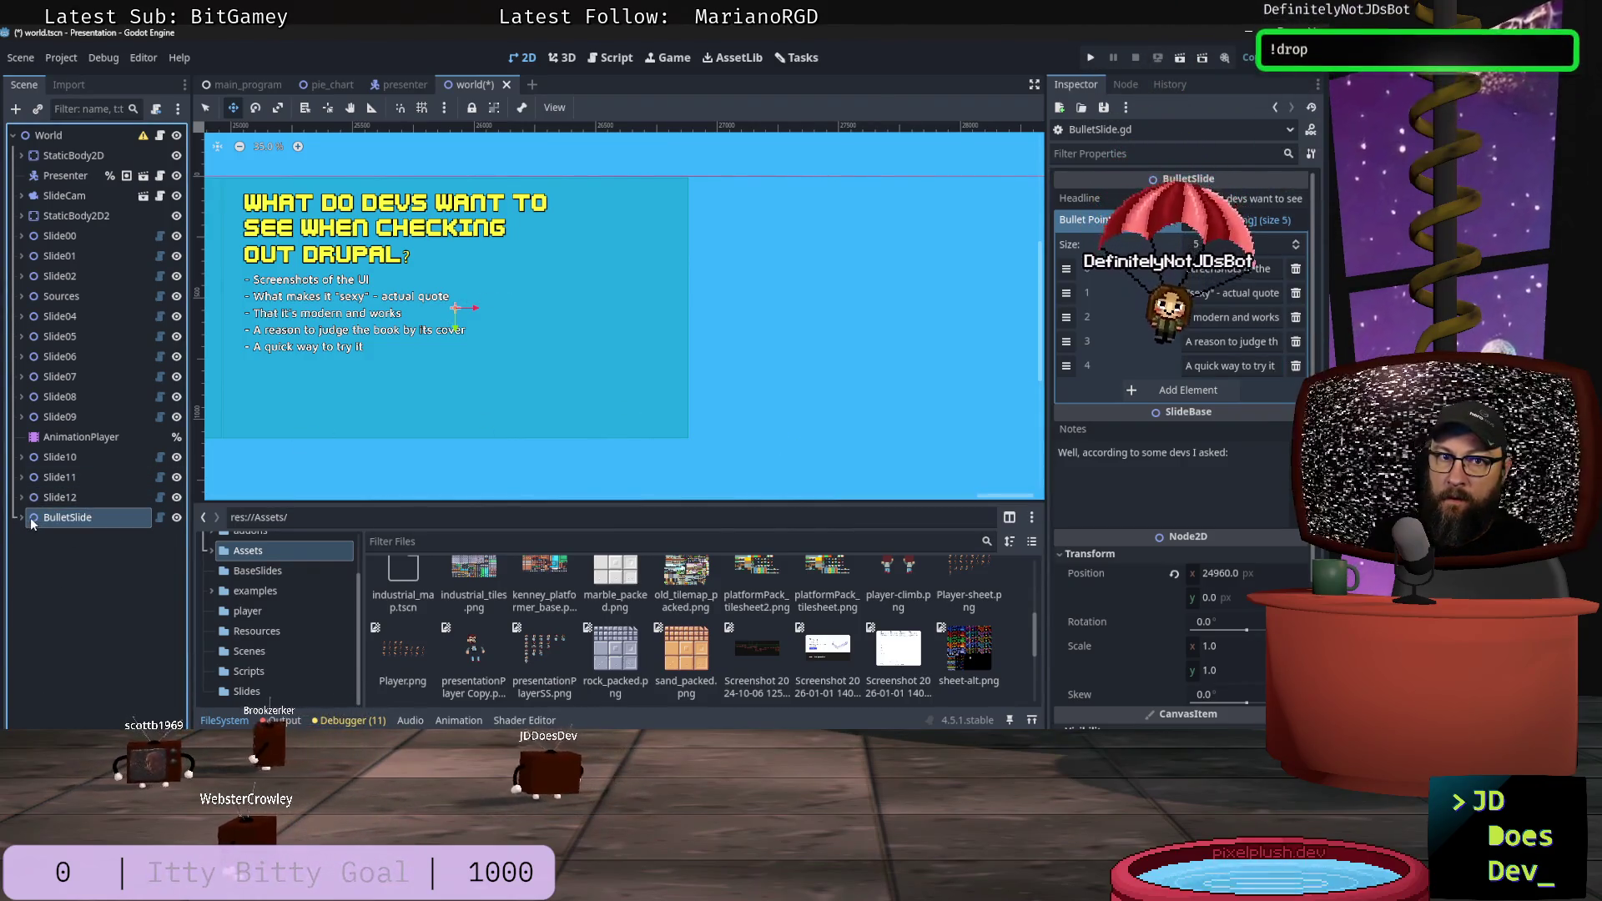
# Step: Rename the BulletSlide node to Slide13 in the Scene dock
pyautogui.doubleClick(103, 517)
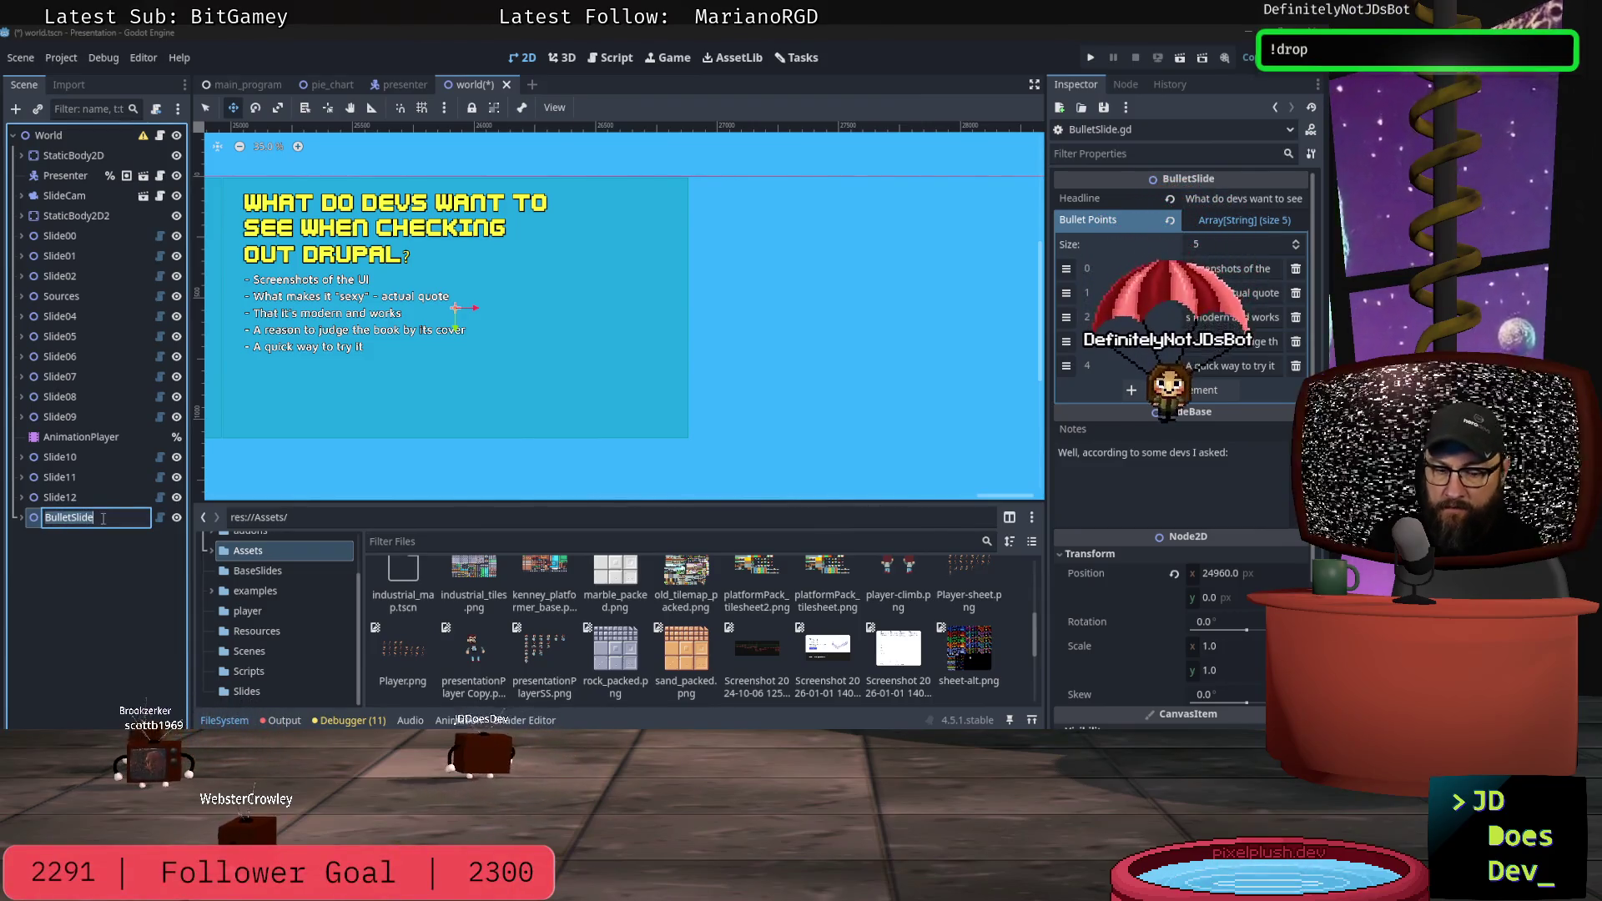
pyautogui.write('Slide13')
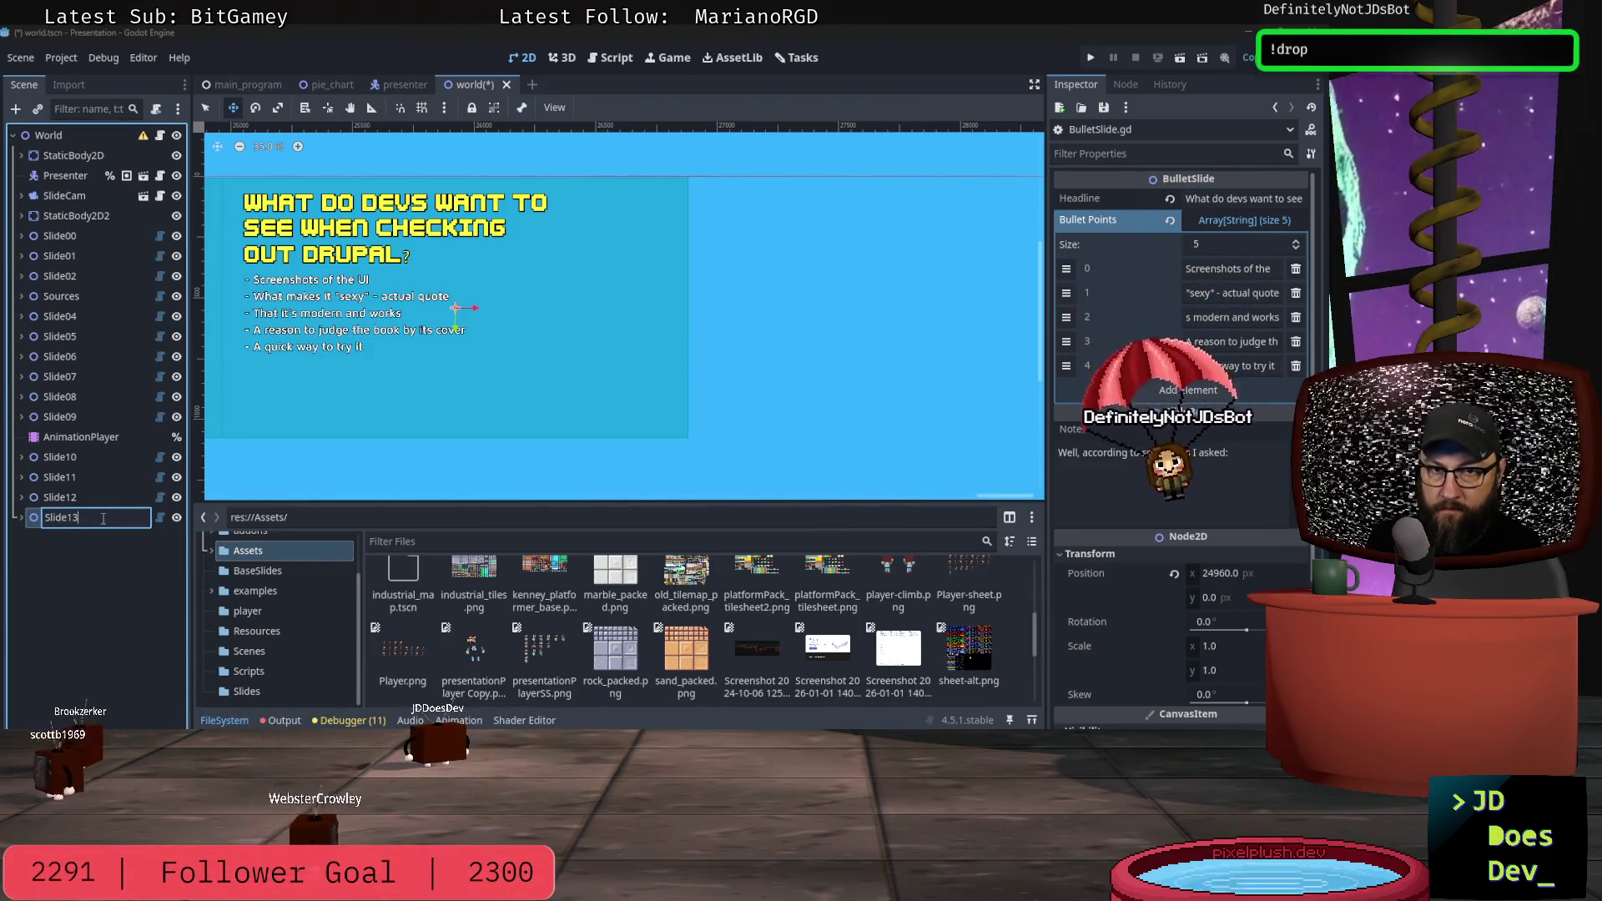
pyautogui.press('Return')
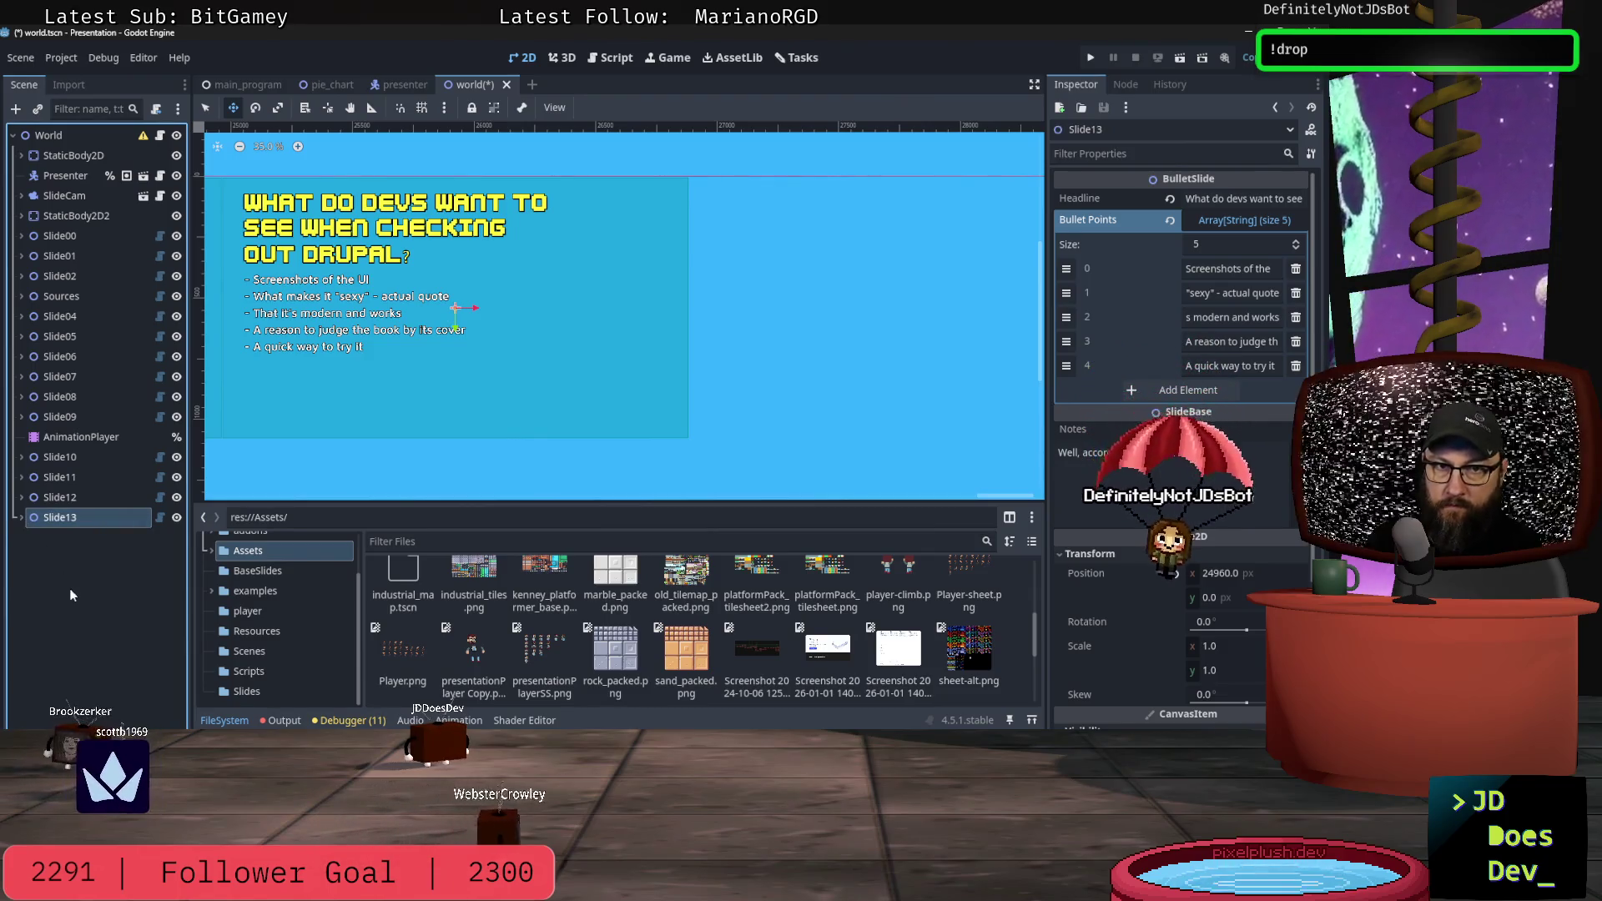
pyautogui.hotkey('ctrl', 'a')
# Step: Add a TwoFieldSlide node named Slide14 with Field One set to 'What do they get?'
pyautogui.write('sli')
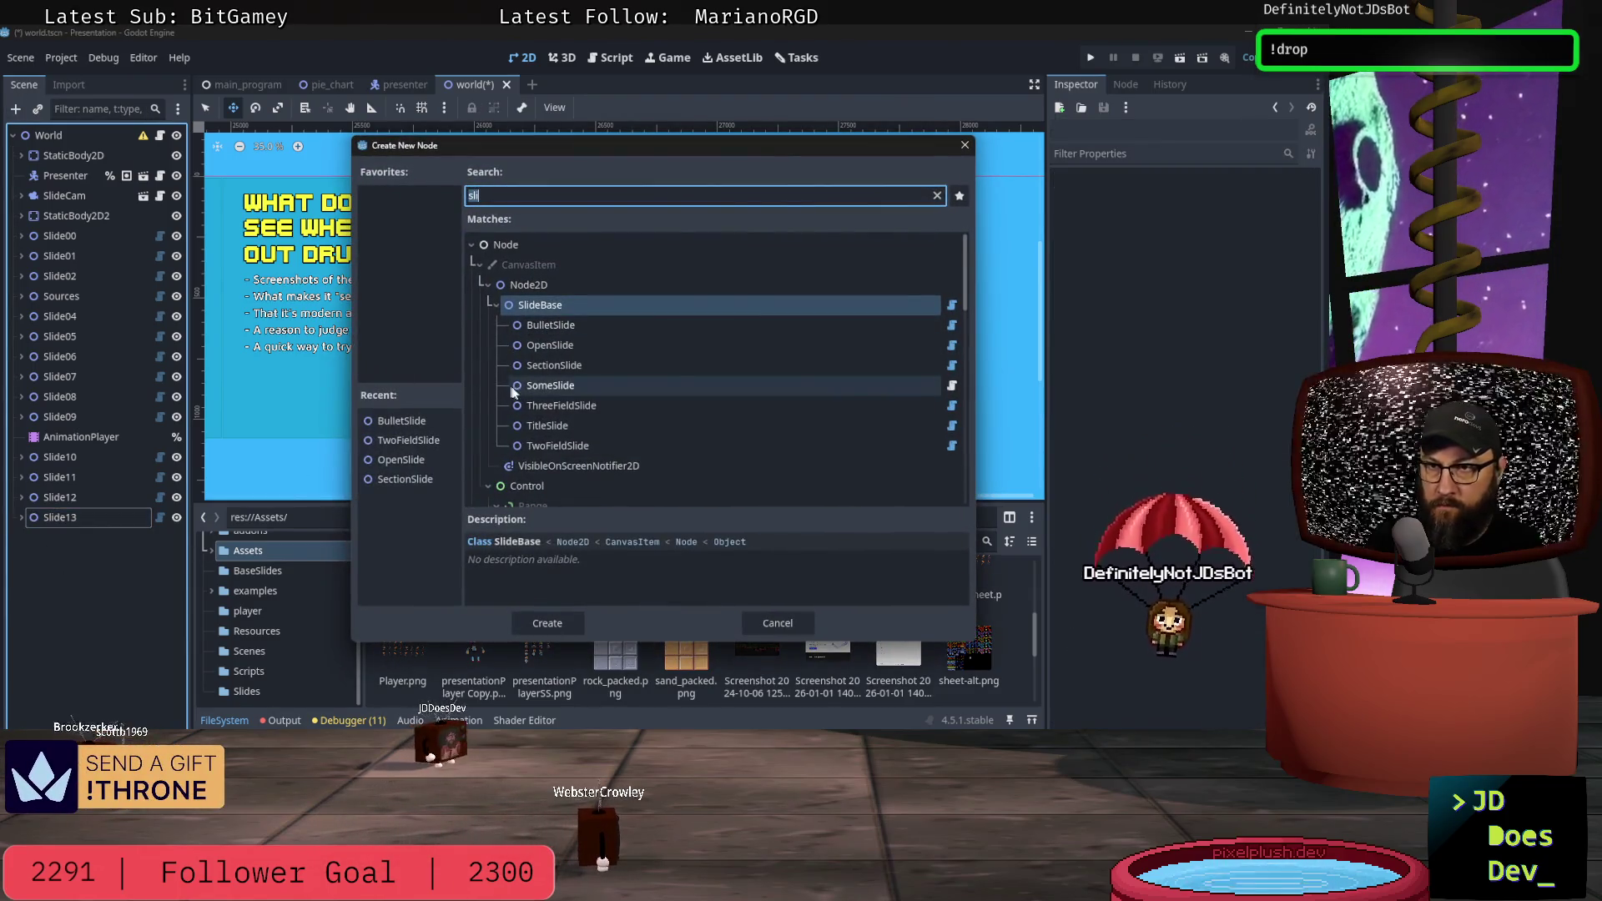
pyautogui.click(553, 445)
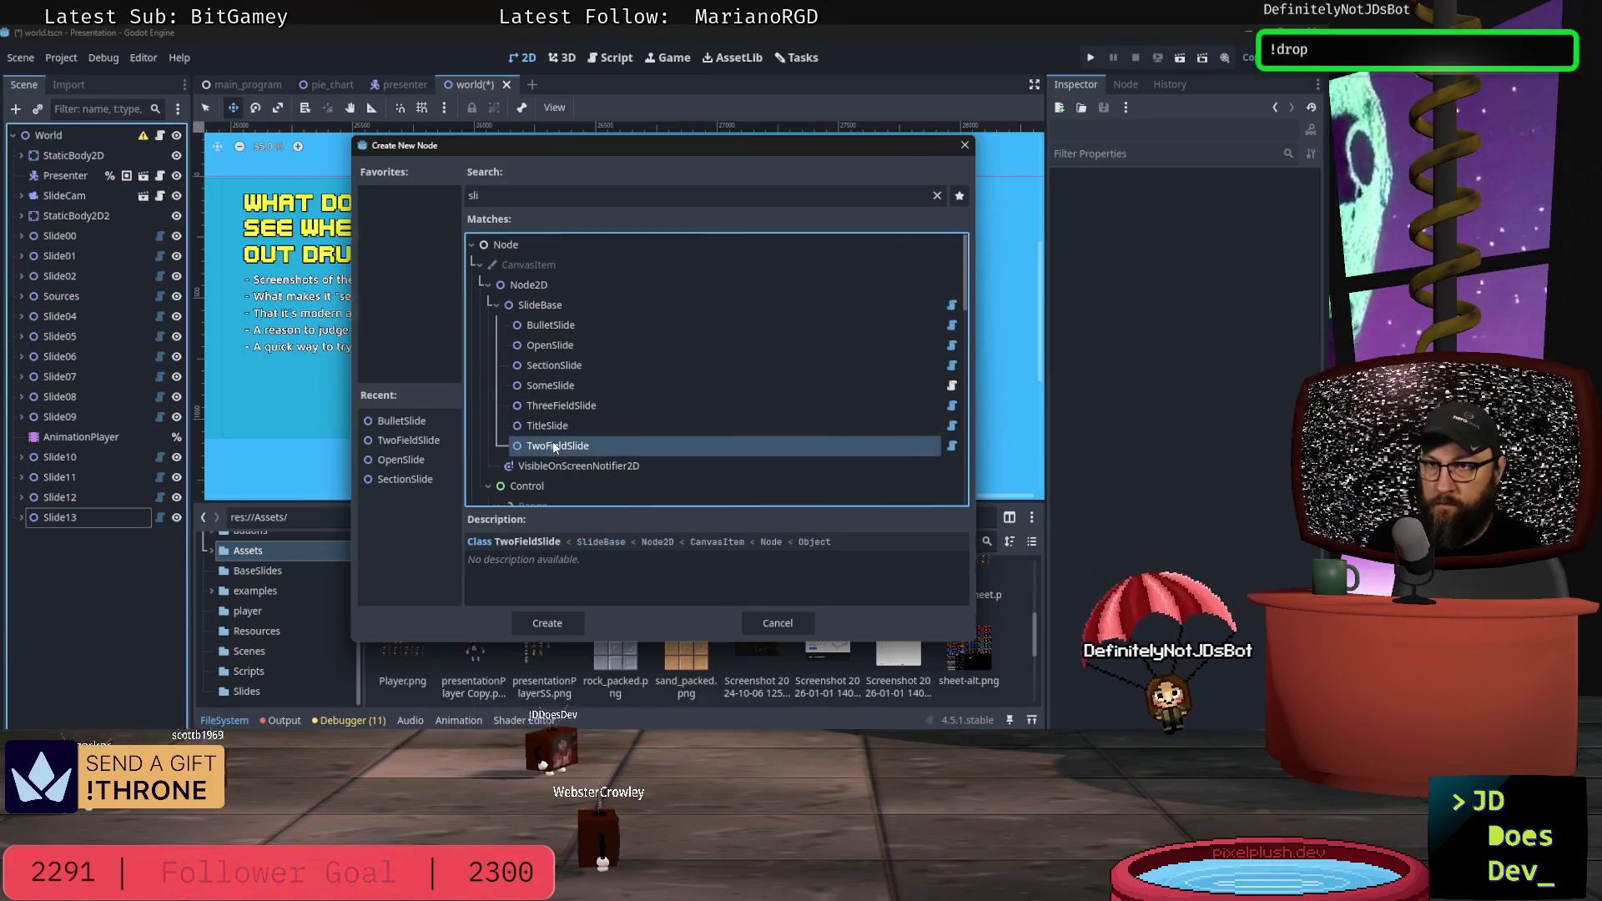
pyautogui.doubleClick(552, 446)
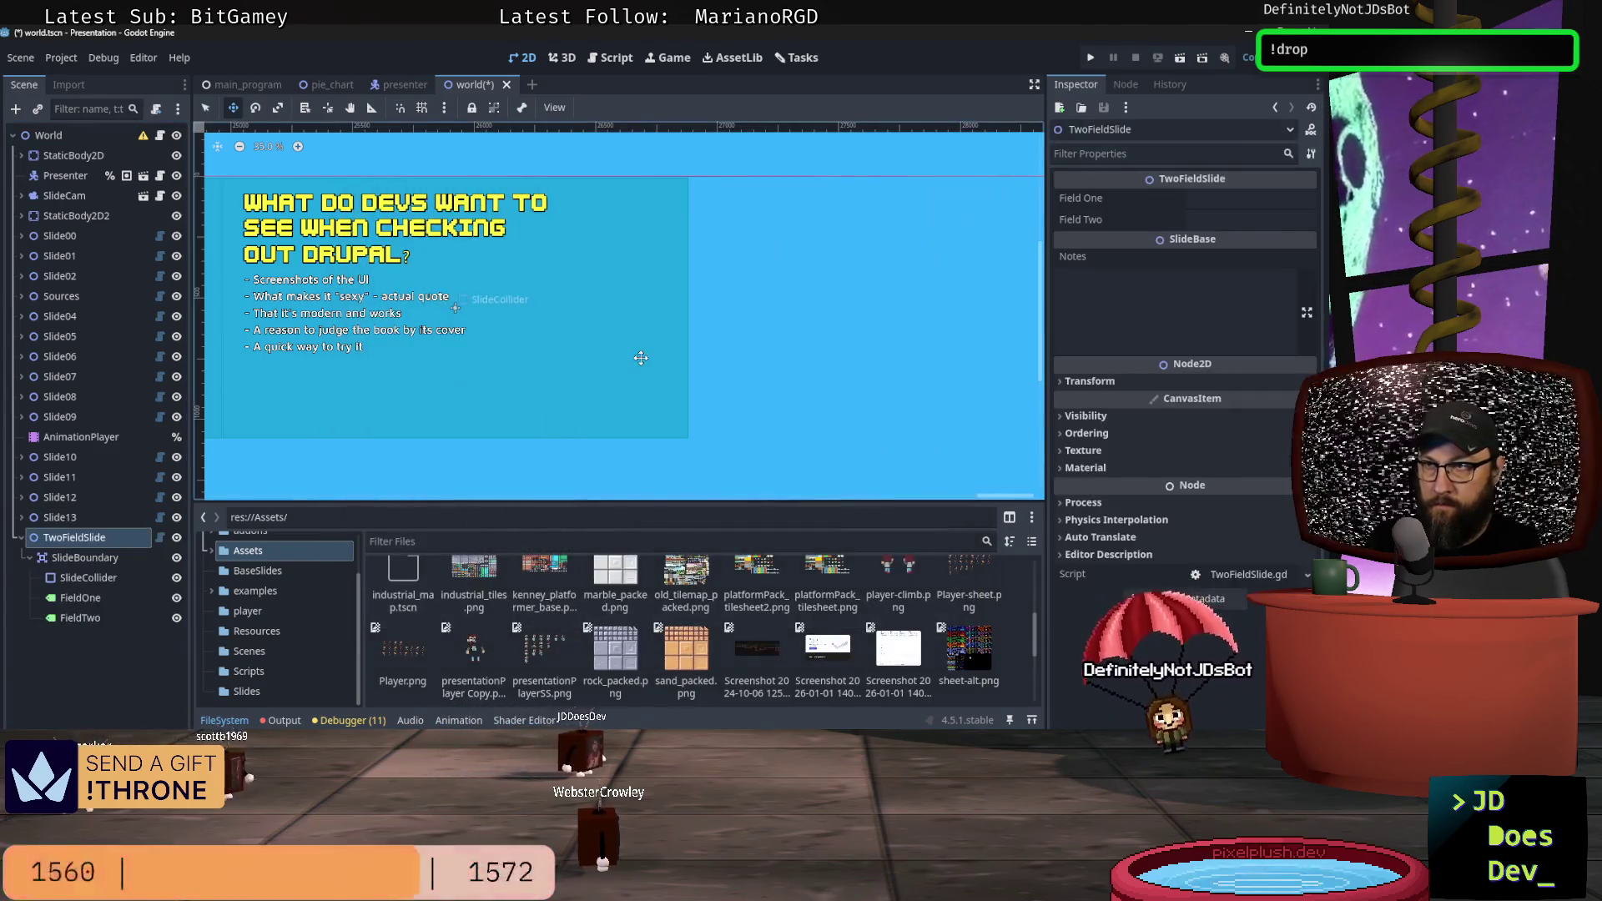
pyautogui.click(97, 597)
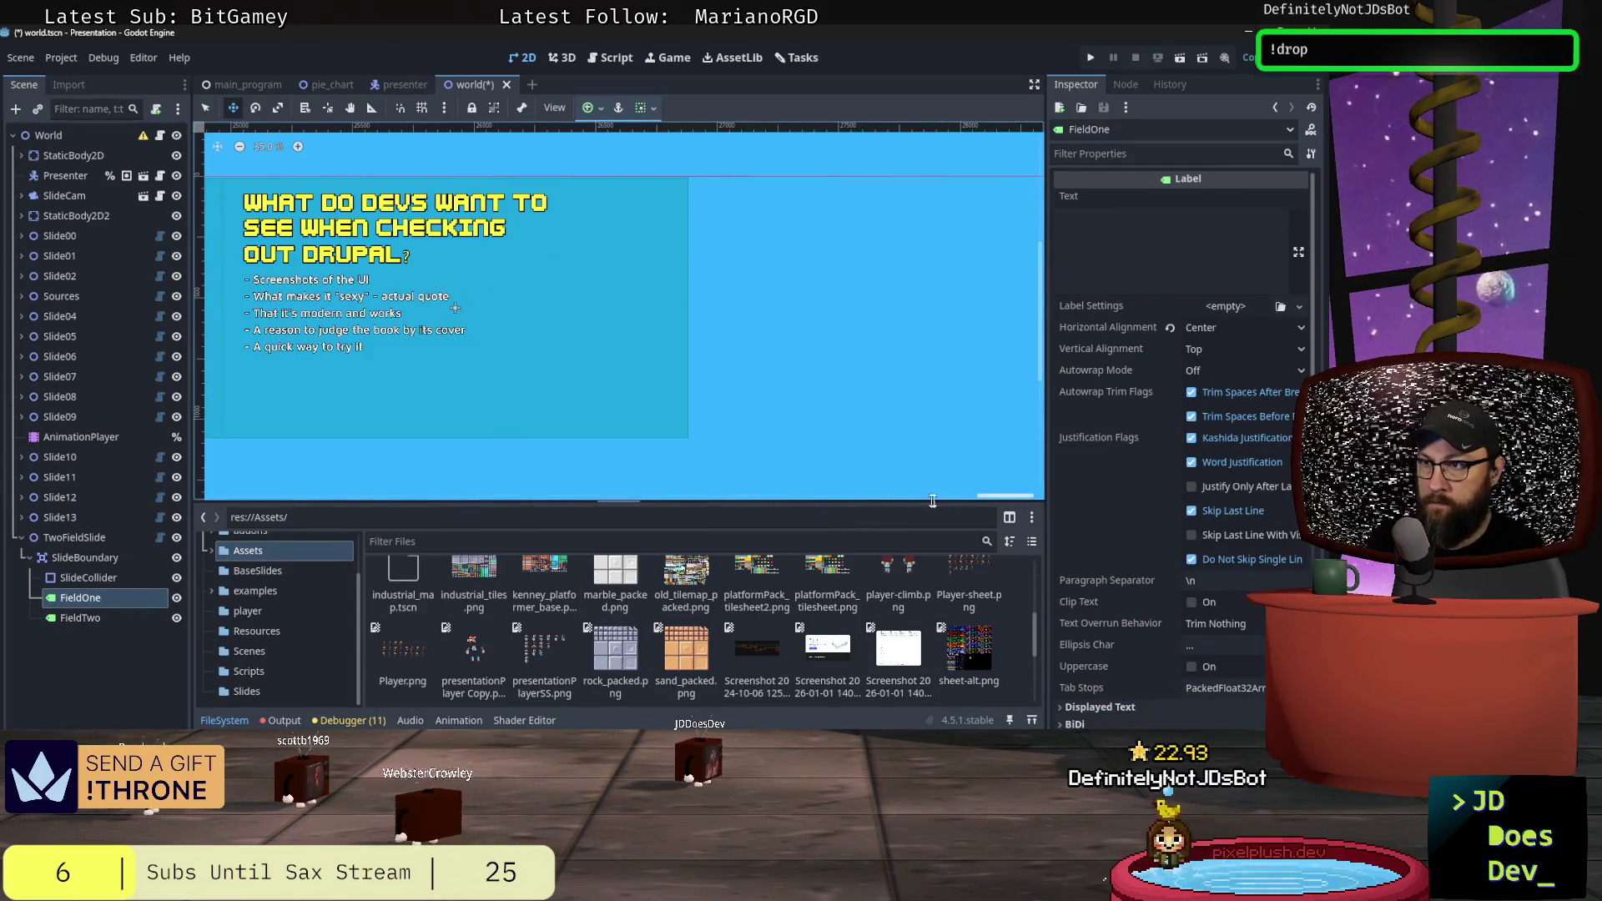
pyautogui.moveTo(1005, 498)
pyautogui.mouseDown()
pyautogui.moveTo(968, 497)
pyautogui.moveTo(1004, 491)
pyautogui.mouseUp()
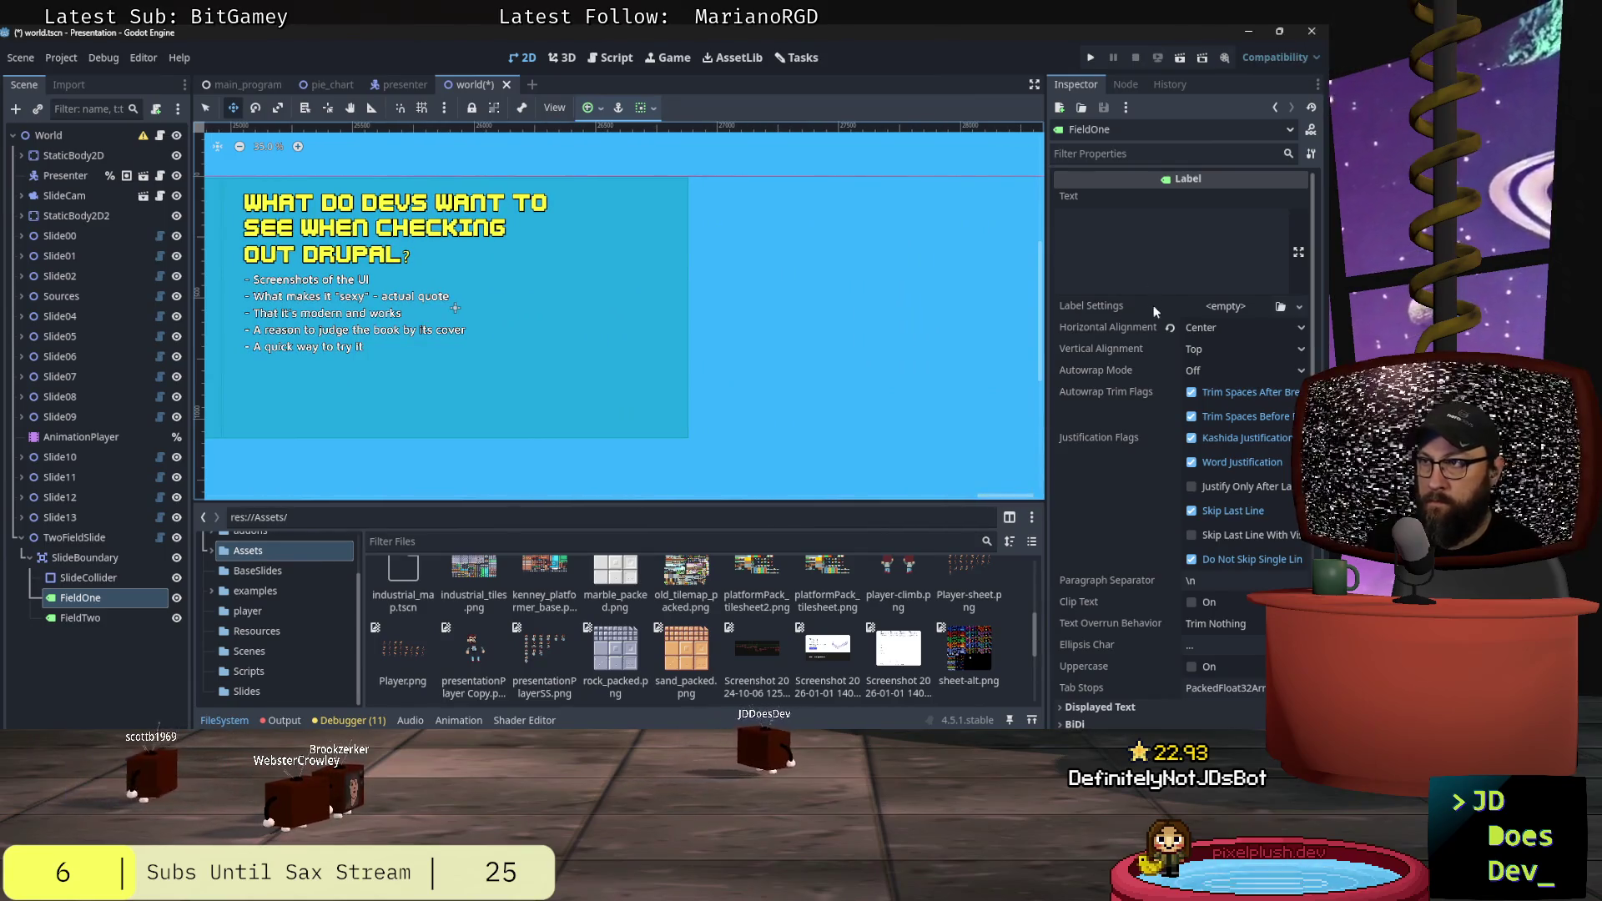
pyautogui.click(1127, 232)
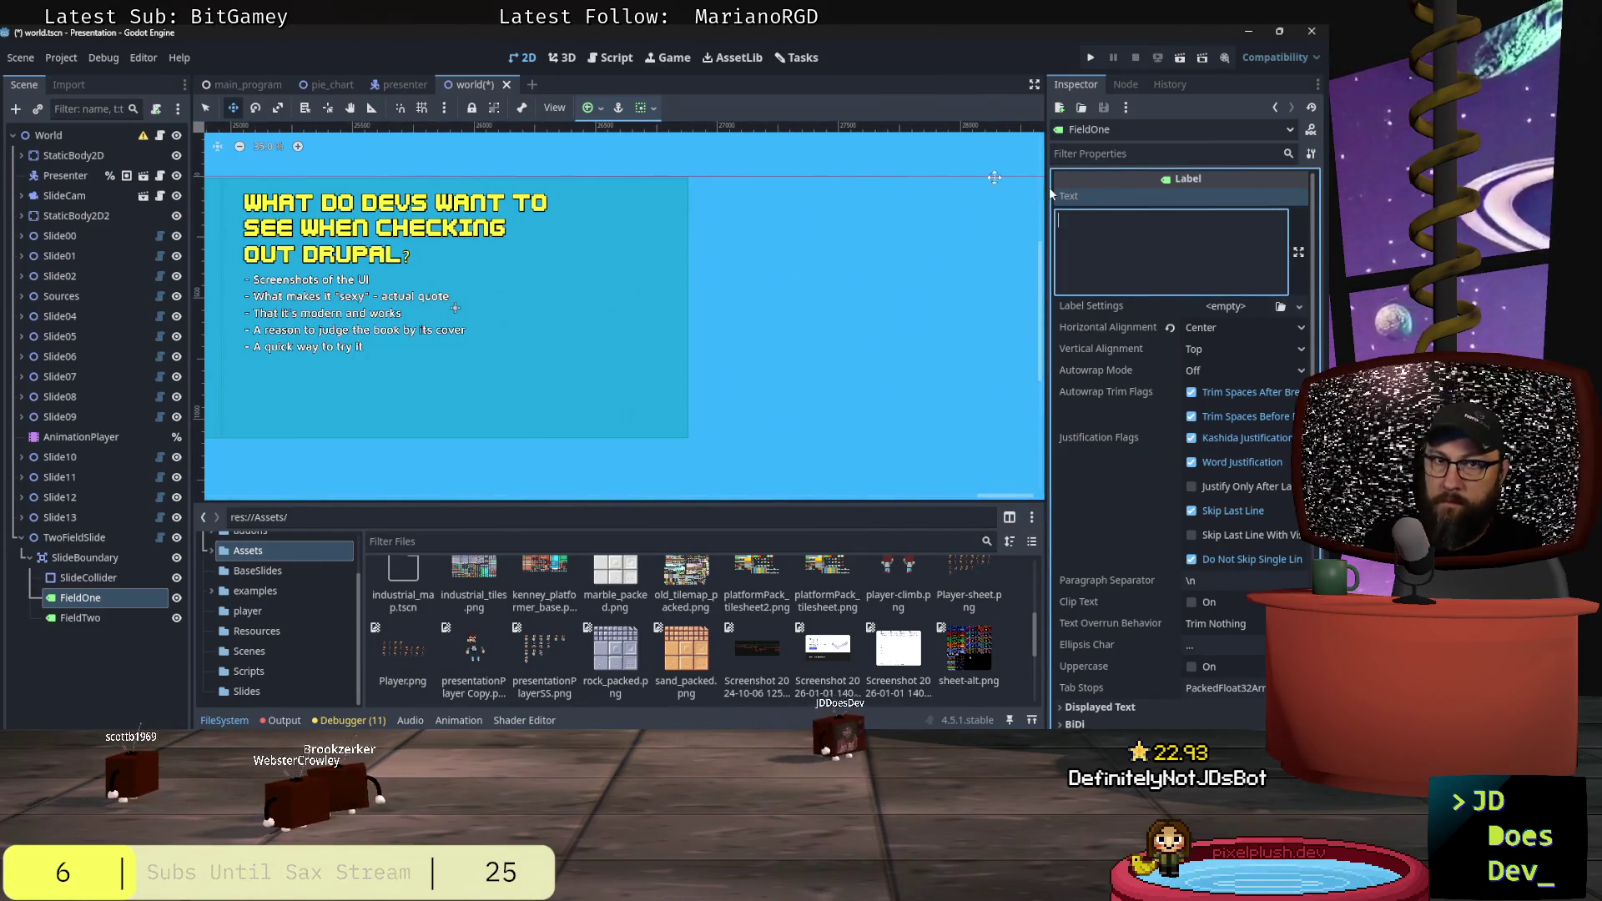
pyautogui.click(89, 539)
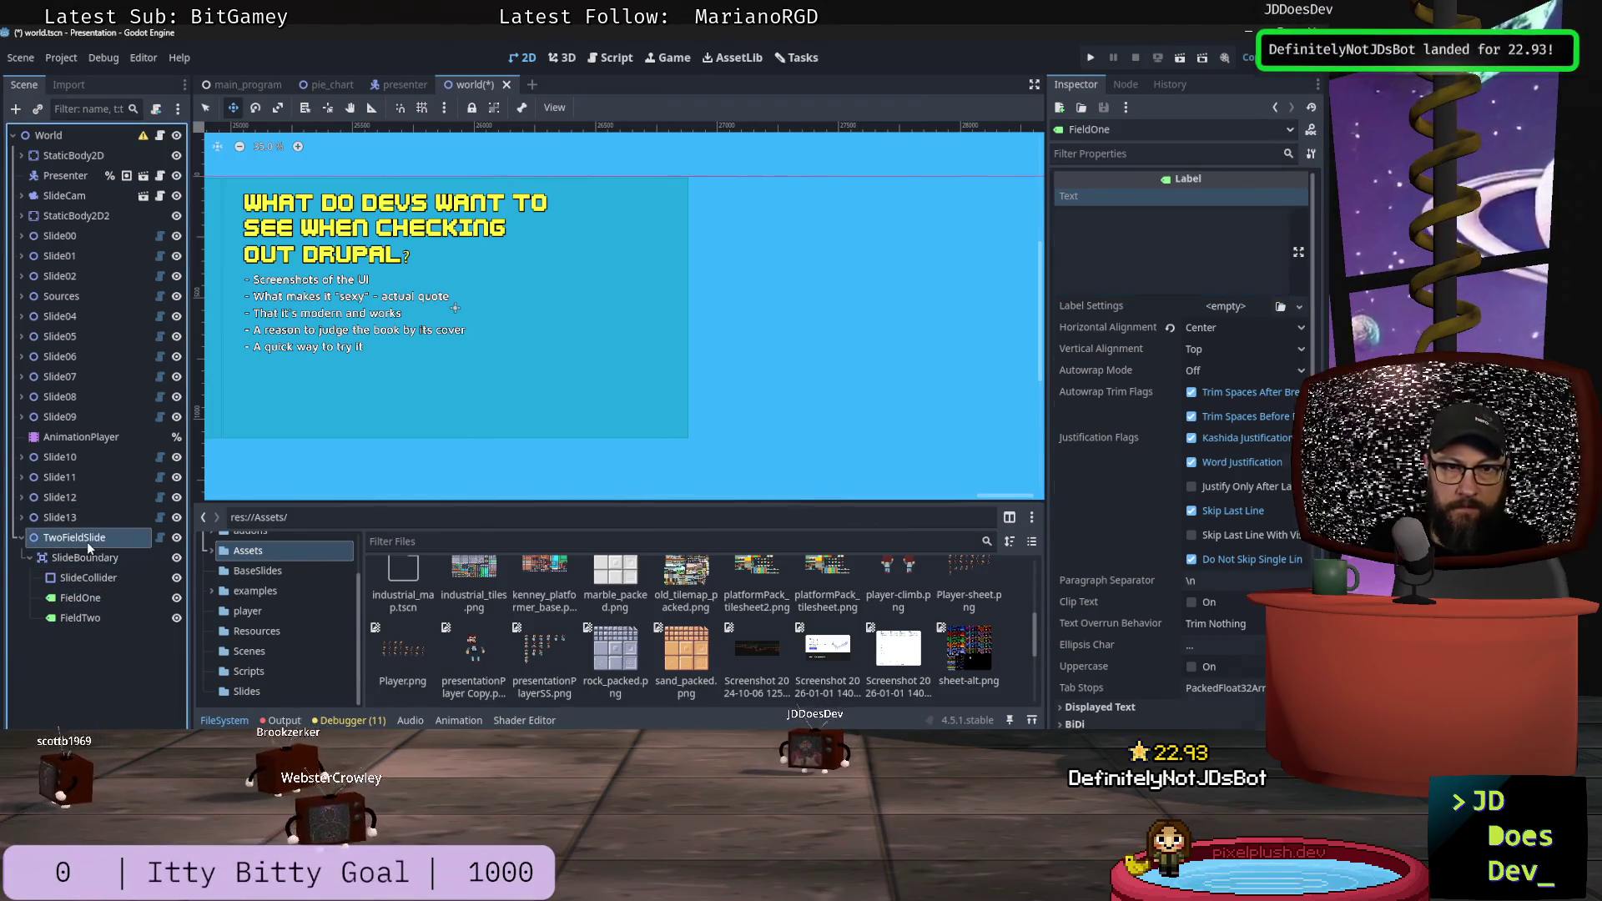
pyautogui.click(1243, 202)
pyautogui.write('What do they get?')
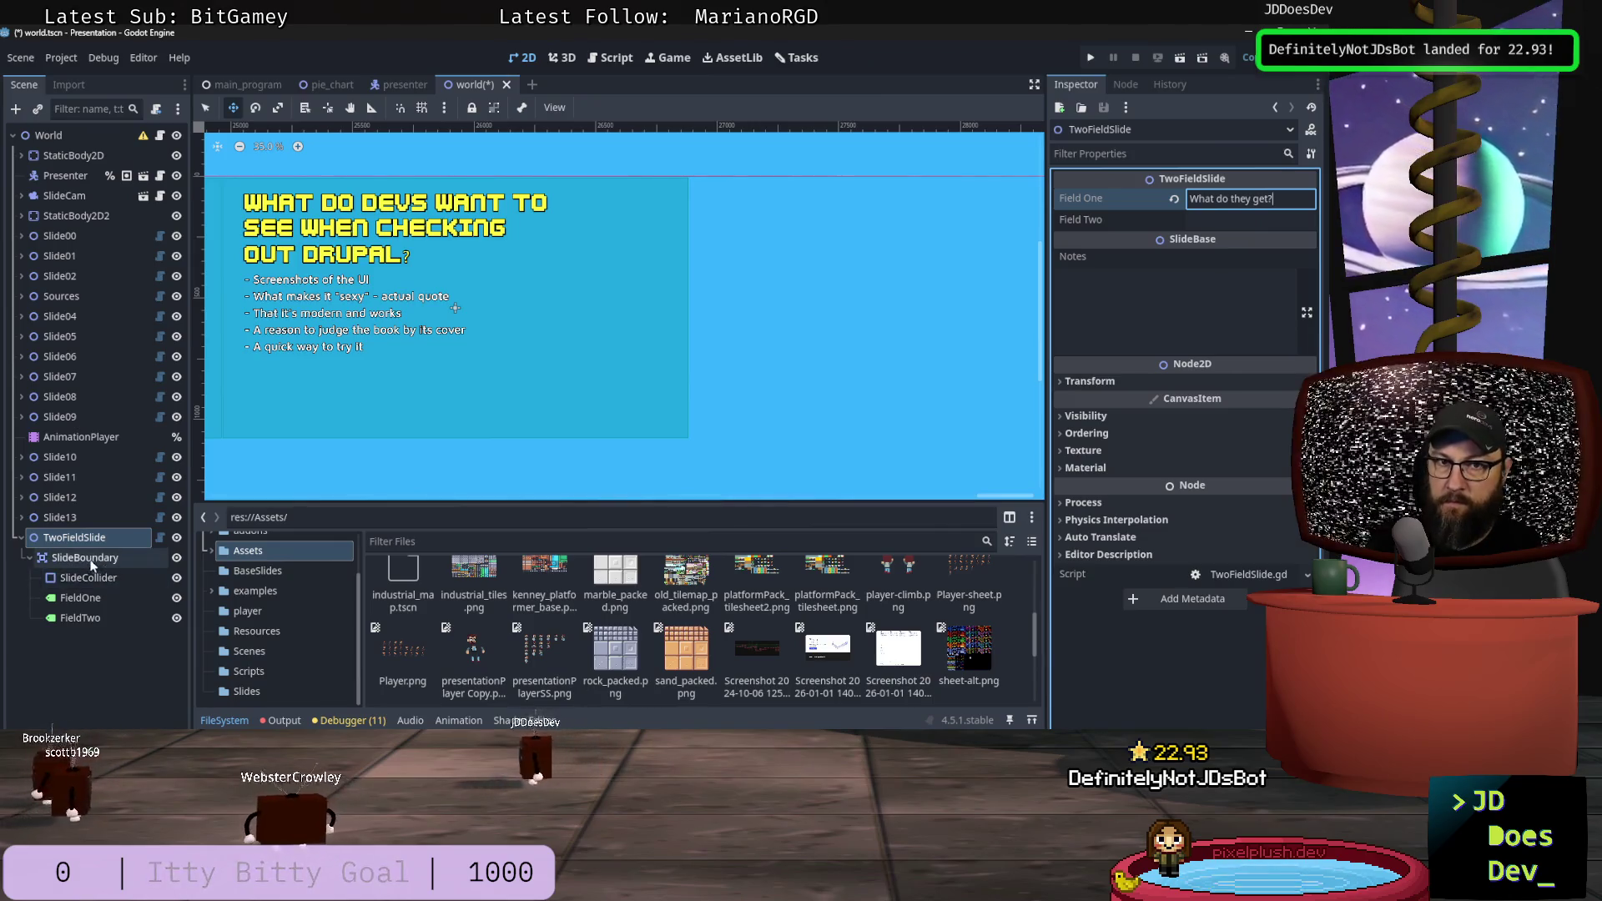
pyautogui.click(75, 540)
pyautogui.write('Slide14')
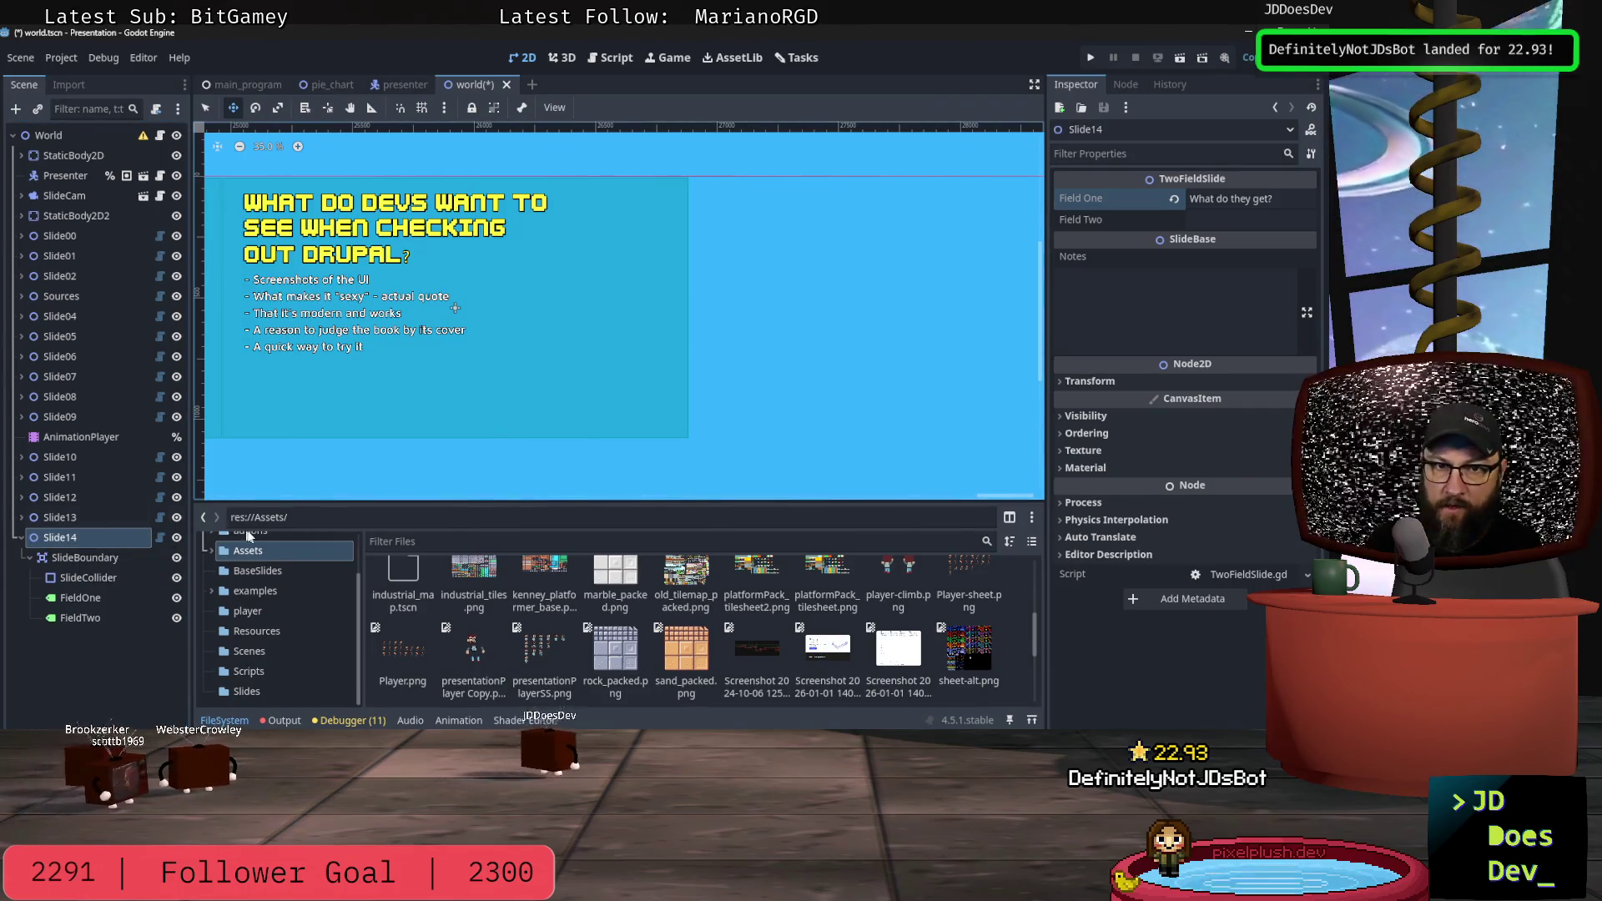
pyautogui.click(1086, 382)
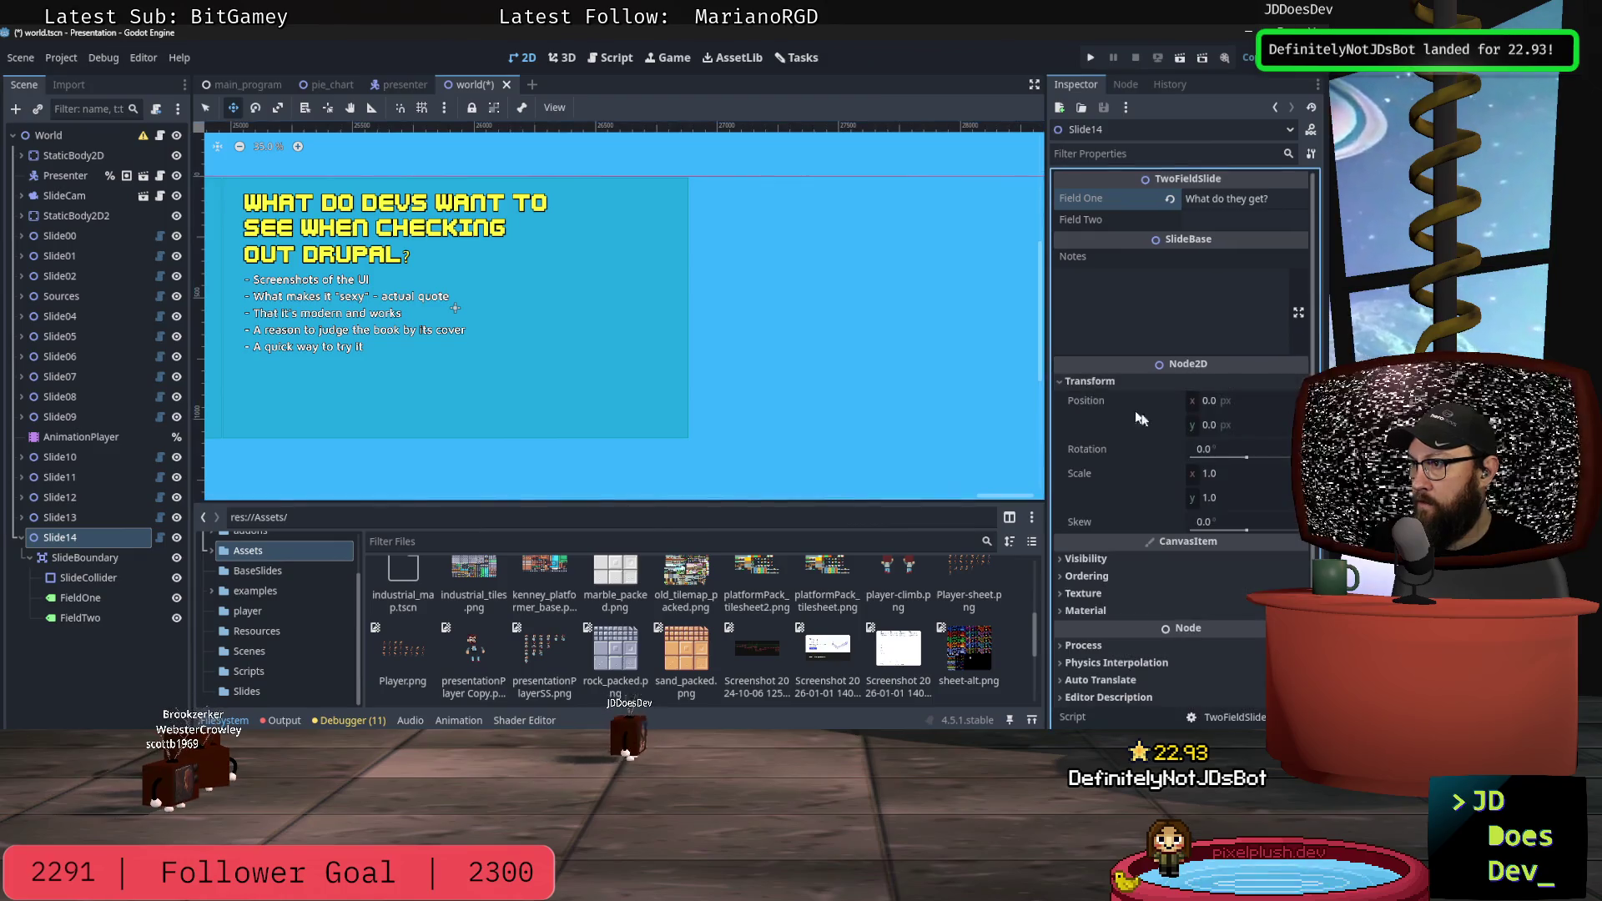
# Step: Set Slide14's Position x to 1920*14, giving 26880 px
pyautogui.click(1223, 400)
pyautogui.write('1920*')
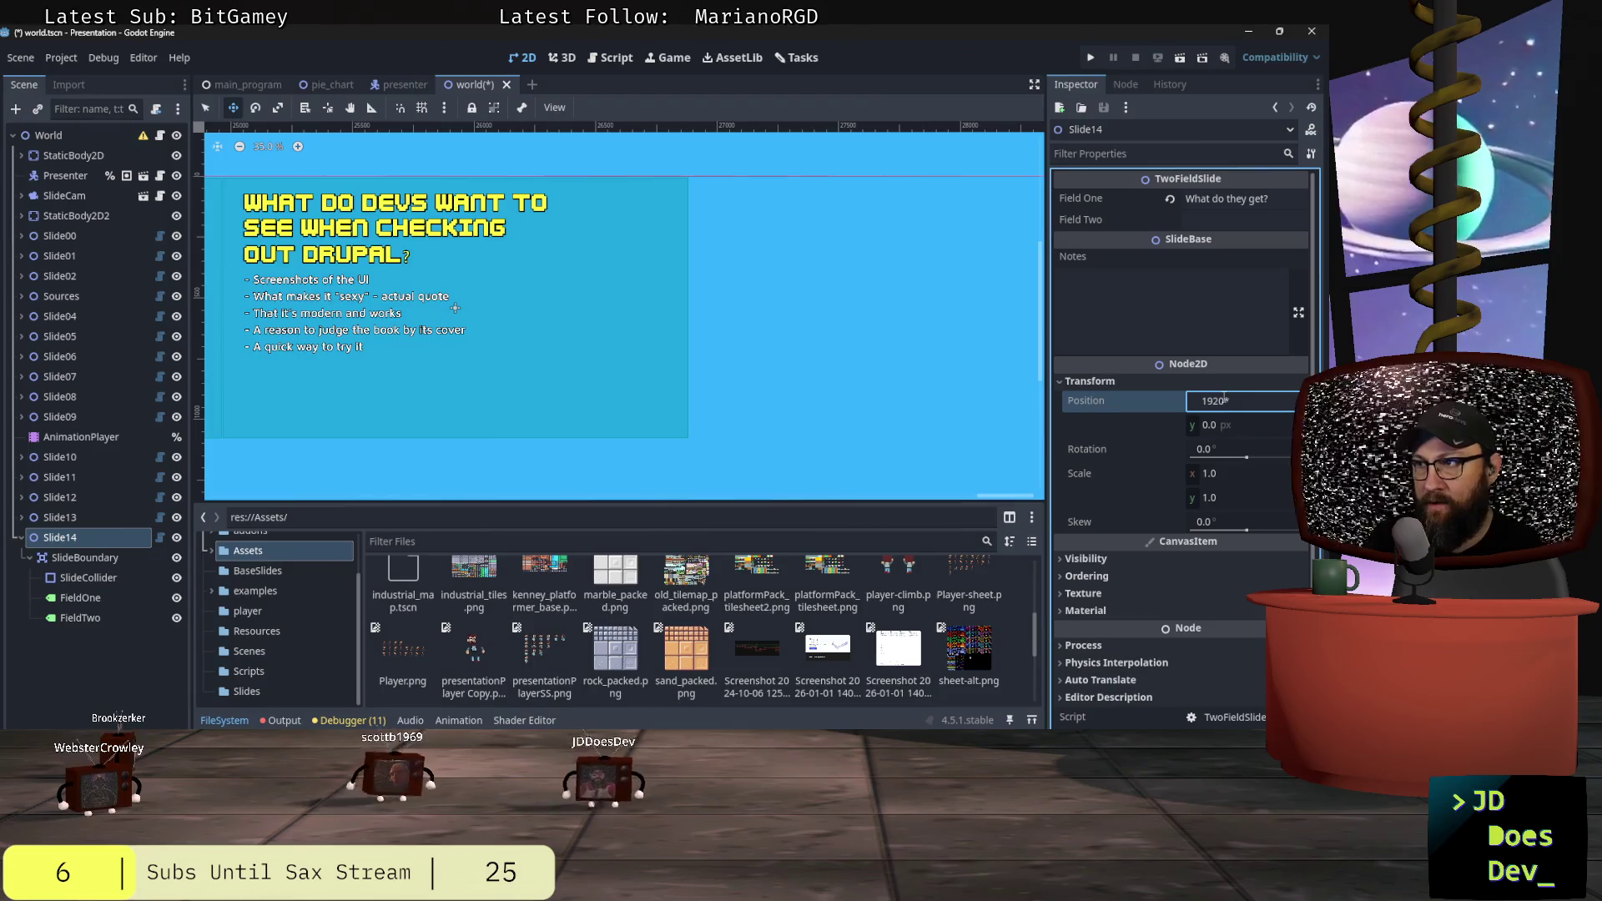
pyautogui.write('145')
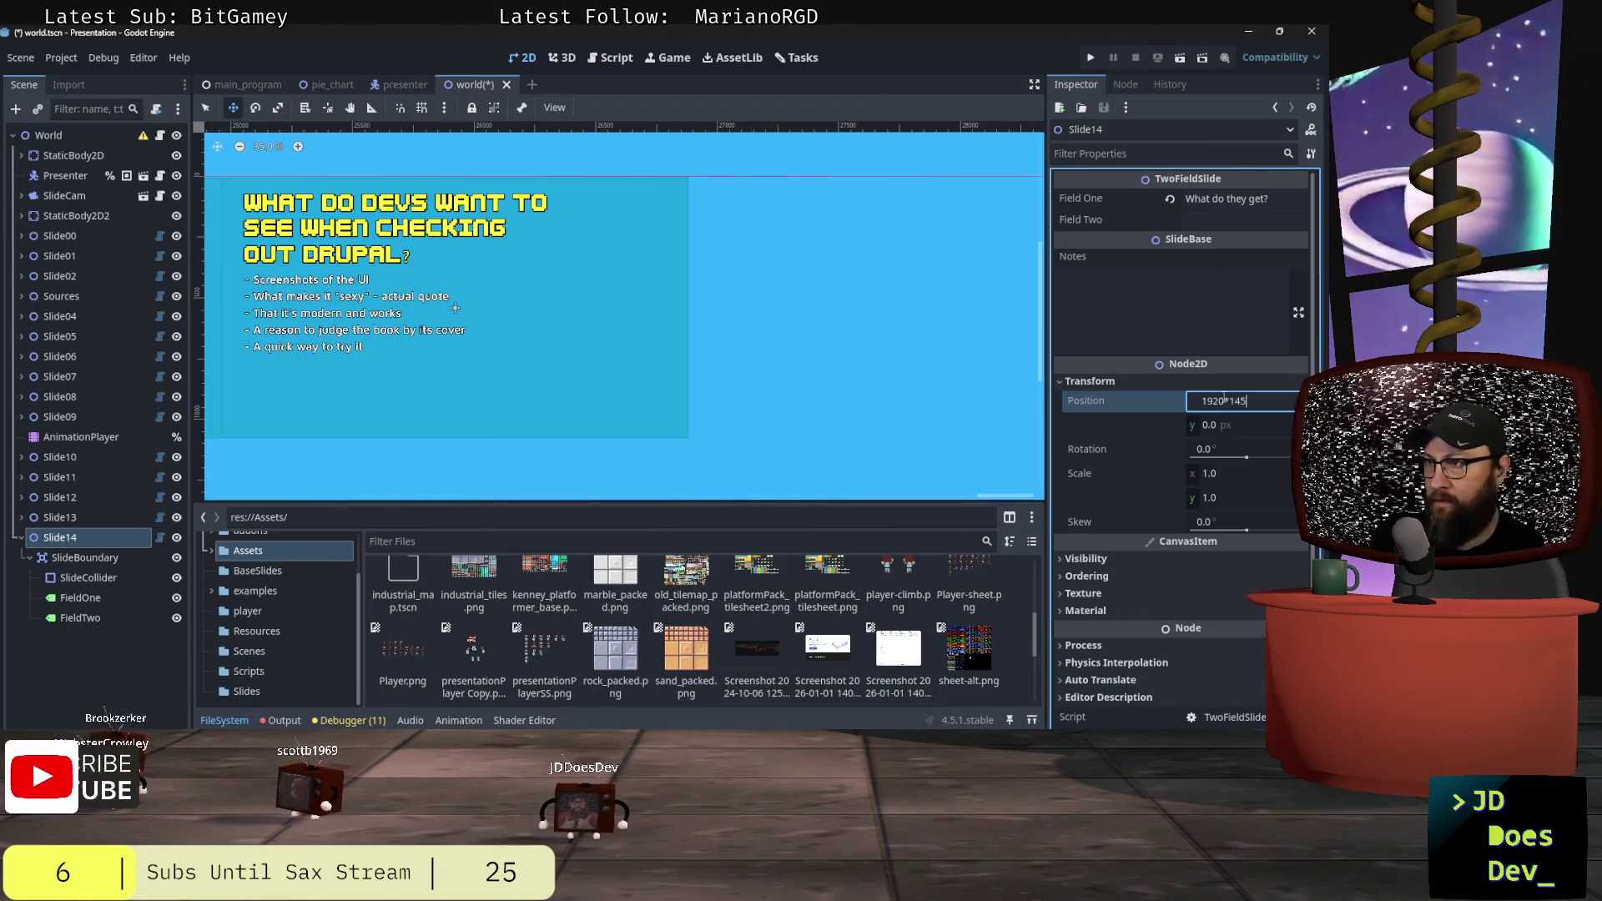
pyautogui.press('Return')
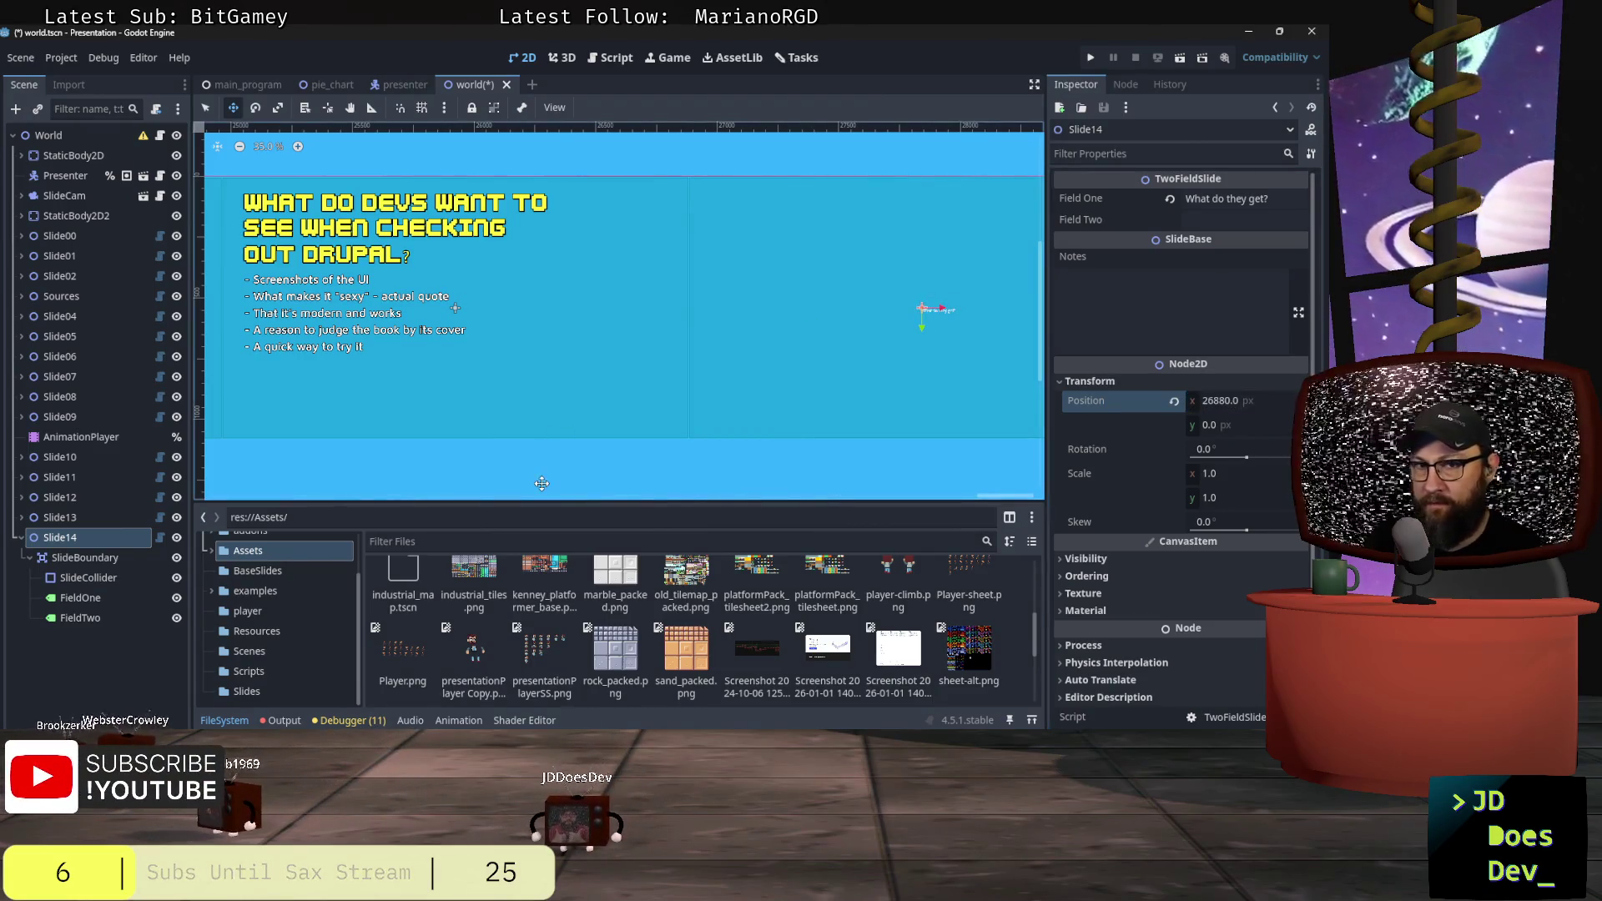
# Step: Give FieldOne the large_text_kenney label style and move it onto Slide14
pyautogui.click(78, 595)
pyautogui.click(1280, 307)
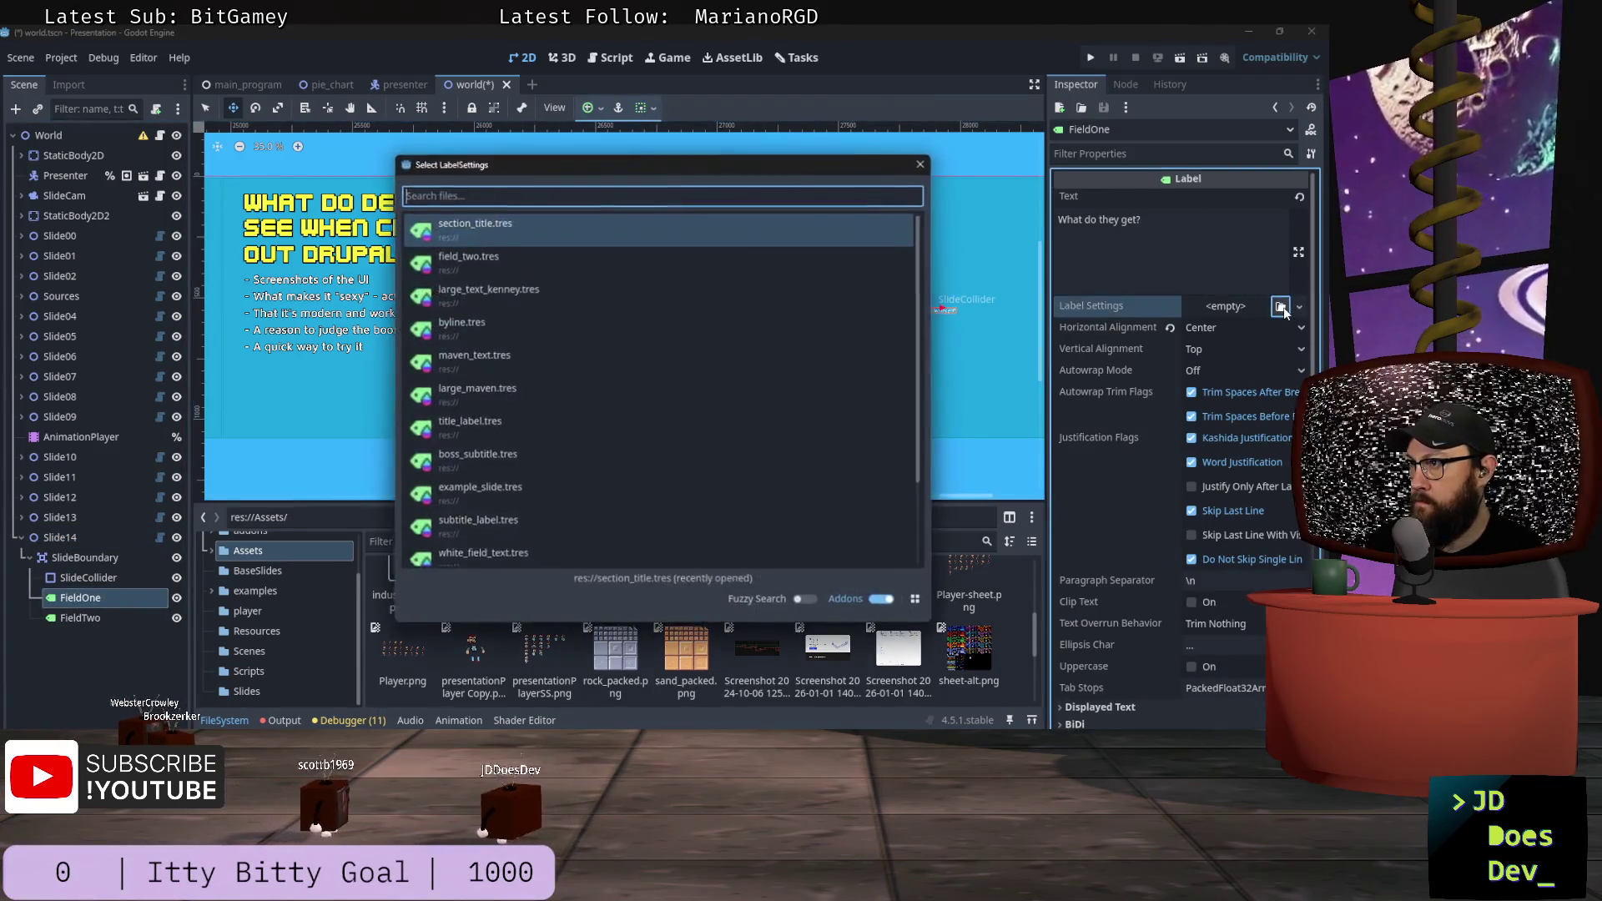
pyautogui.doubleClick(553, 288)
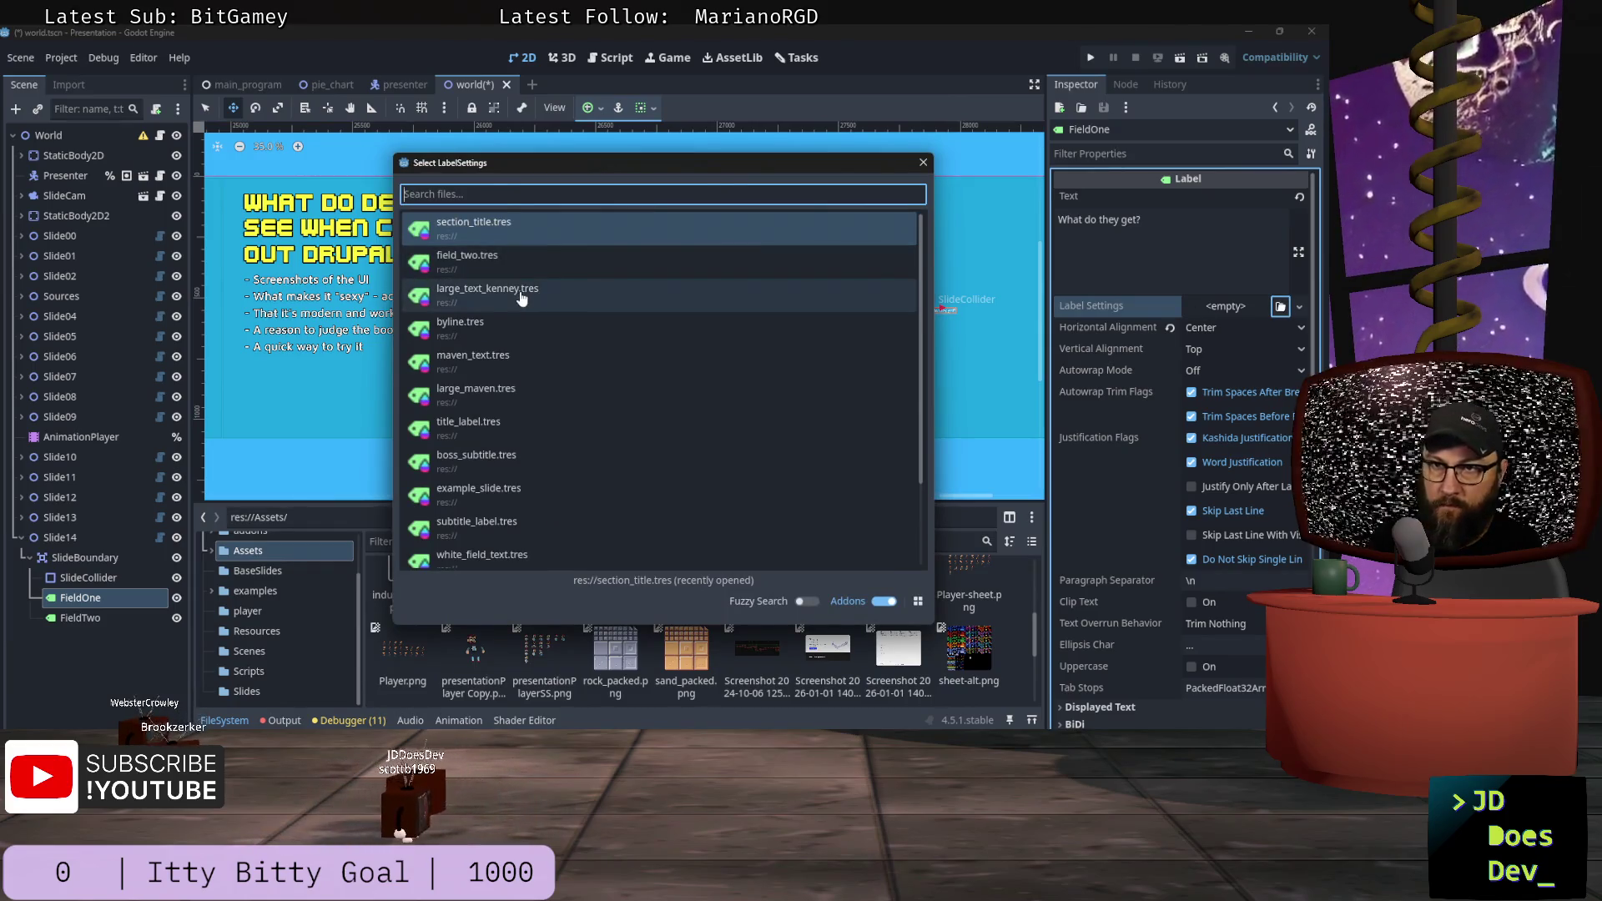
pyautogui.scroll(-1, 779, 341)
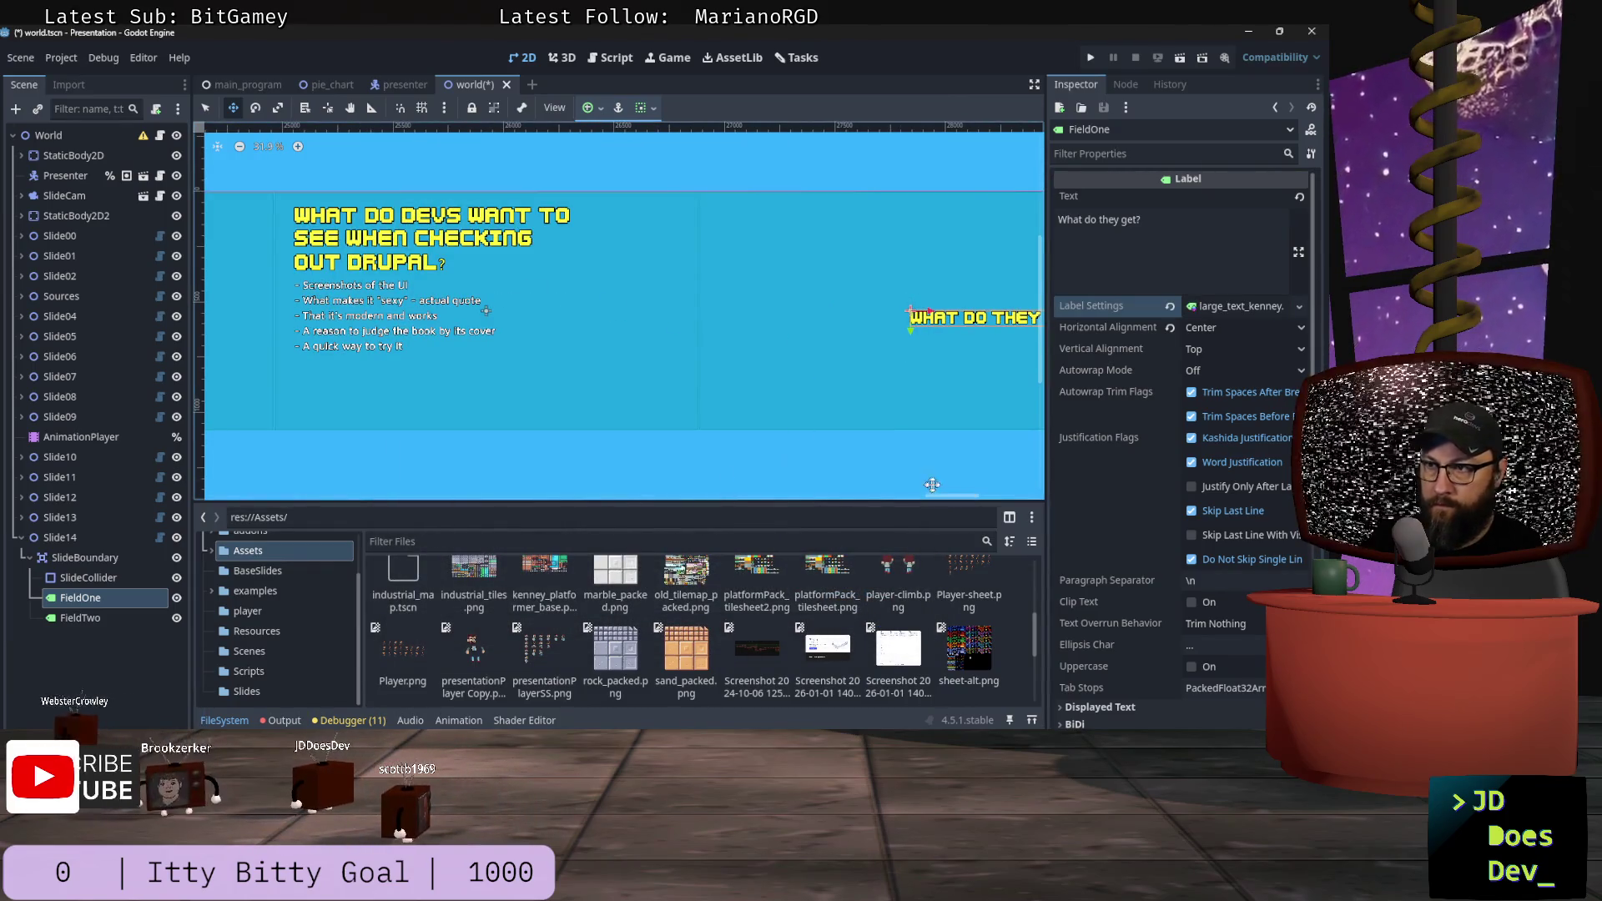
pyautogui.moveTo(939, 497); pyautogui.dragTo(987, 499)
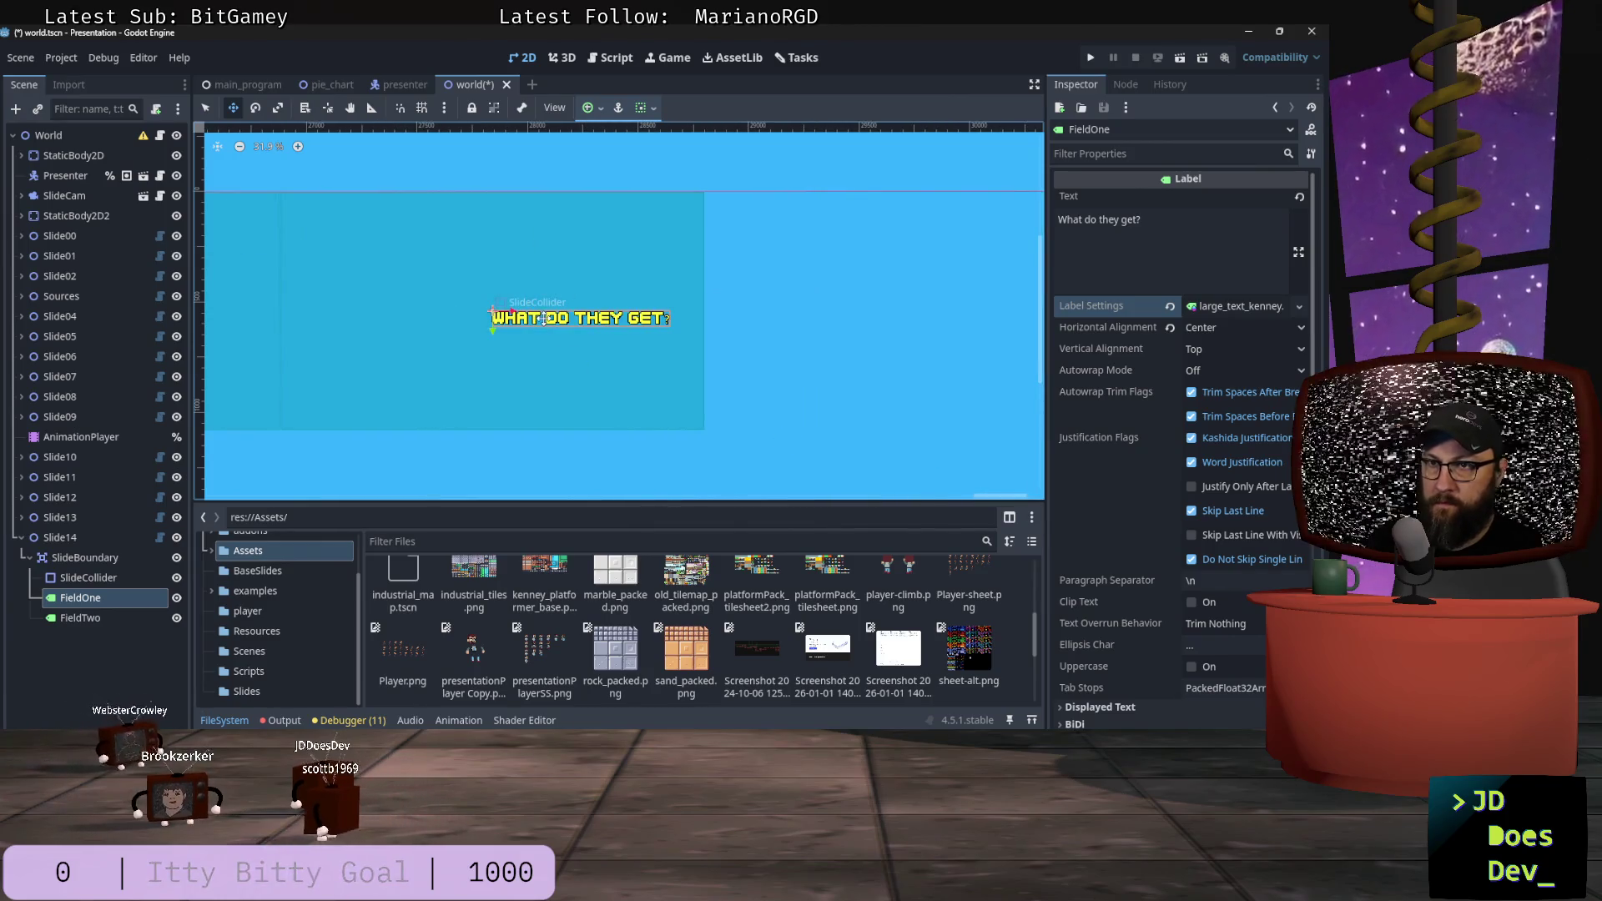
pyautogui.moveTo(543, 319); pyautogui.dragTo(454, 229)
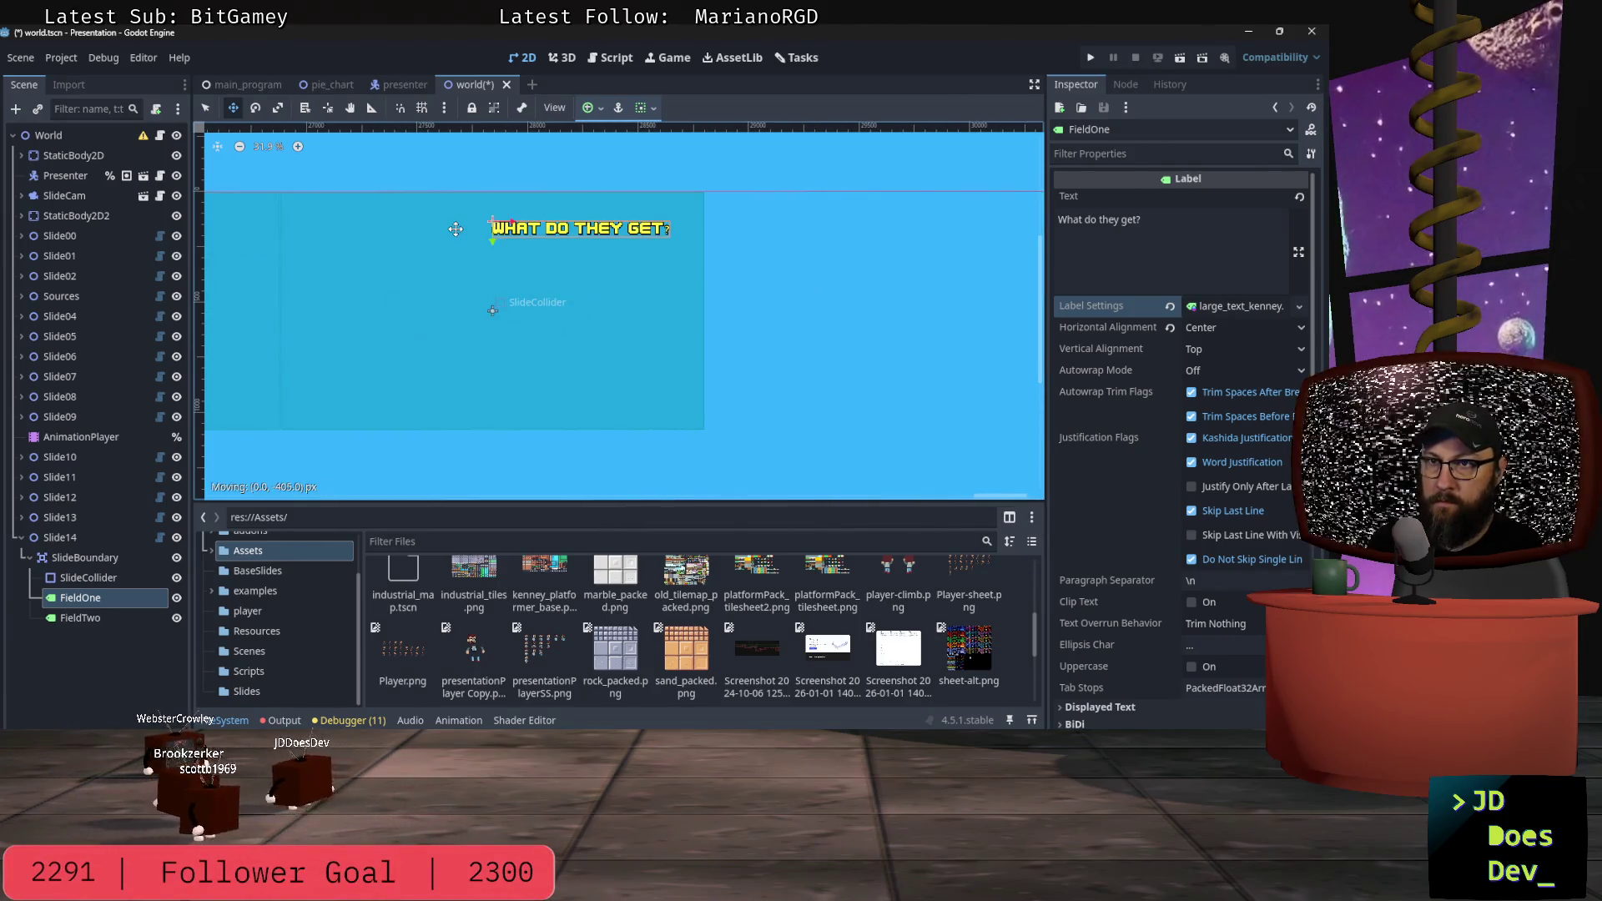
# Step: Anchor the 'What do they get?' heading to Center Top of the slide
pyautogui.click(587, 108)
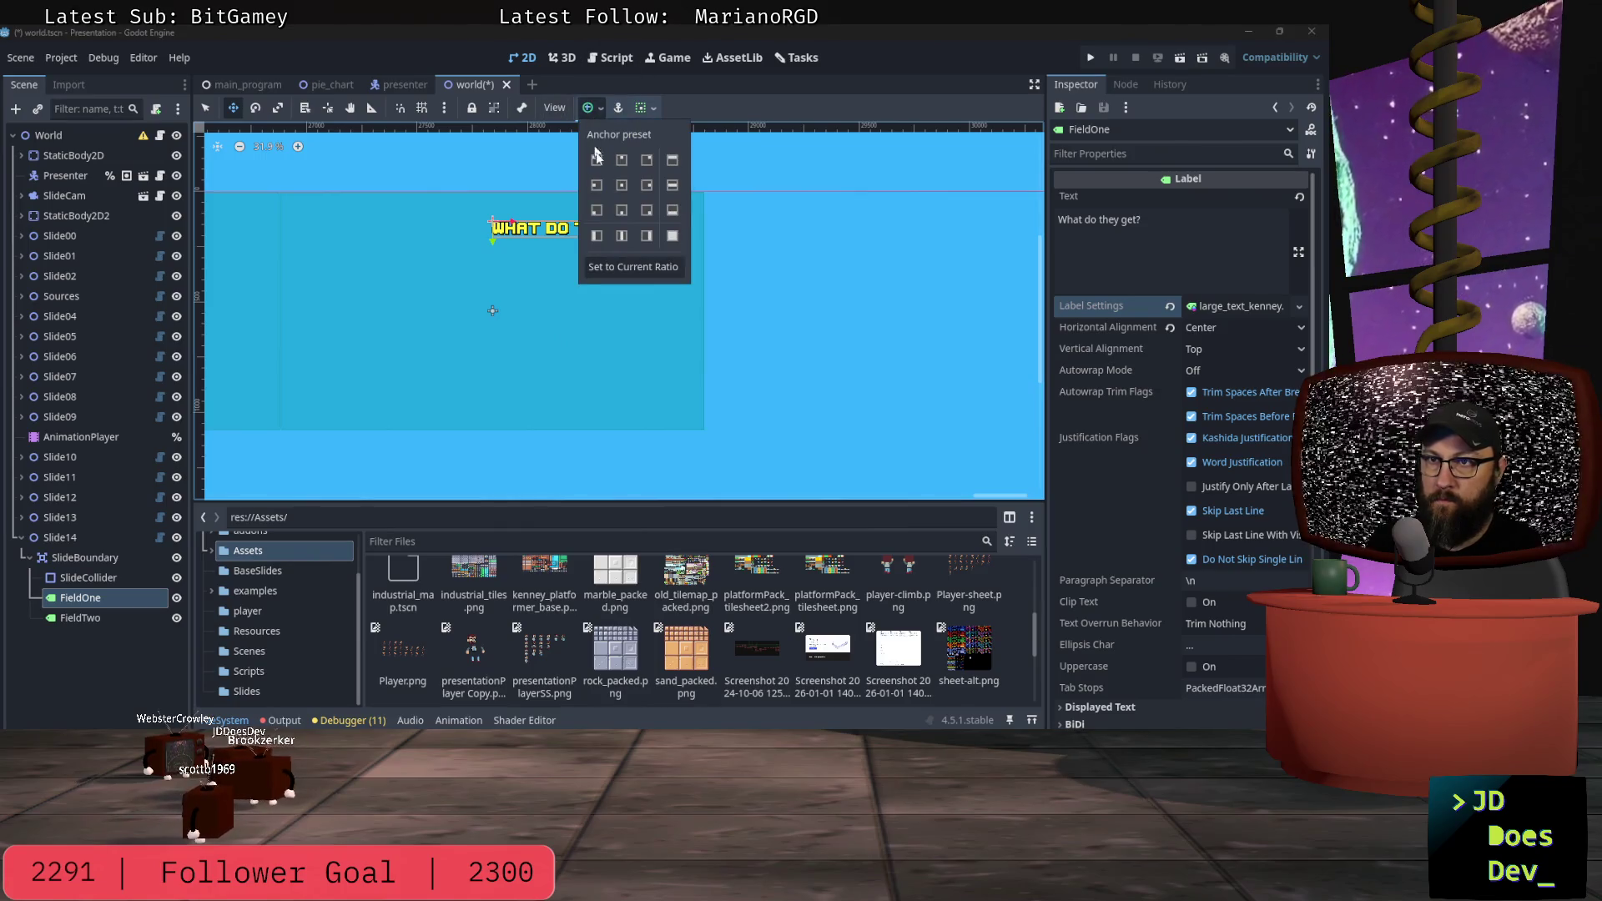
pyautogui.click(624, 188)
pyautogui.click(437, 316)
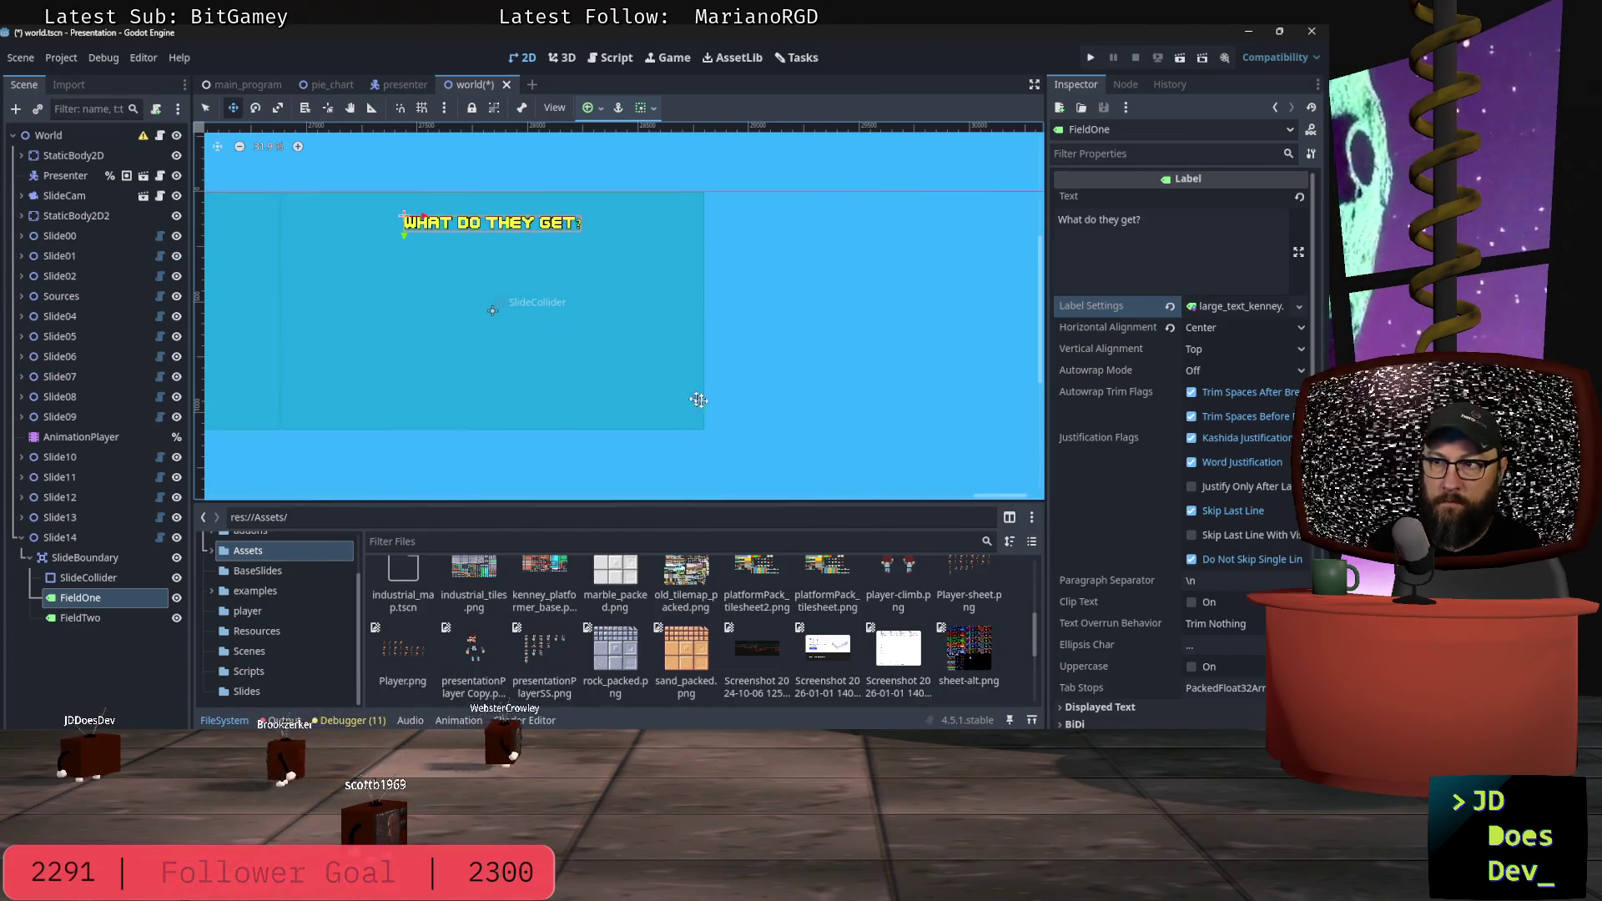
pyautogui.moveTo(1001, 496)
pyautogui.mouseDown()
pyautogui.moveTo(777, 480)
pyautogui.moveTo(967, 473)
pyautogui.mouseUp()
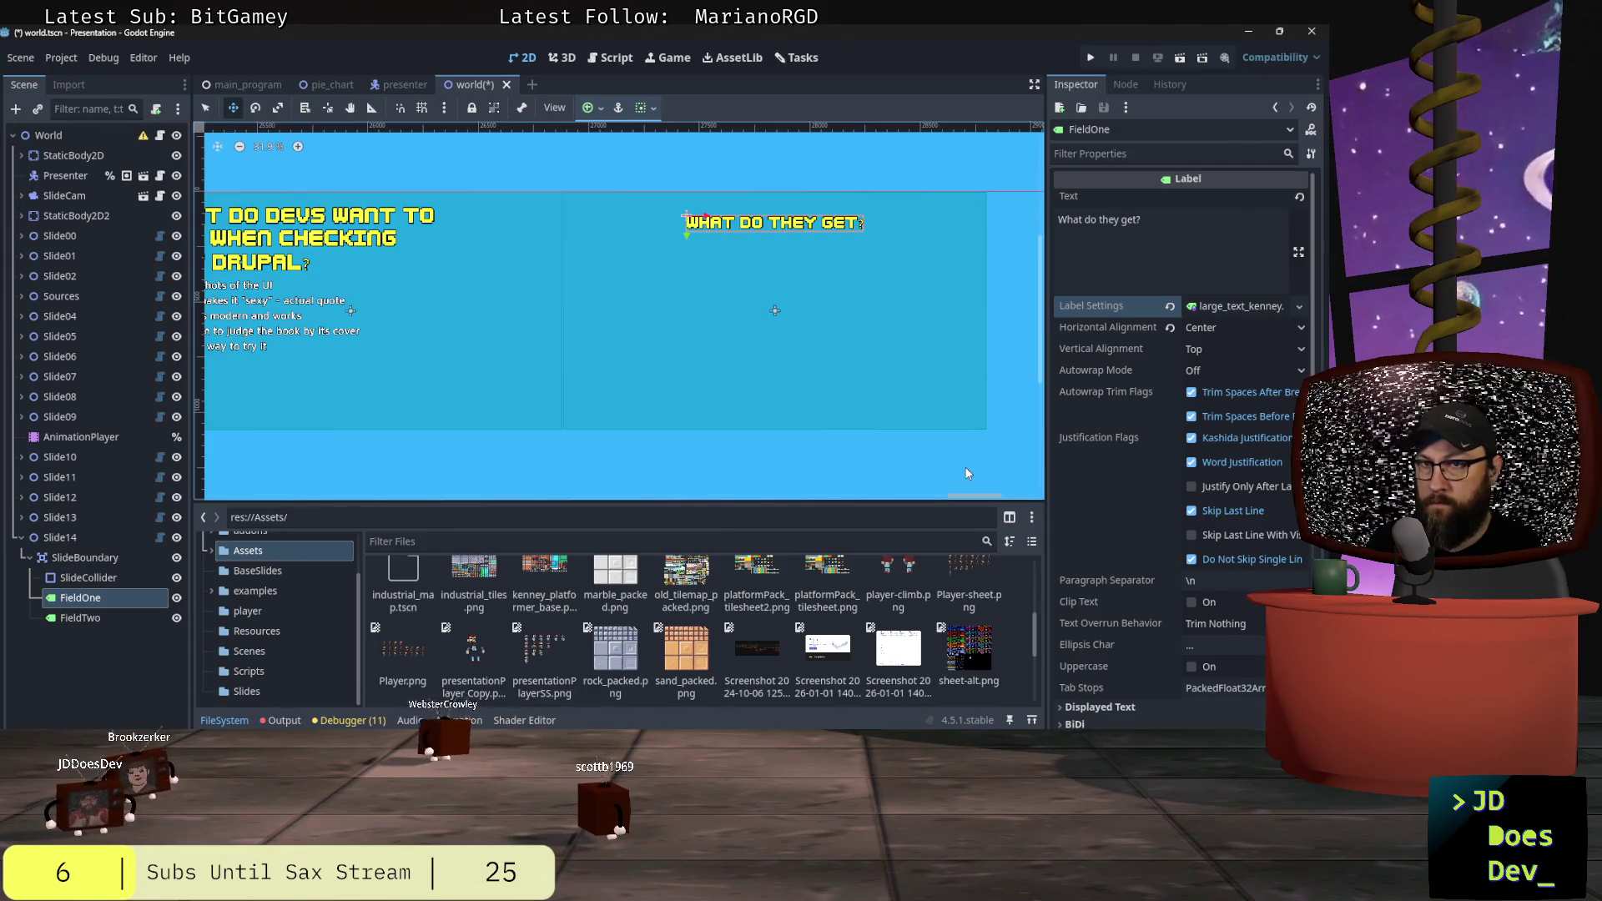
pyautogui.click(1175, 240)
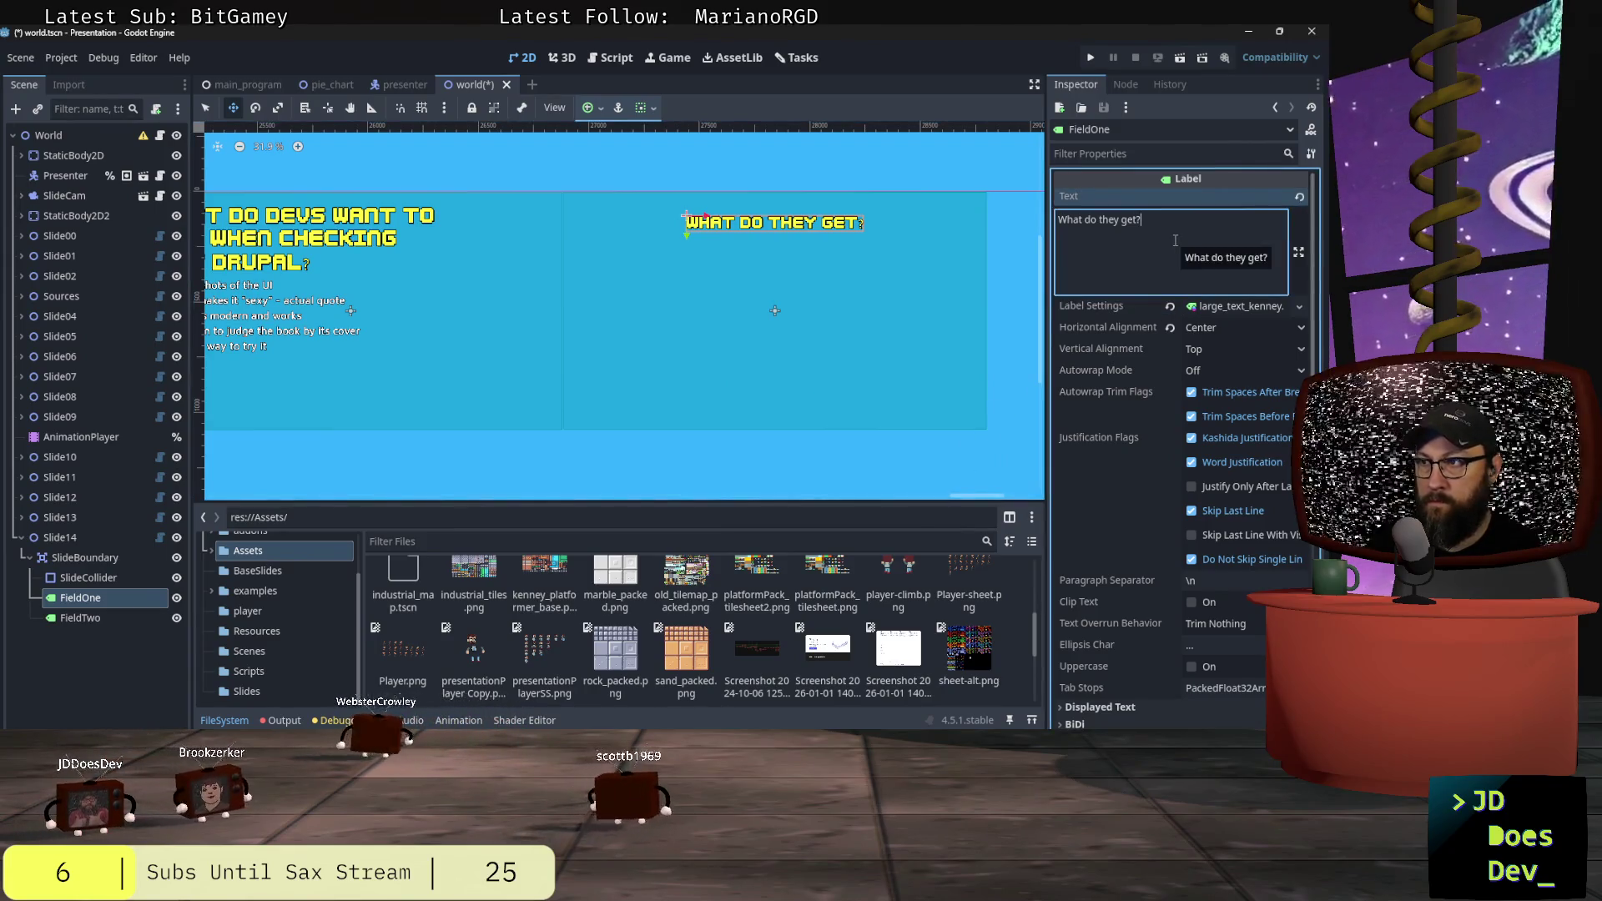
pyautogui.click(90, 621)
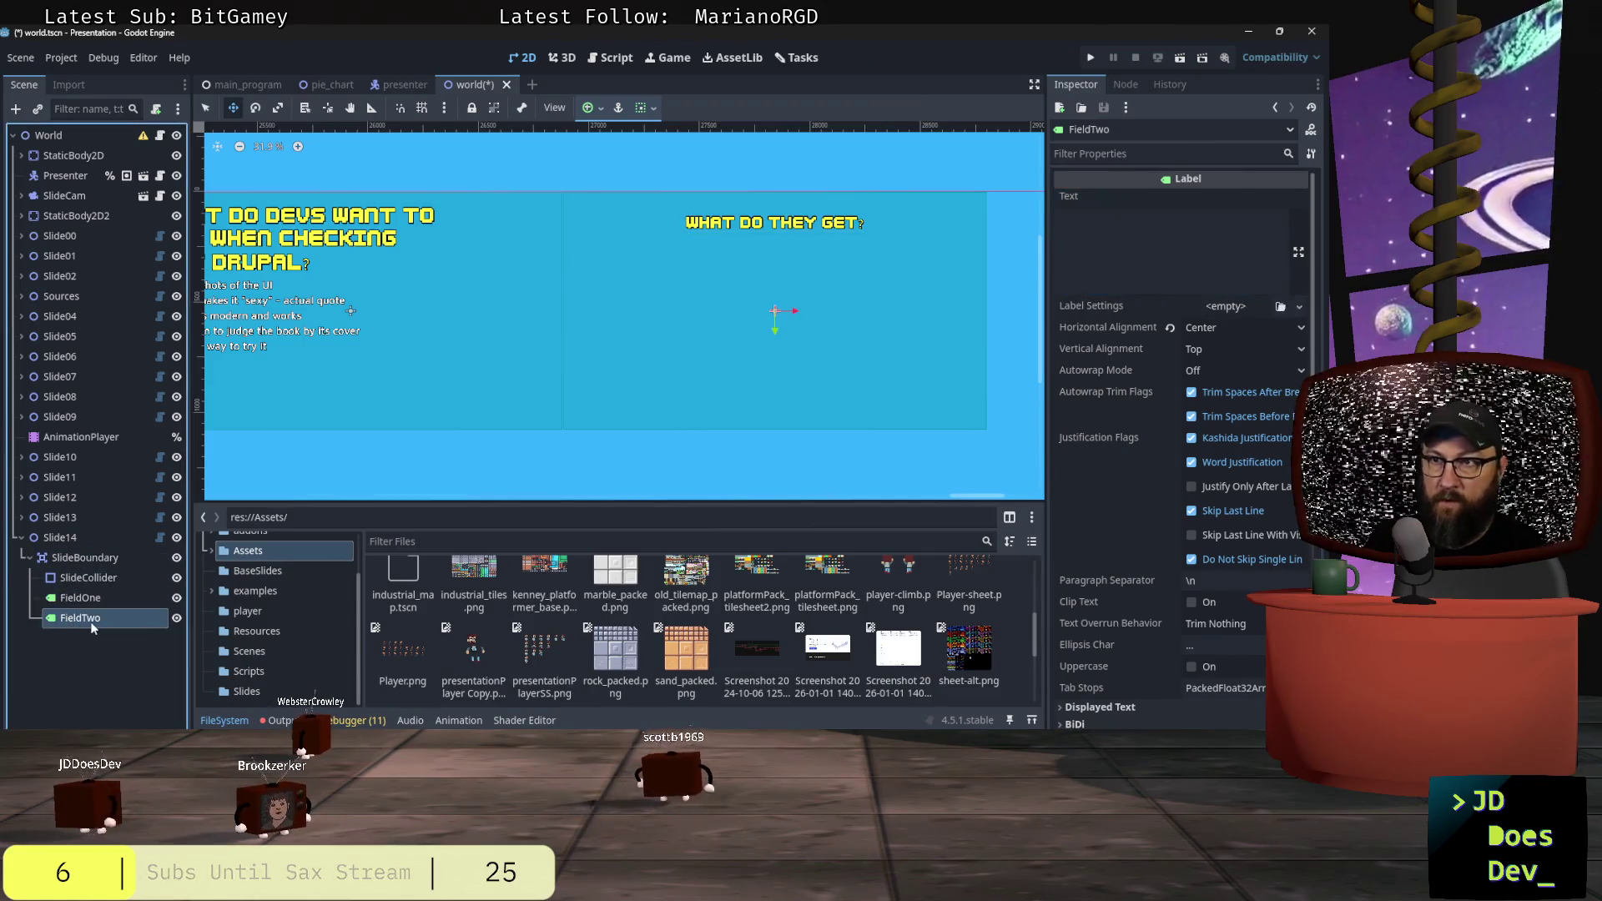
# Step: Set FieldTwo's text to 'It ain't that' with the section_title.tres label style
pyautogui.click(1115, 239)
pyautogui.write('It')
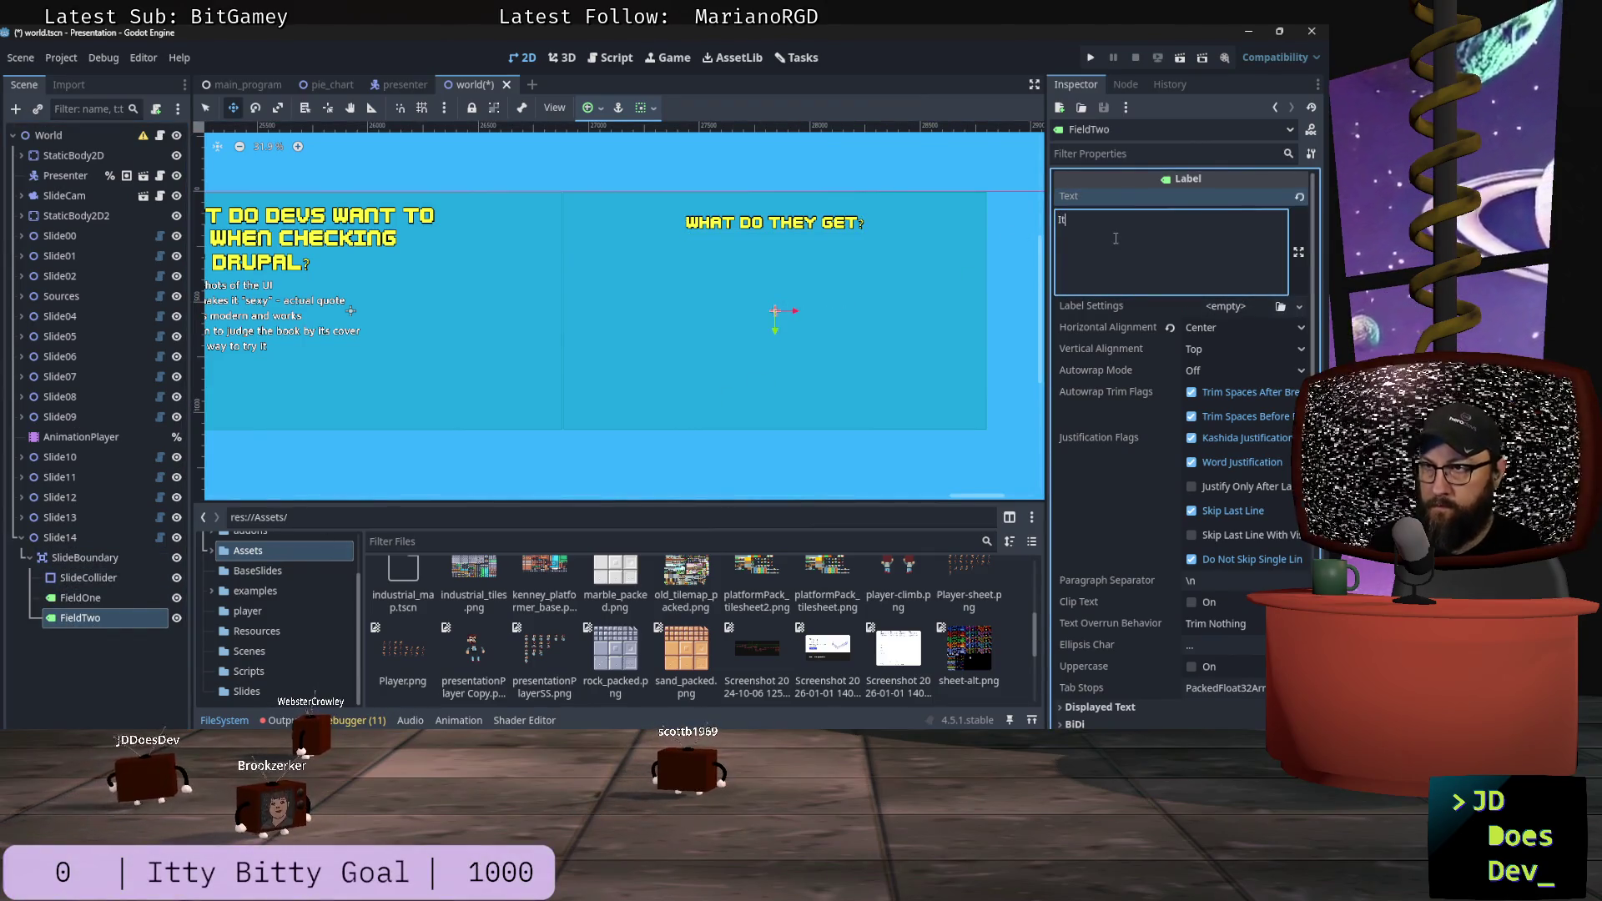
pyautogui.write(" ain't that")
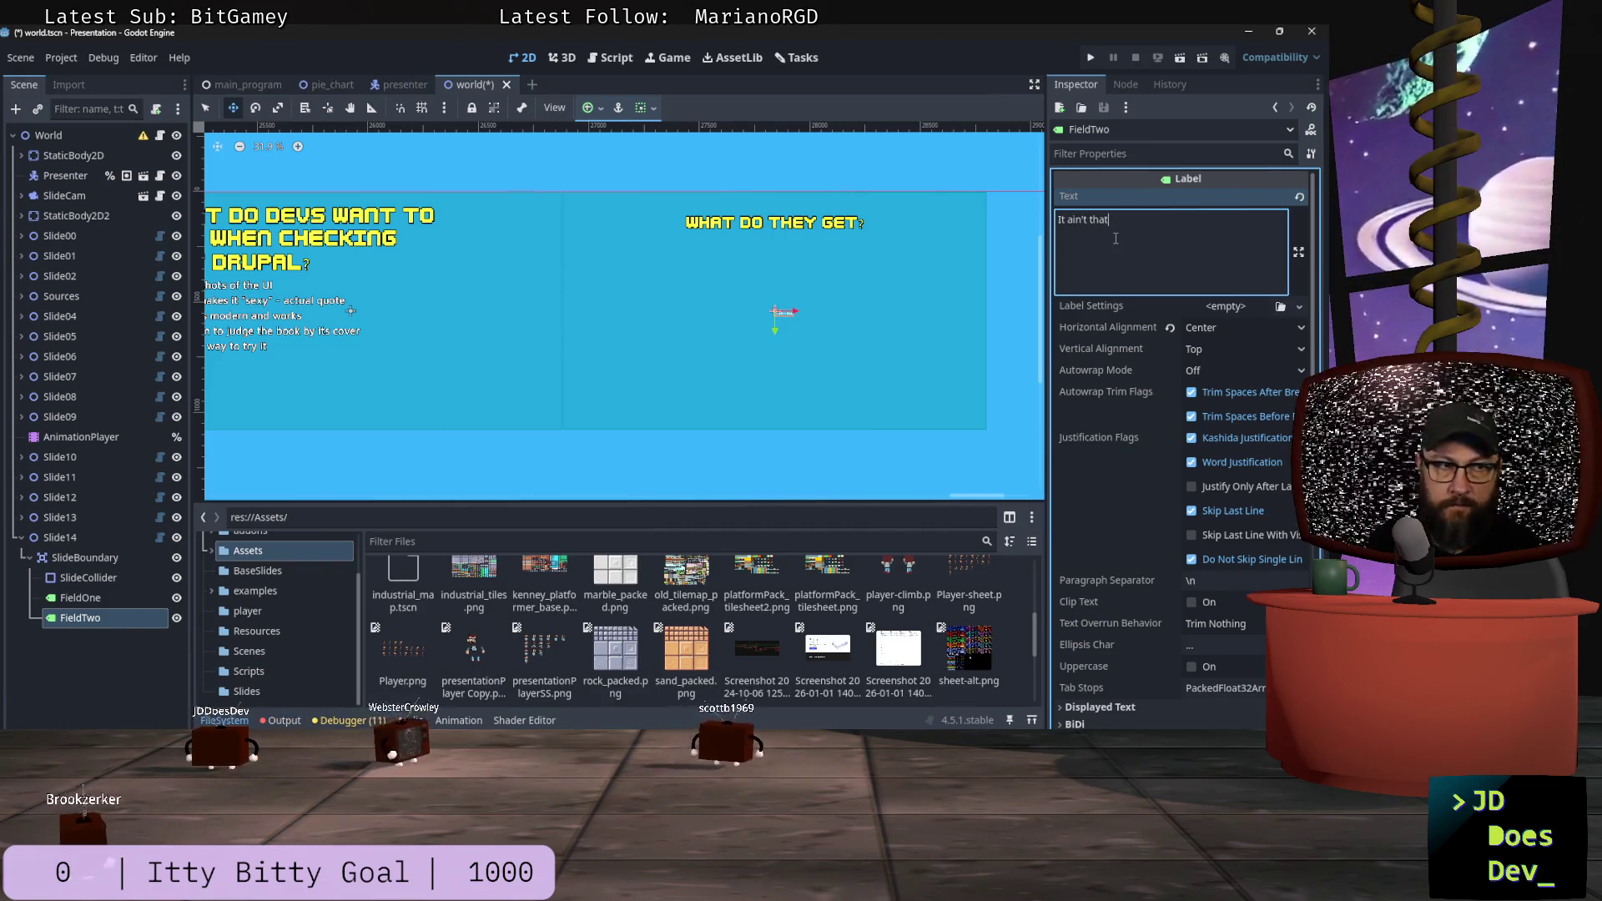
pyautogui.click(1280, 307)
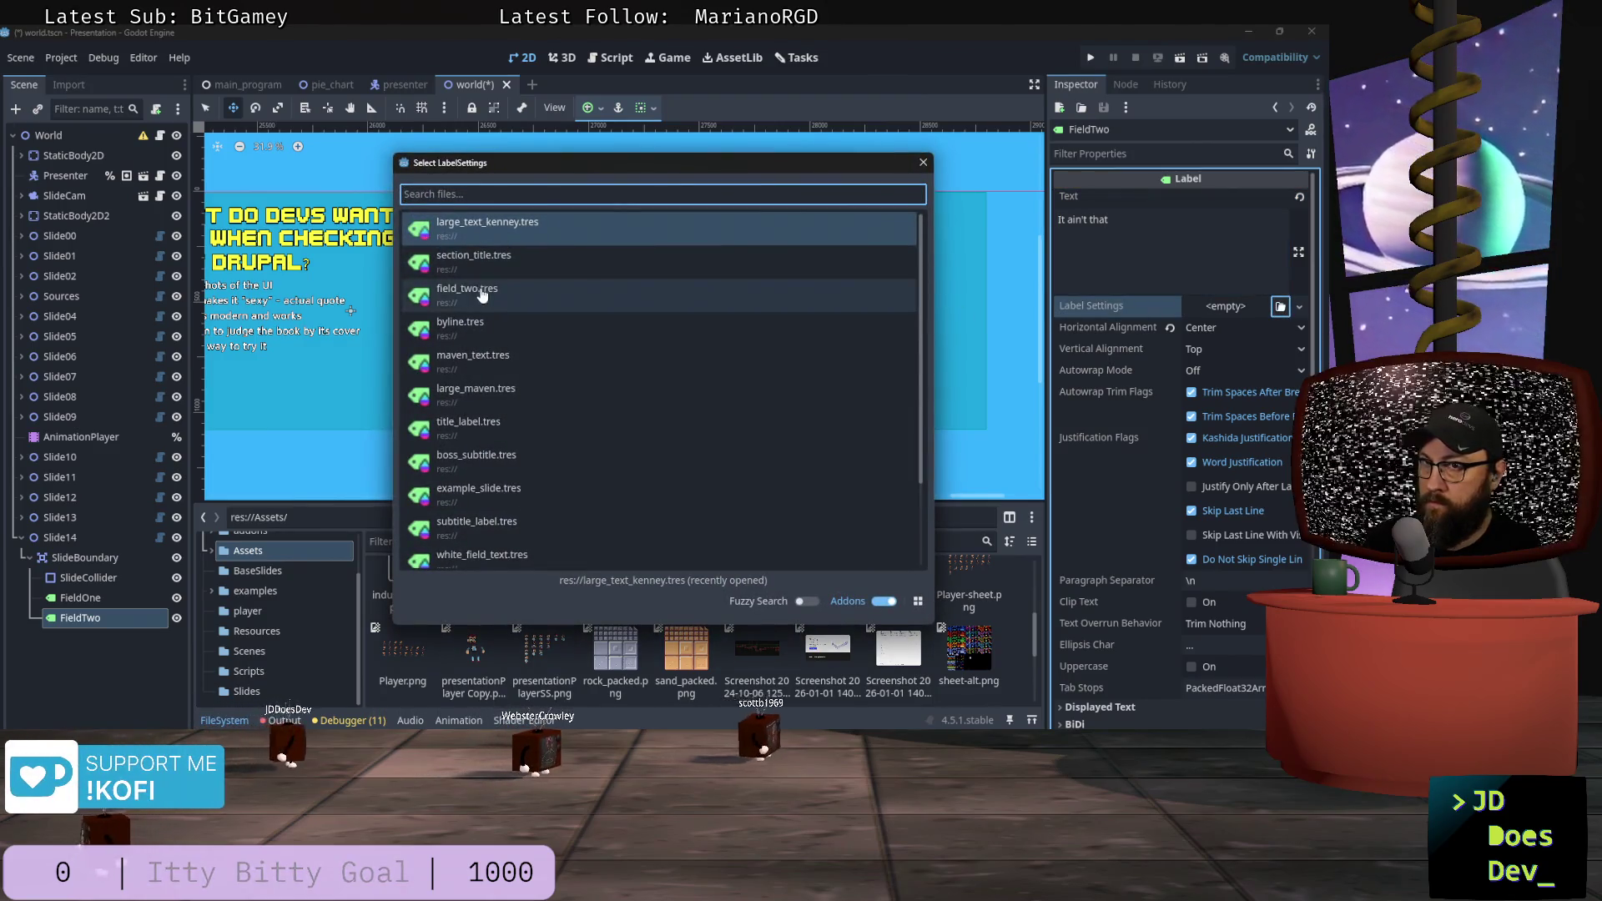
pyautogui.doubleClick(483, 295)
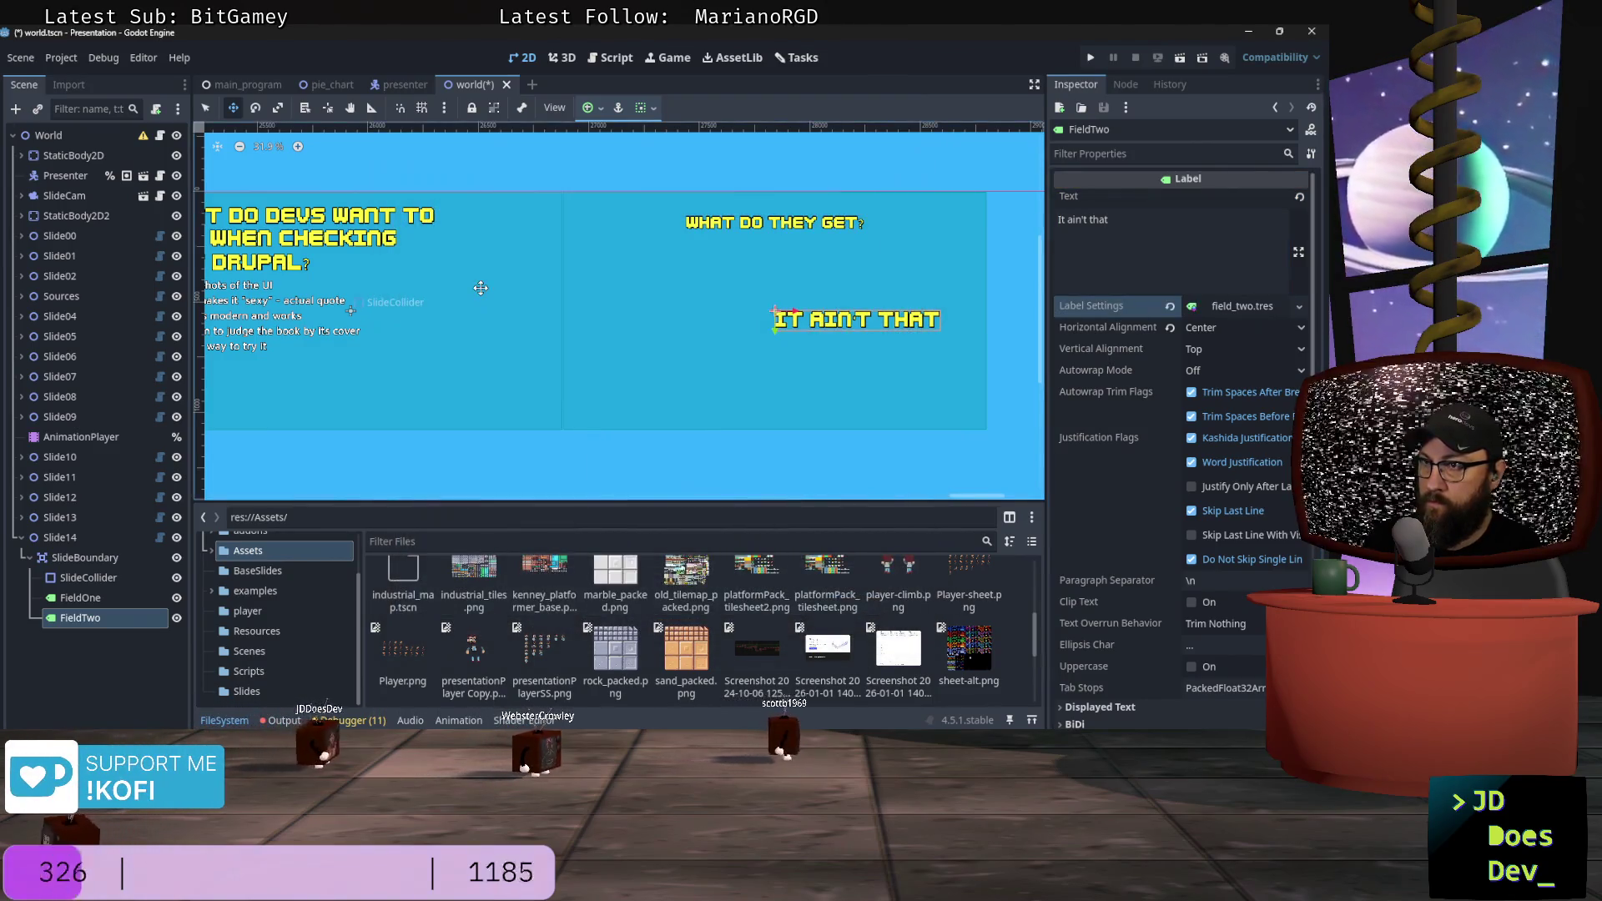
pyautogui.click(1298, 306)
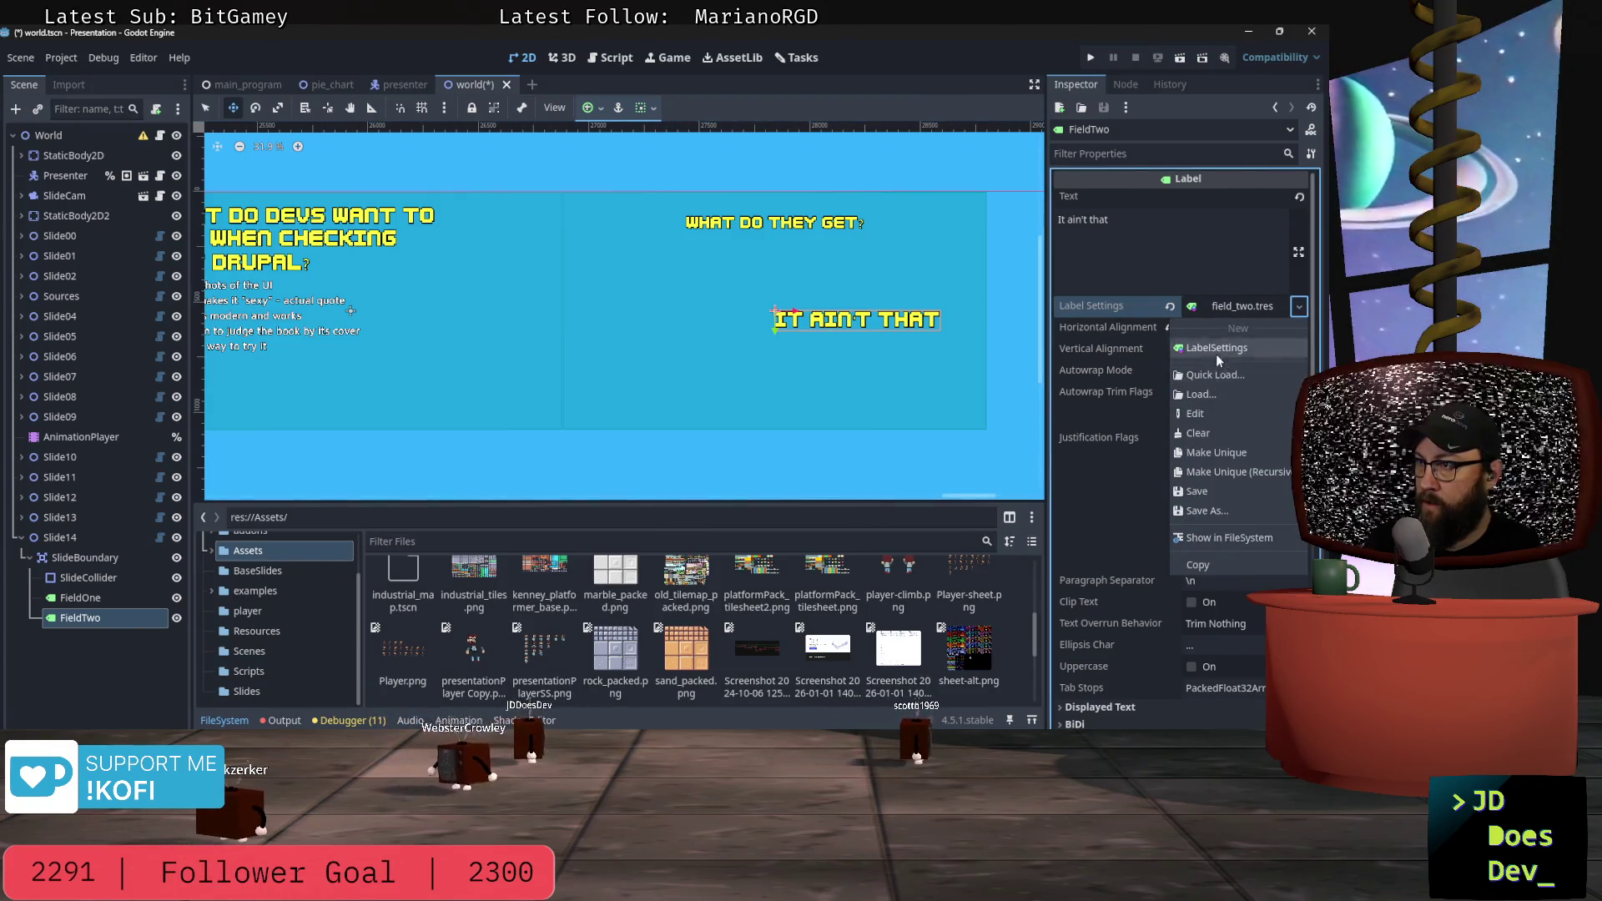
pyautogui.click(1214, 374)
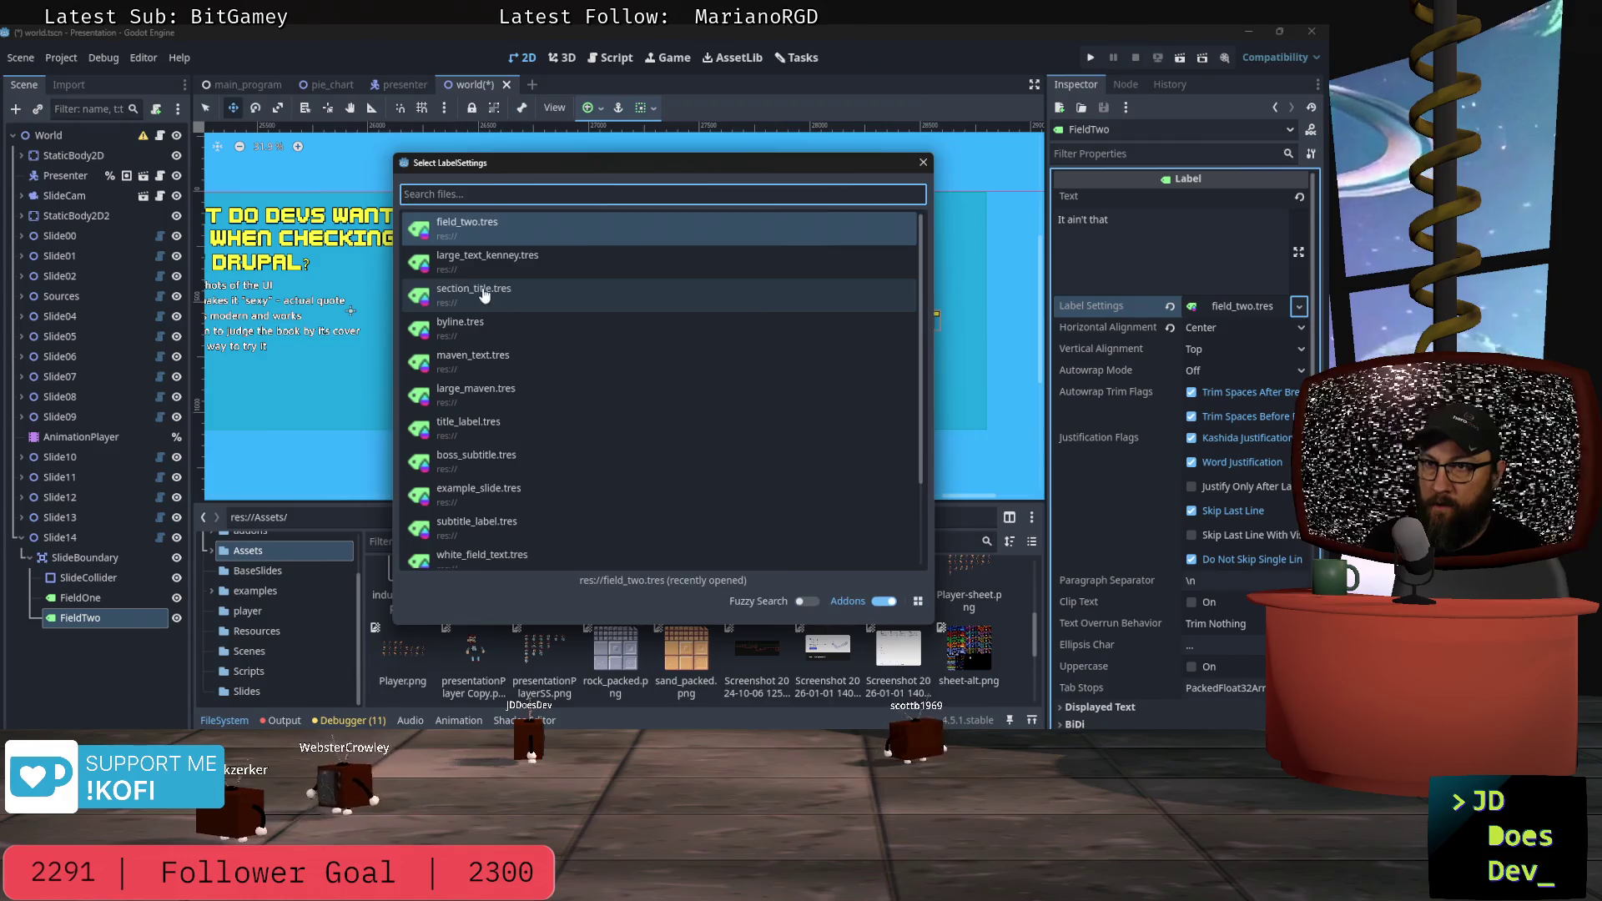
pyautogui.doubleClick(484, 292)
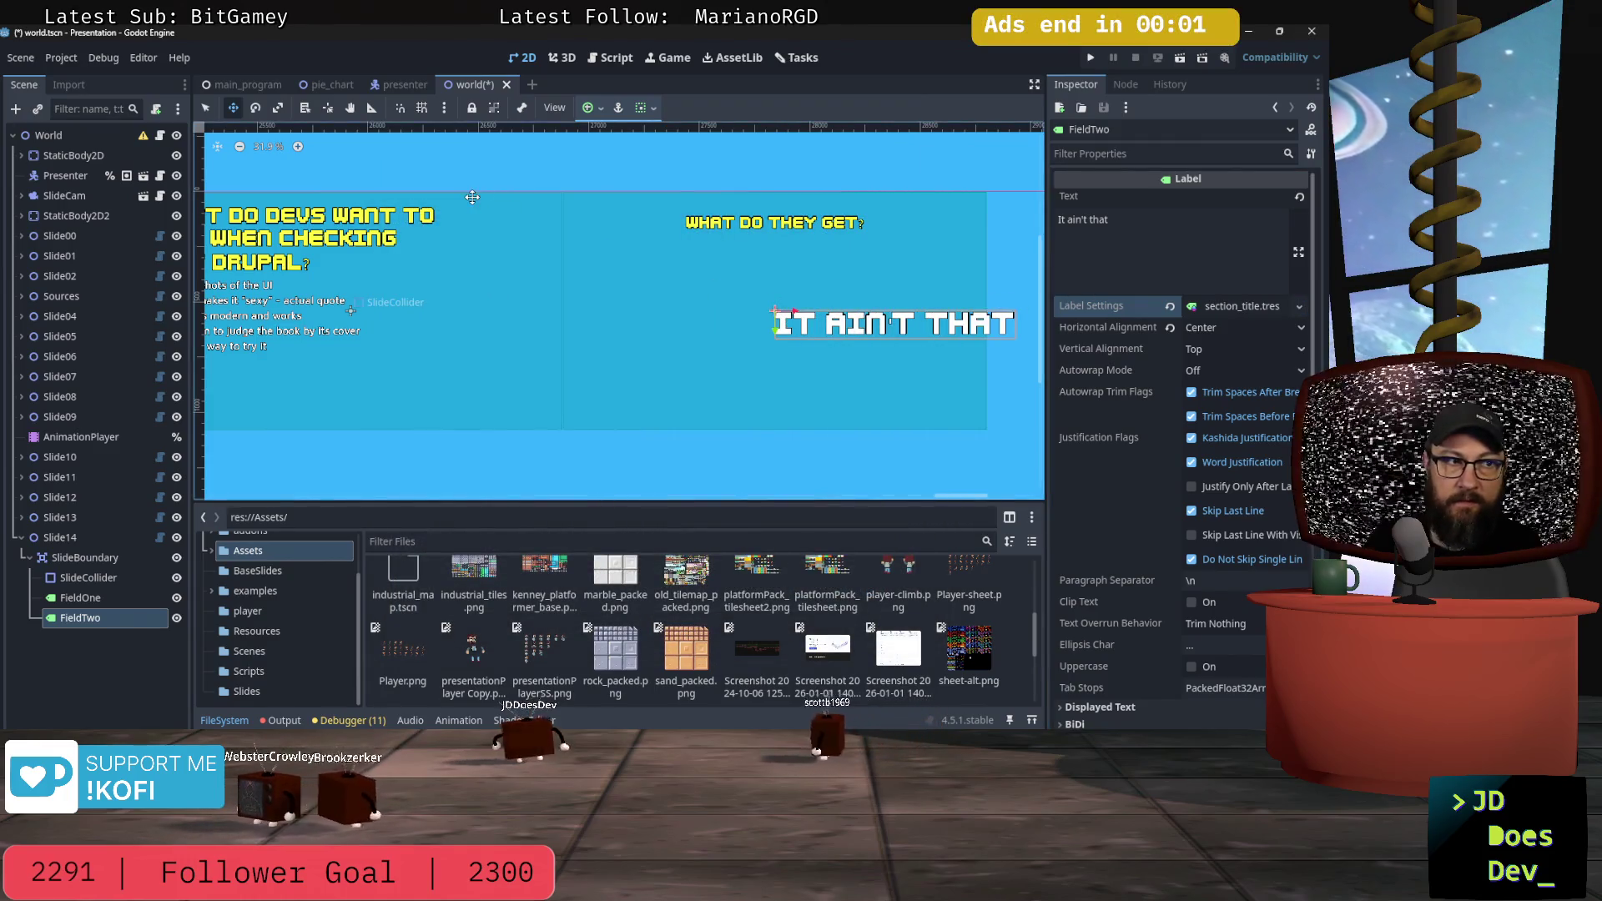
# Step: Centre the 'It ain't that' label and move it up just below the heading
pyautogui.click(592, 108)
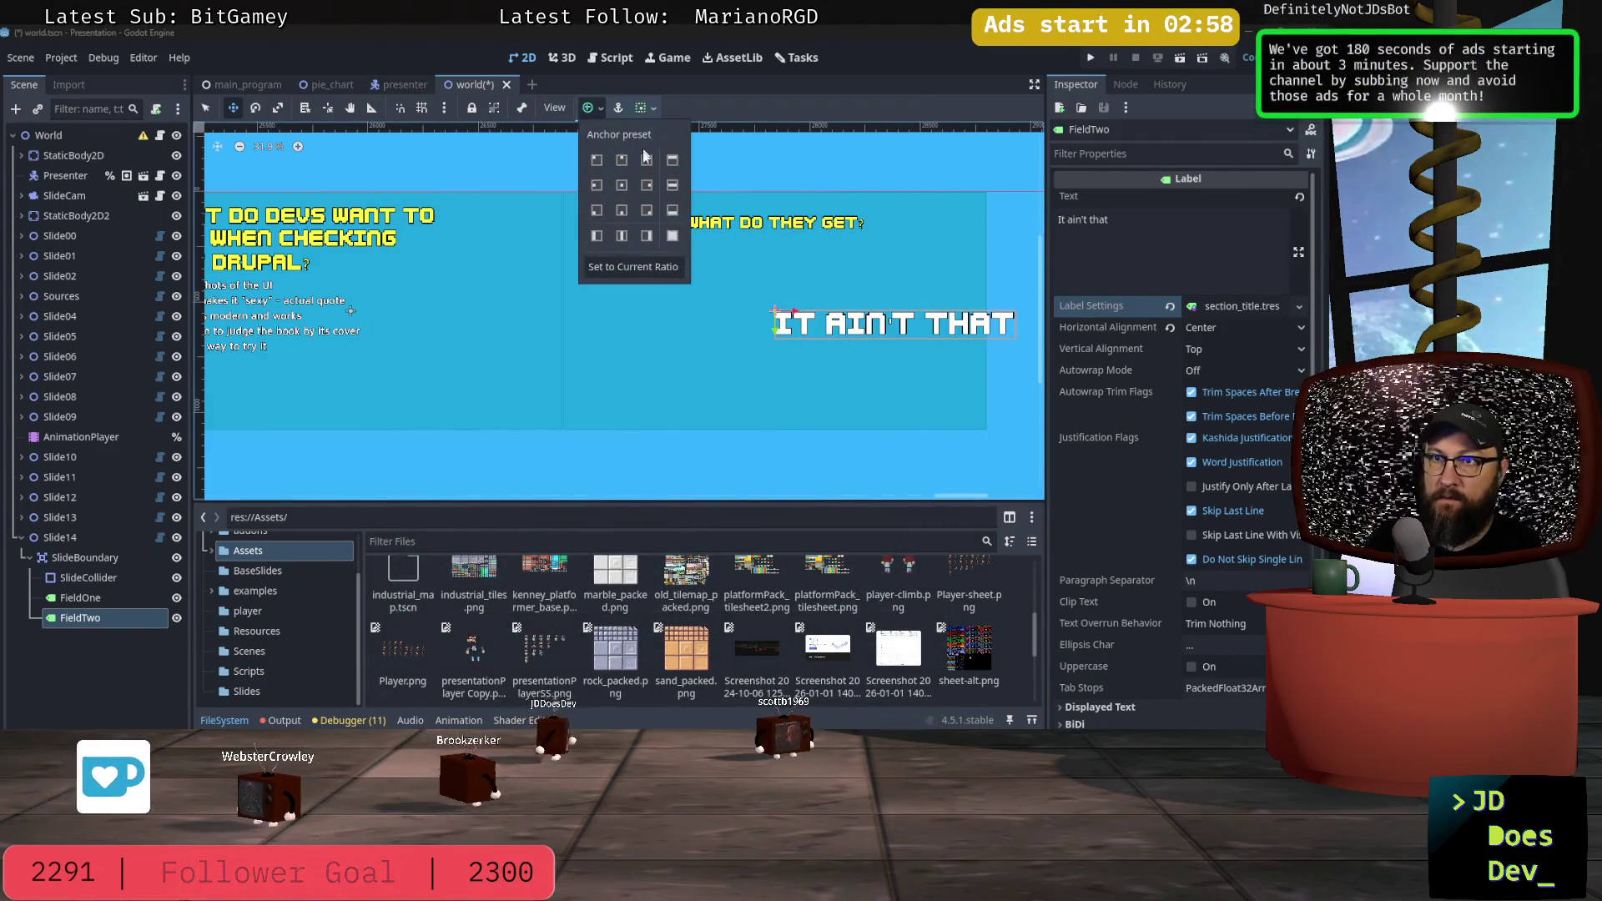
pyautogui.click(621, 185)
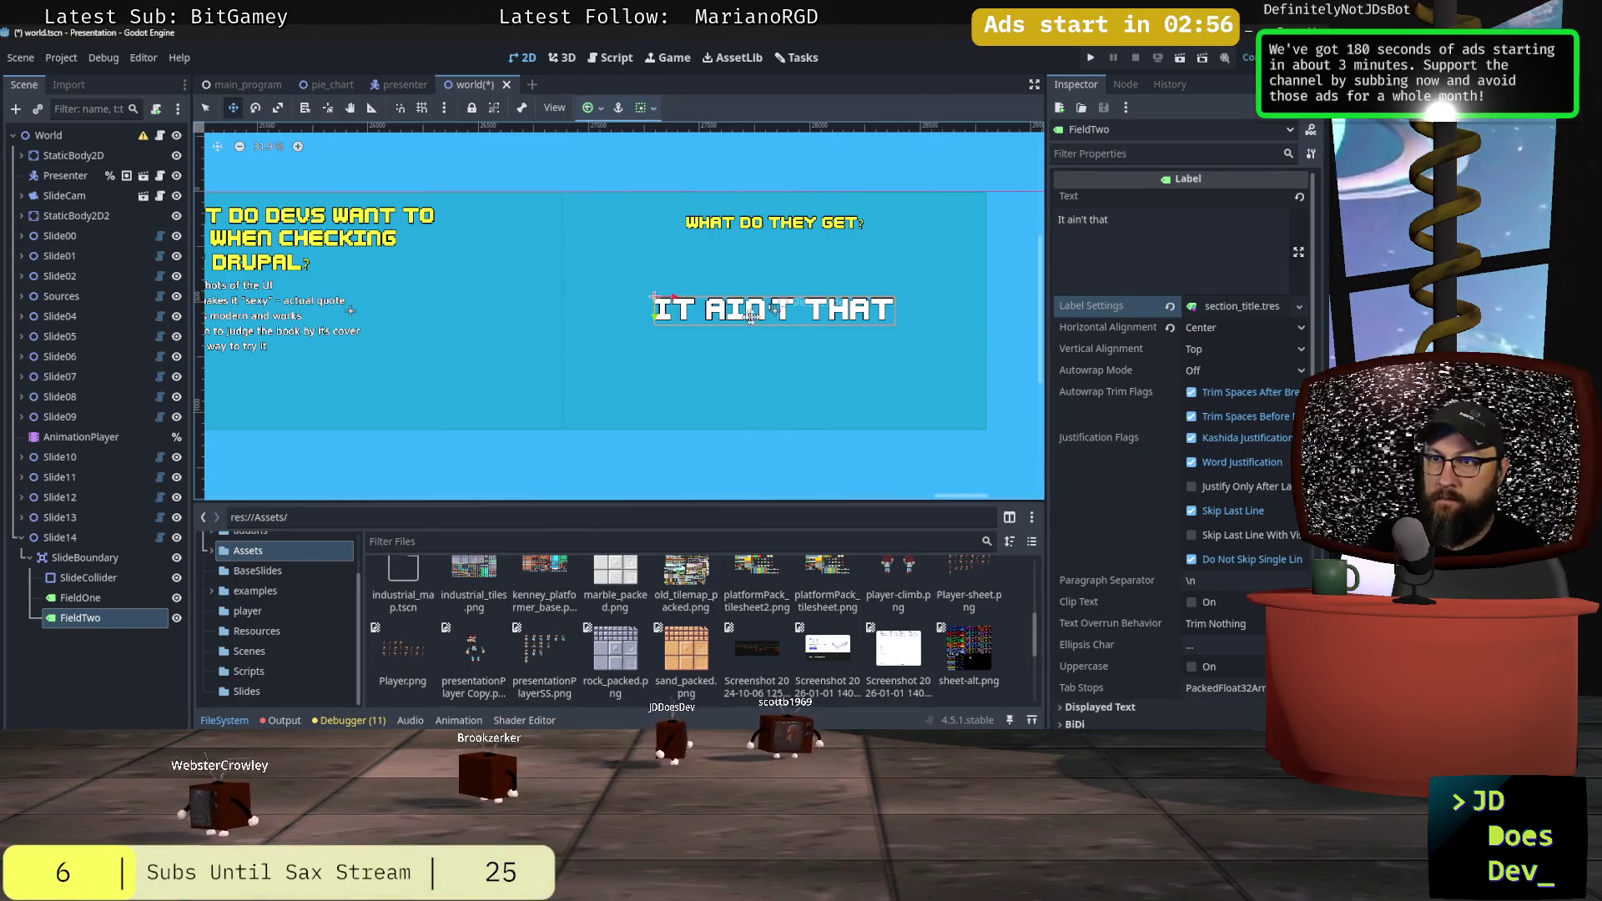
pyautogui.moveTo(745, 315); pyautogui.dragTo(721, 274)
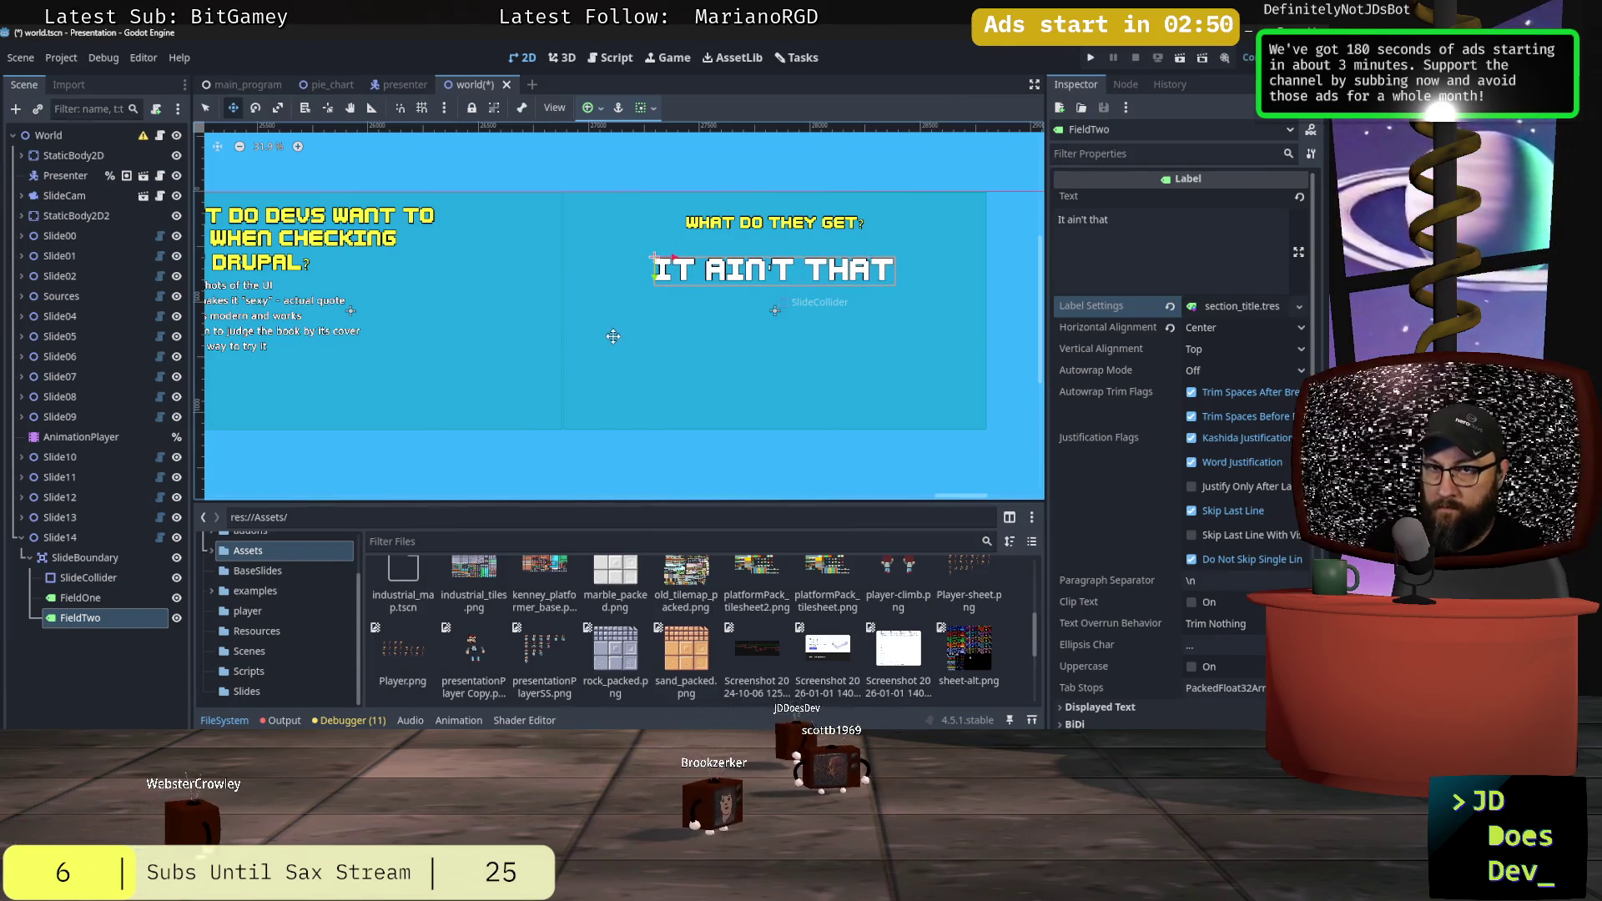
pyautogui.moveTo(959, 497)
pyautogui.mouseDown()
pyautogui.moveTo(937, 492)
pyautogui.moveTo(1002, 492)
pyautogui.mouseUp()
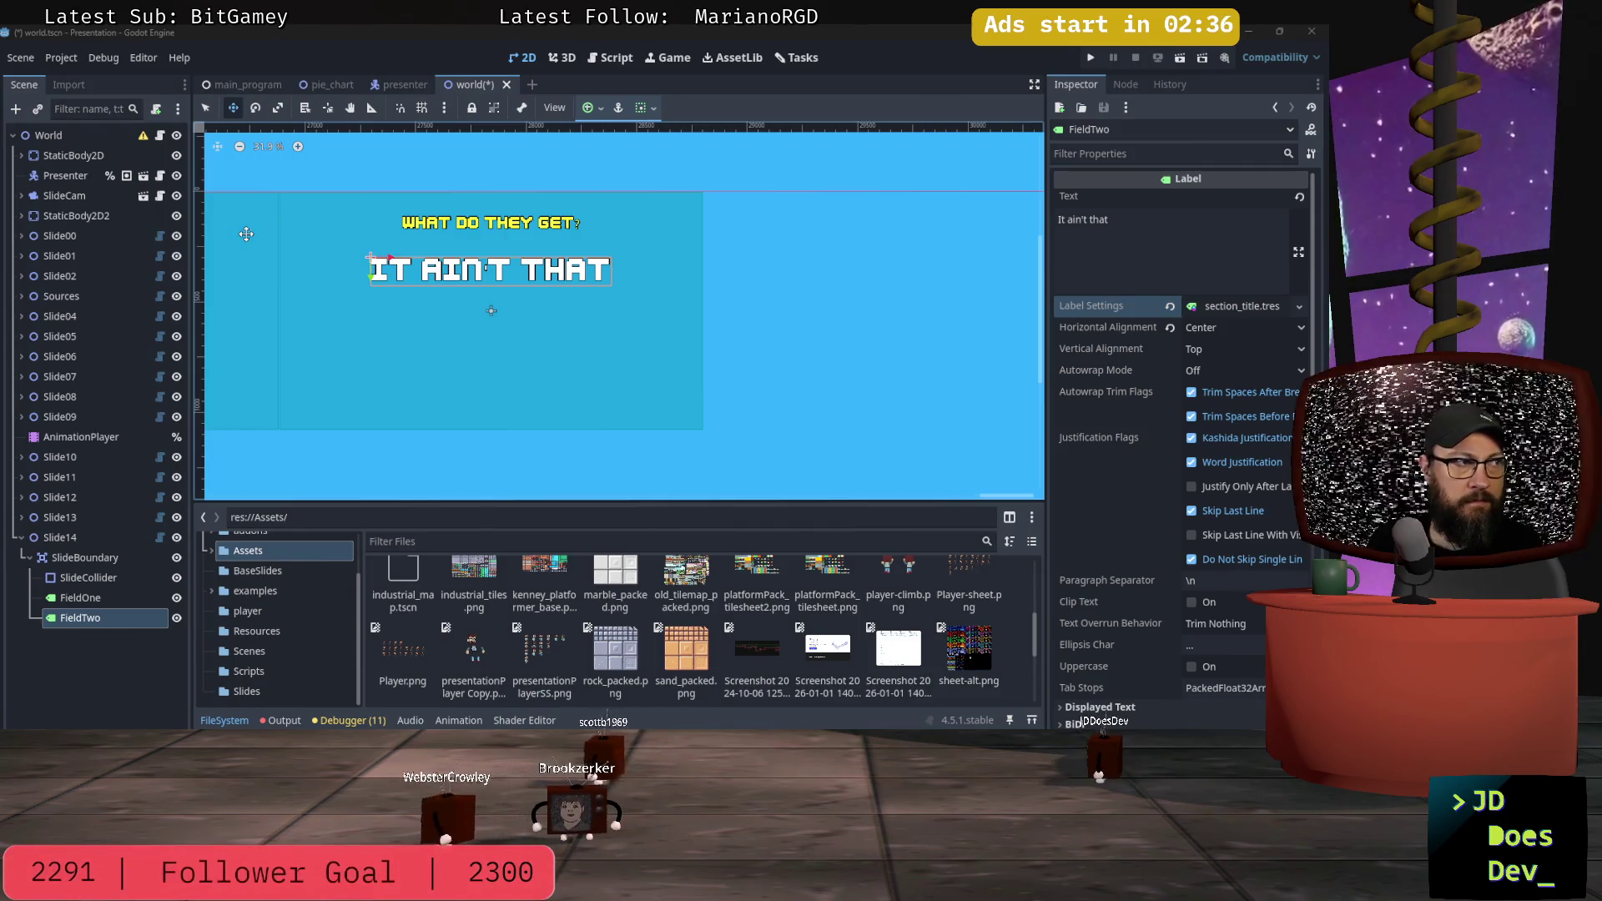
pyautogui.hotkey('alt', 'Tab')
pyautogui.press('Tab')
pyautogui.press('Tab')
pyautogui.press('Tab')
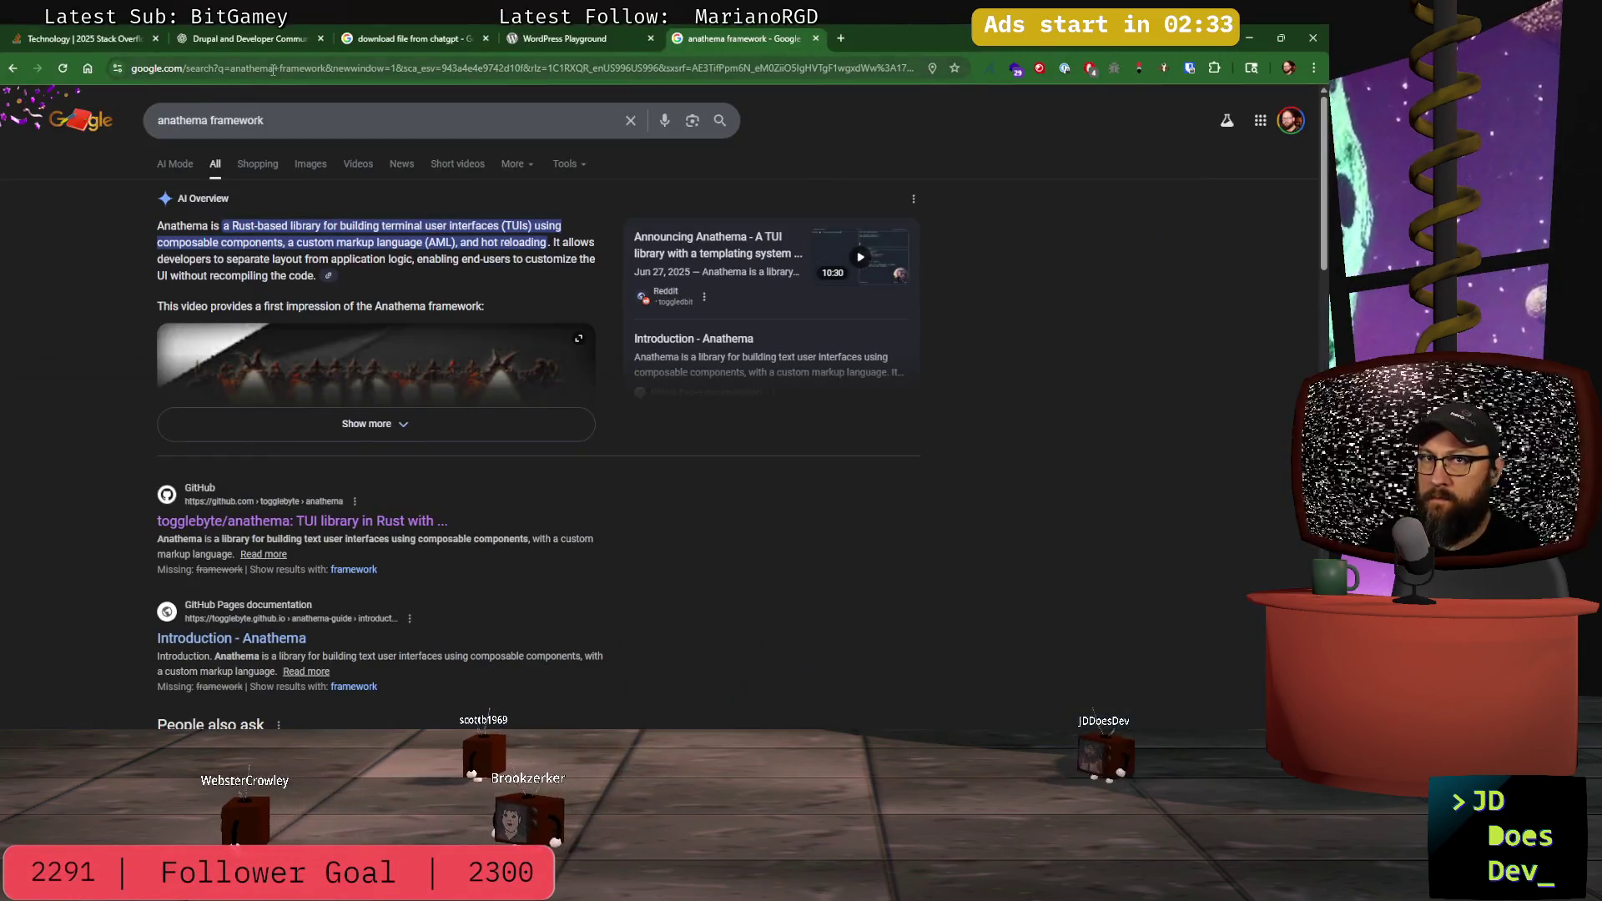
# Step: Search for 'statamic cms' and open the Statamic homepage in a new tab
pyautogui.click(273, 70)
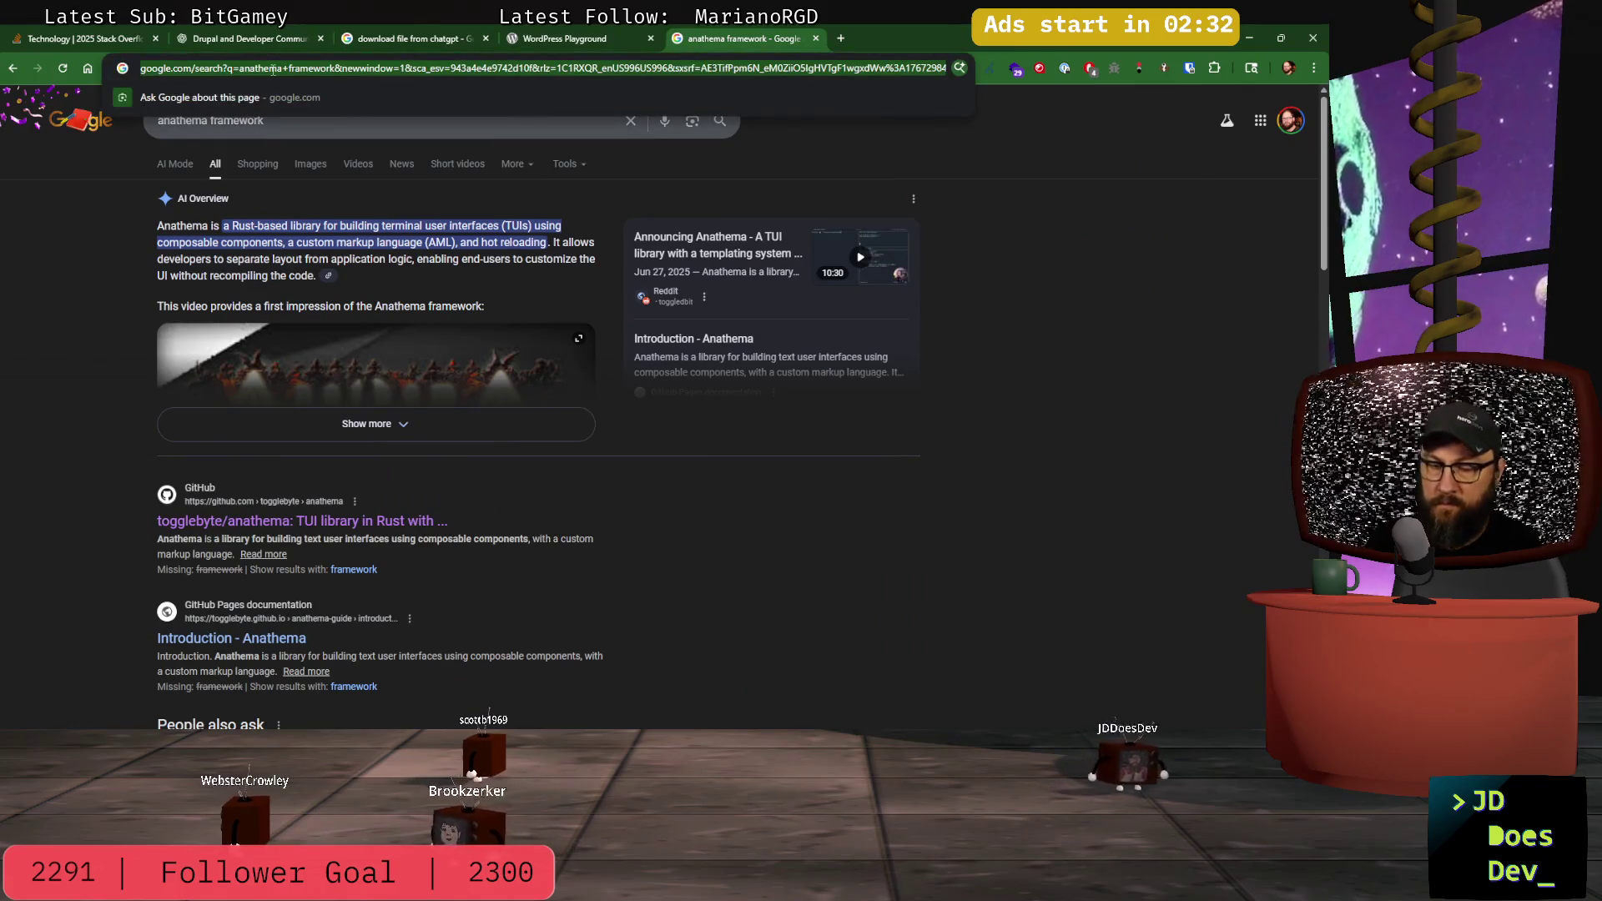
pyautogui.write('stata')
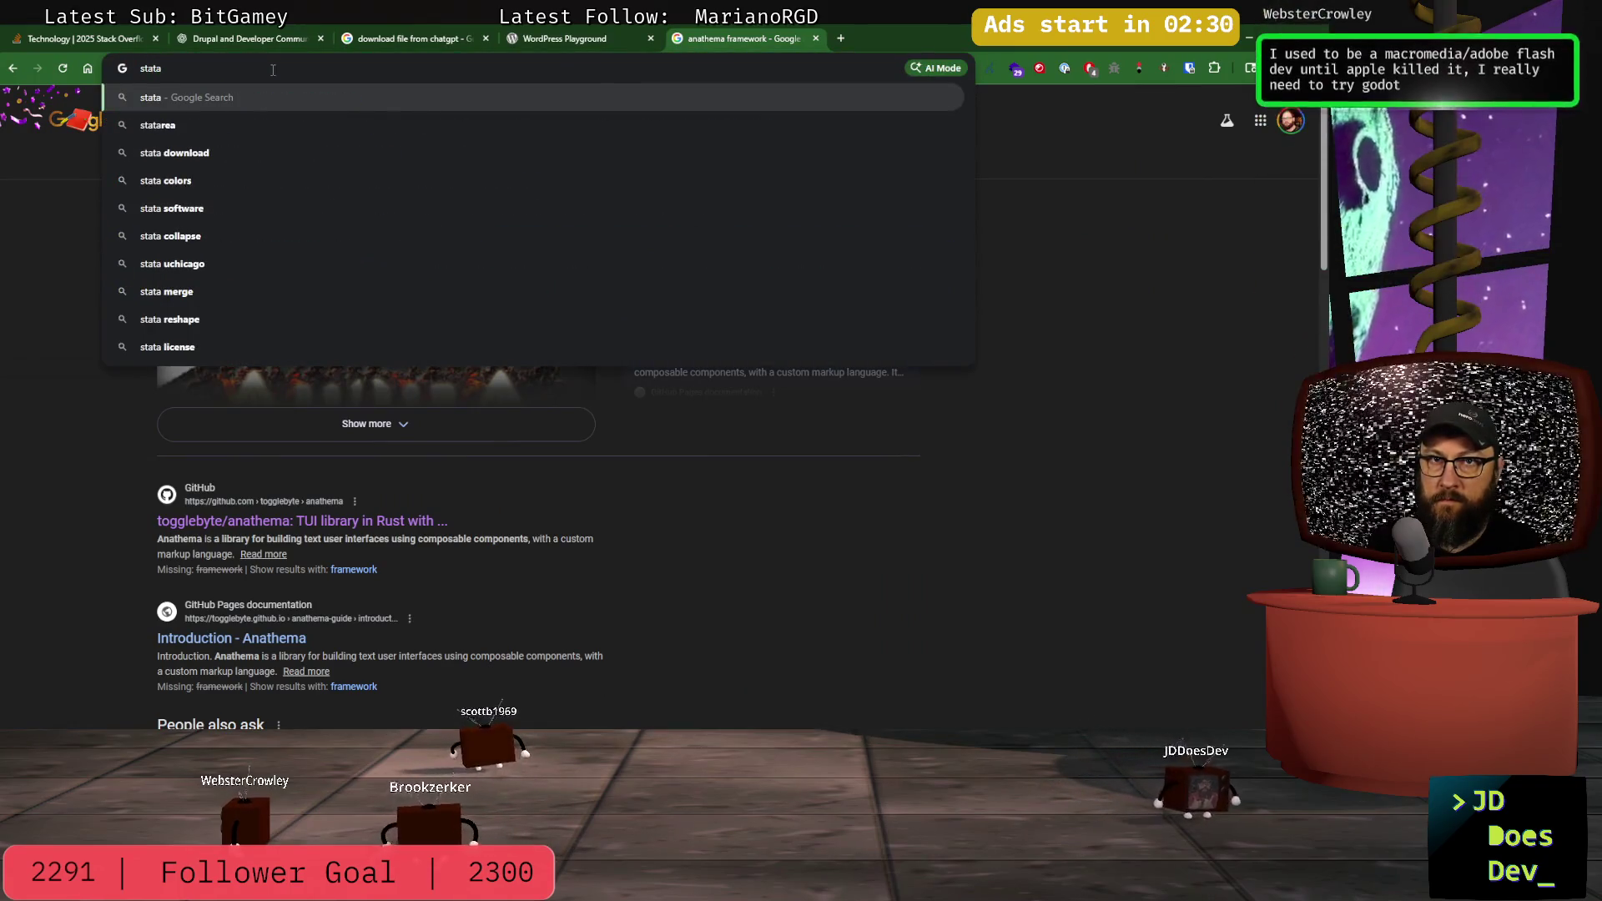
pyautogui.write('mic')
pyautogui.press('Down')
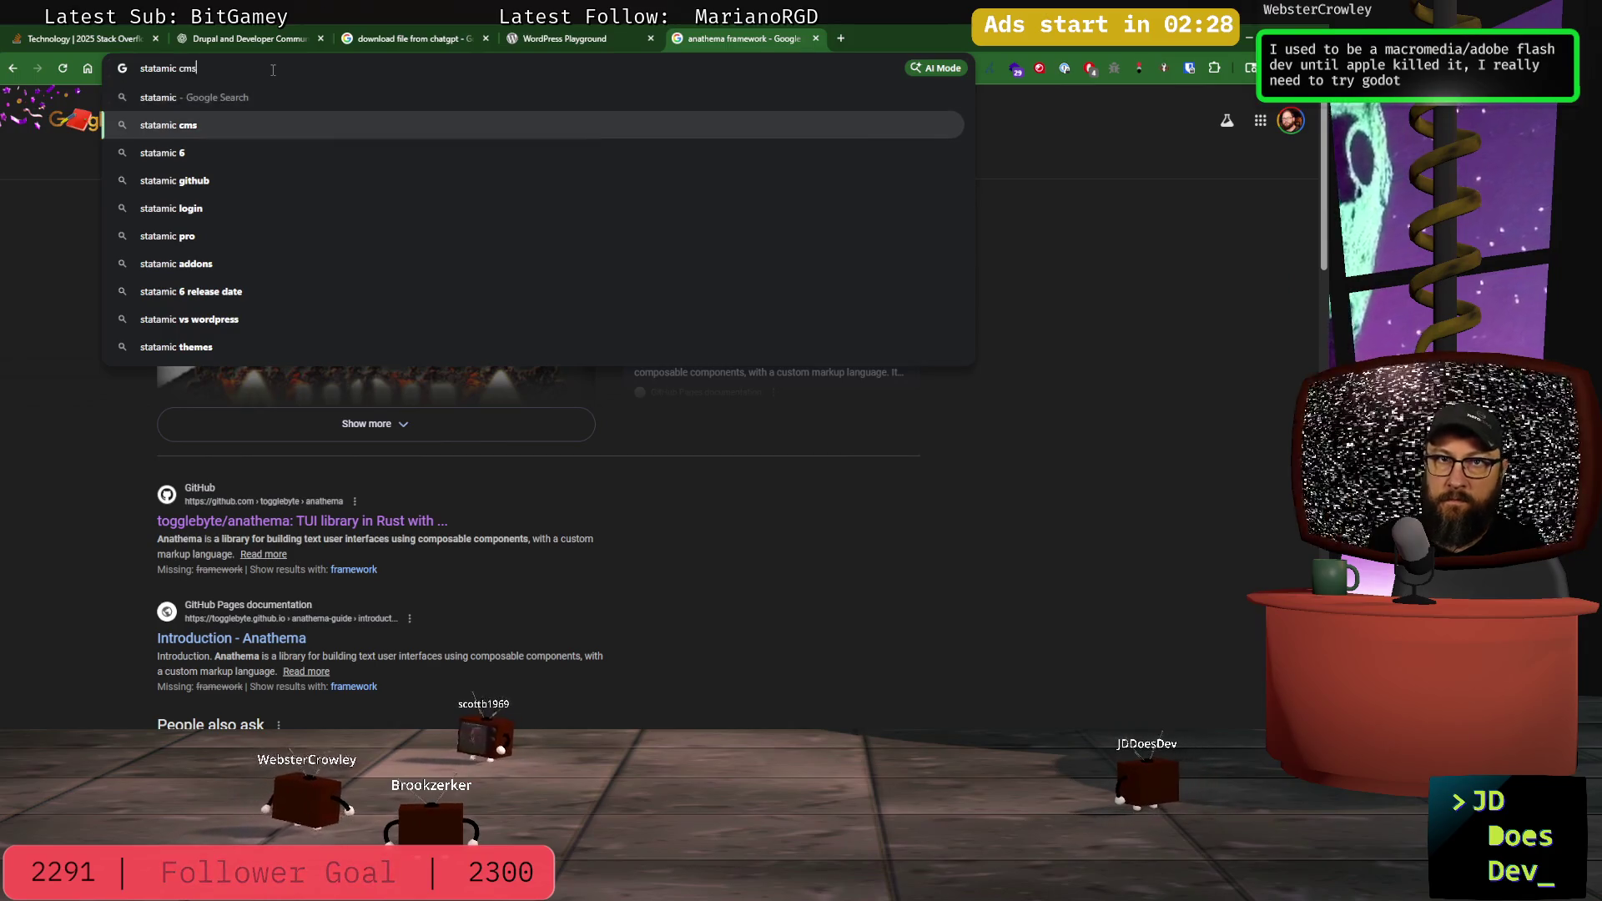
pyautogui.press('Return')
pyautogui.click(329, 209)
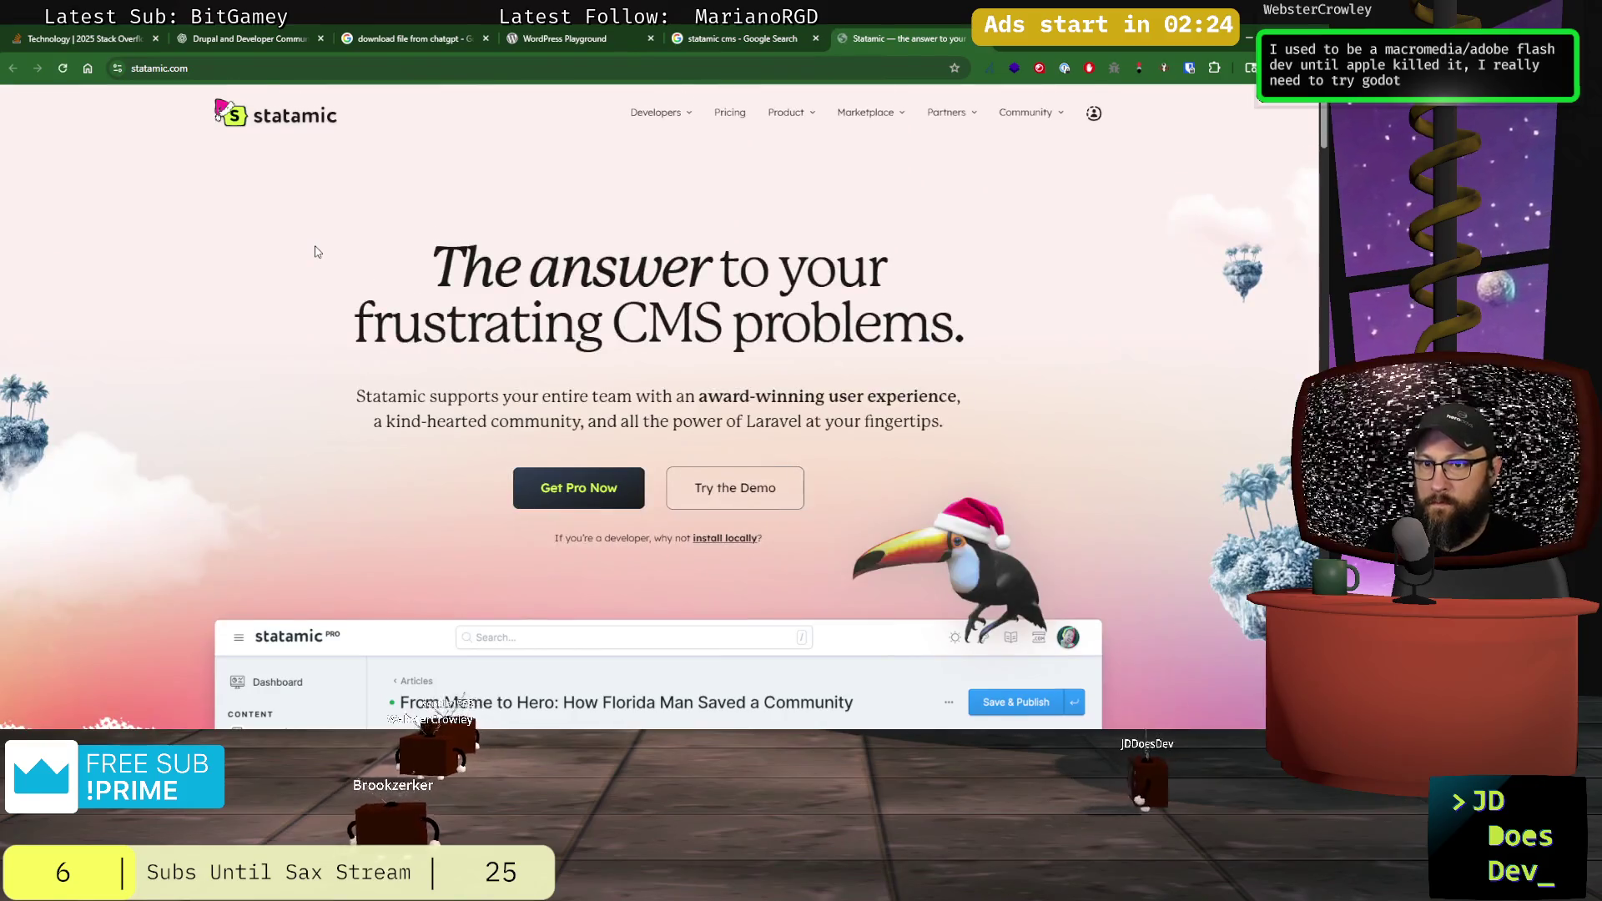
# Step: Capture a screenshot of Statamic's control-panel demo page
pyautogui.scroll(-5, 317, 252)
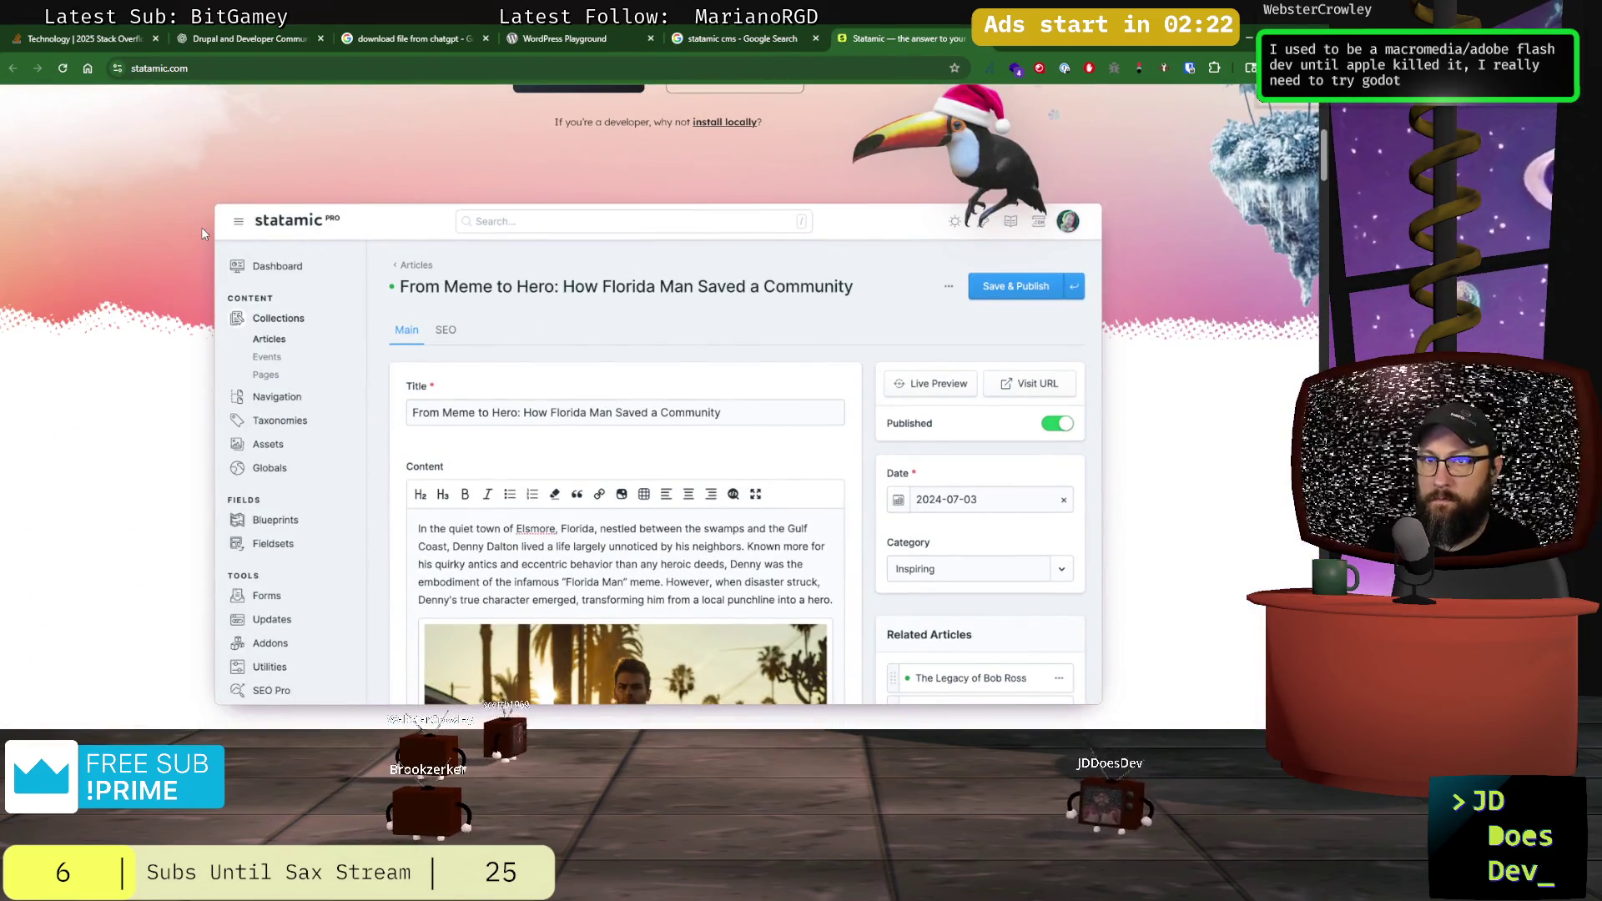
pyautogui.scroll(2, 212, 238)
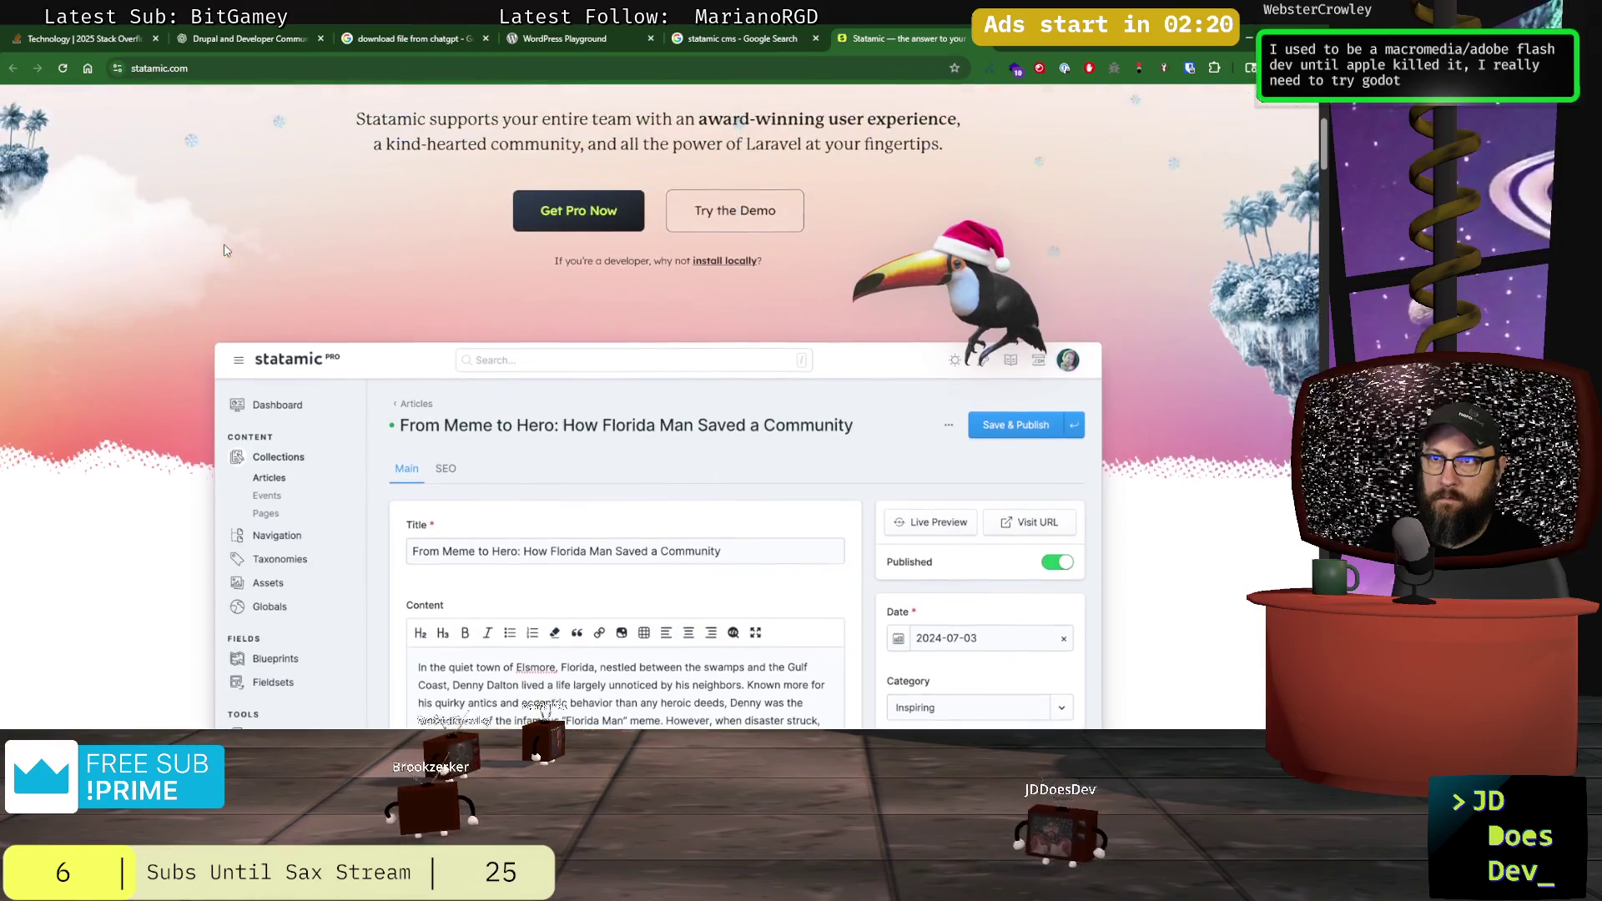
pyautogui.scroll(-1, 226, 249)
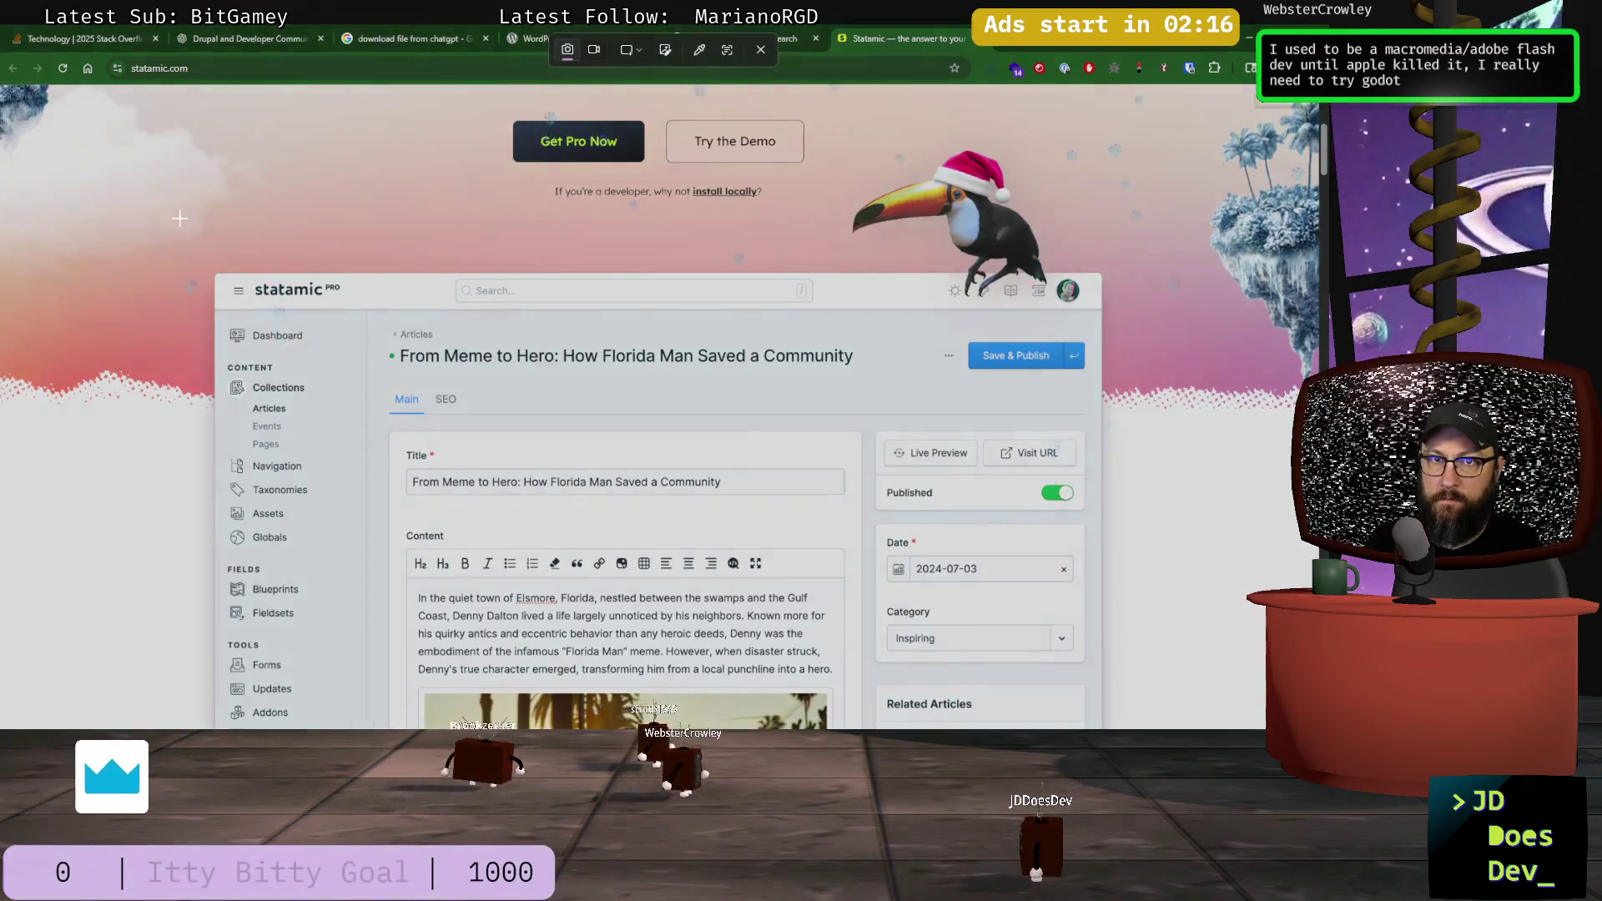
pyautogui.moveTo(167, 172)
pyautogui.mouseDown()
pyautogui.moveTo(338, 290)
pyautogui.moveTo(1063, 598)
pyautogui.moveTo(1216, 724)
pyautogui.moveTo(1189, 722)
pyautogui.mouseUp()
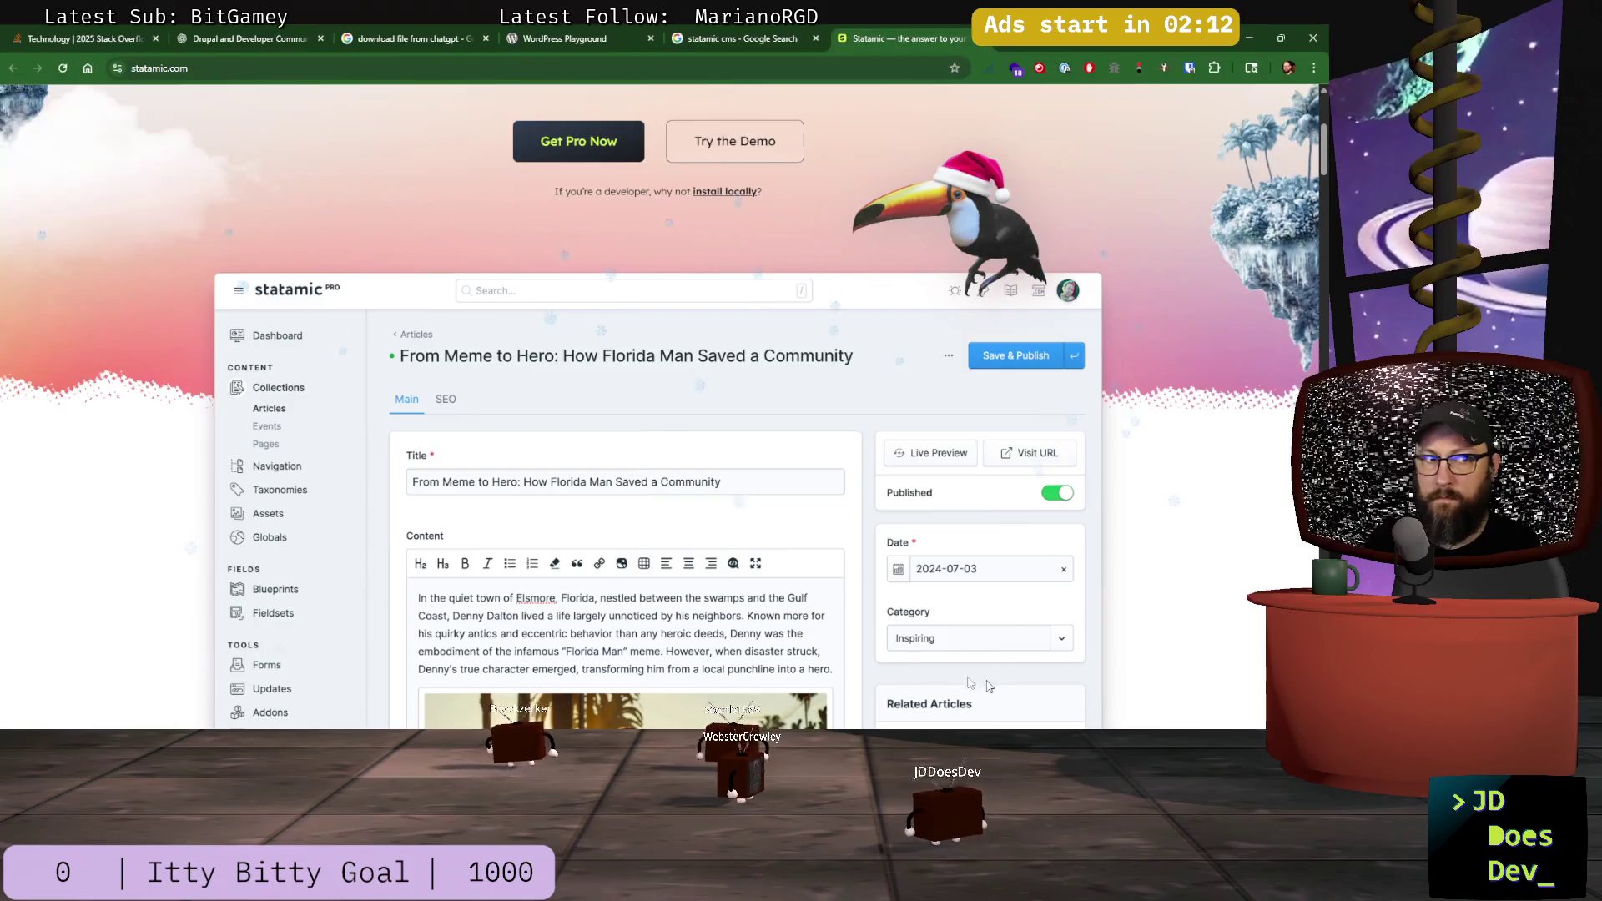
pyautogui.hotkey('alt', 'Tab')
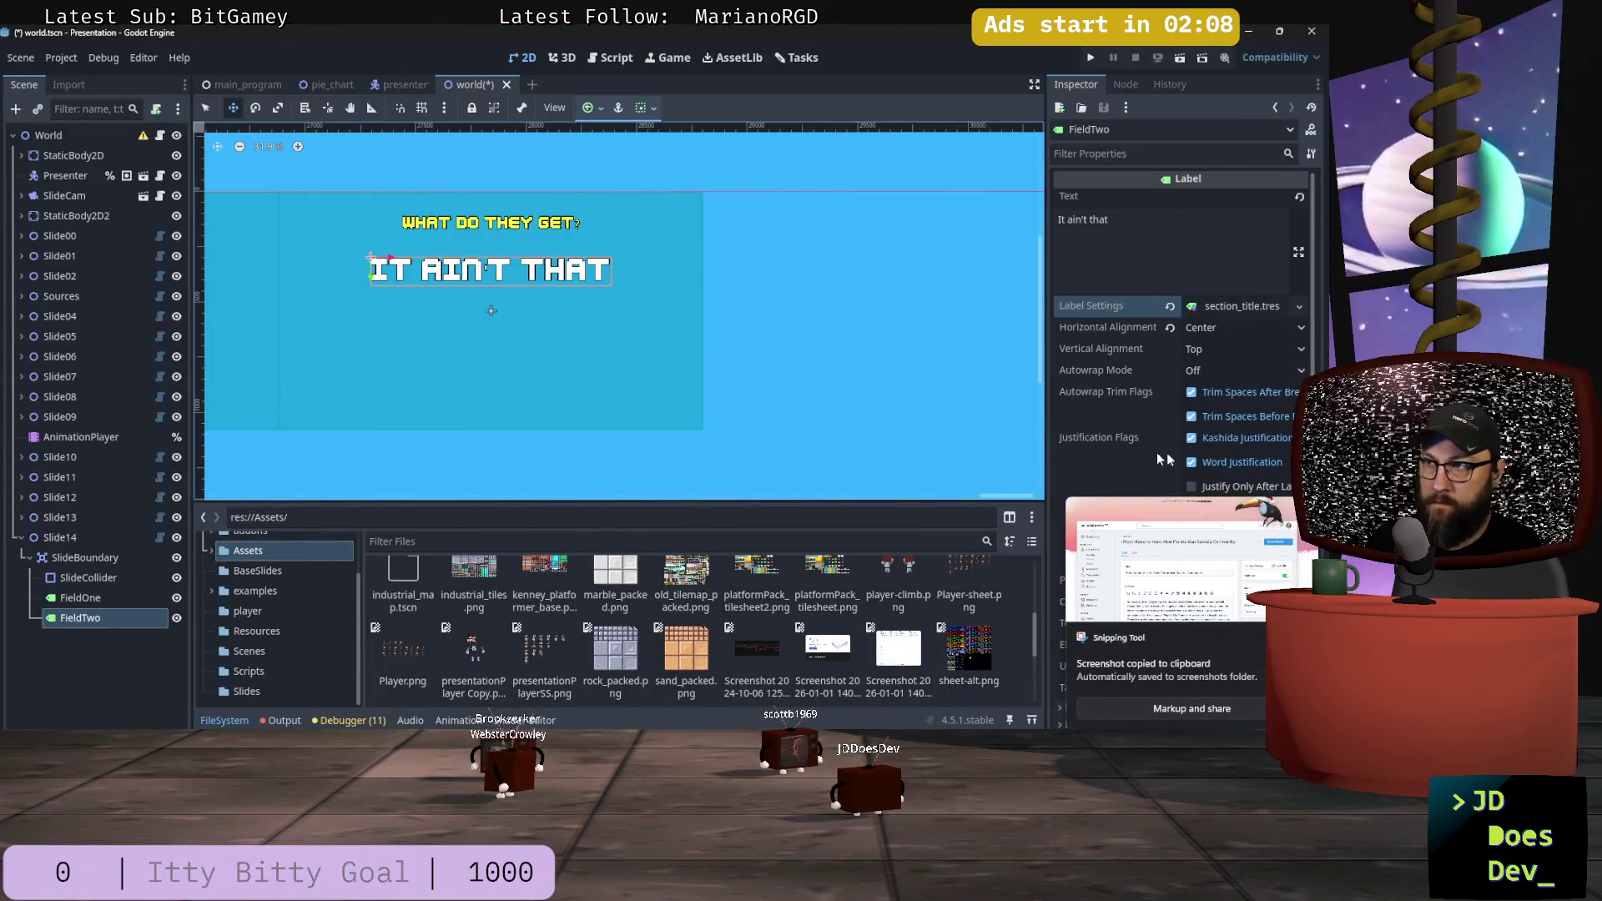
# Step: Select Slide14 in the Scene tree to show its slide properties
pyautogui.click(71, 538)
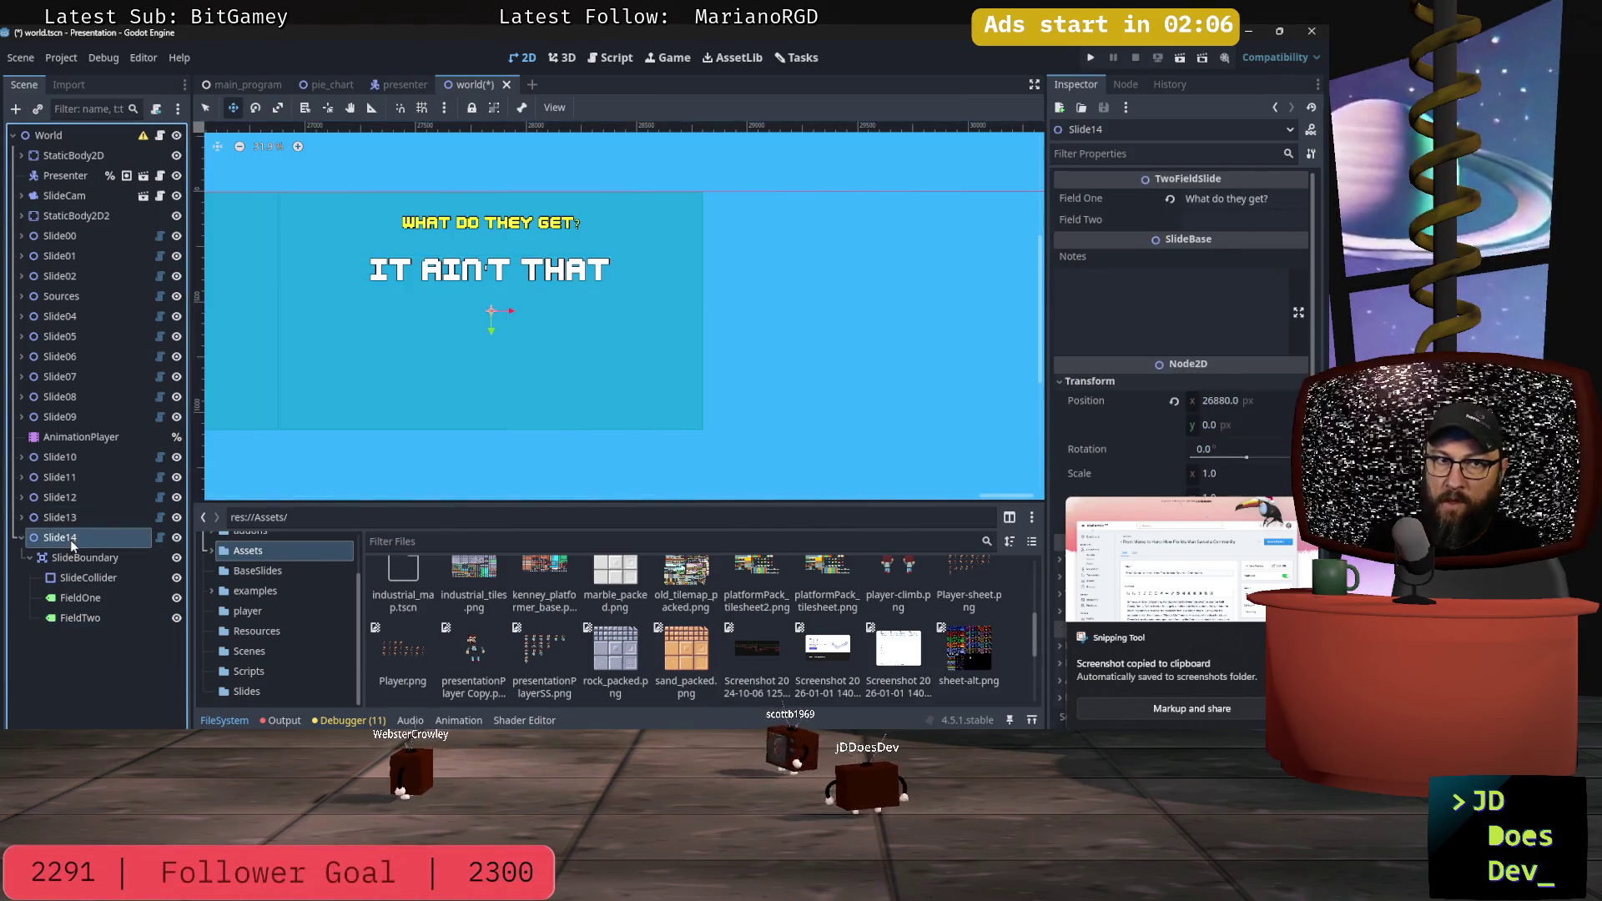
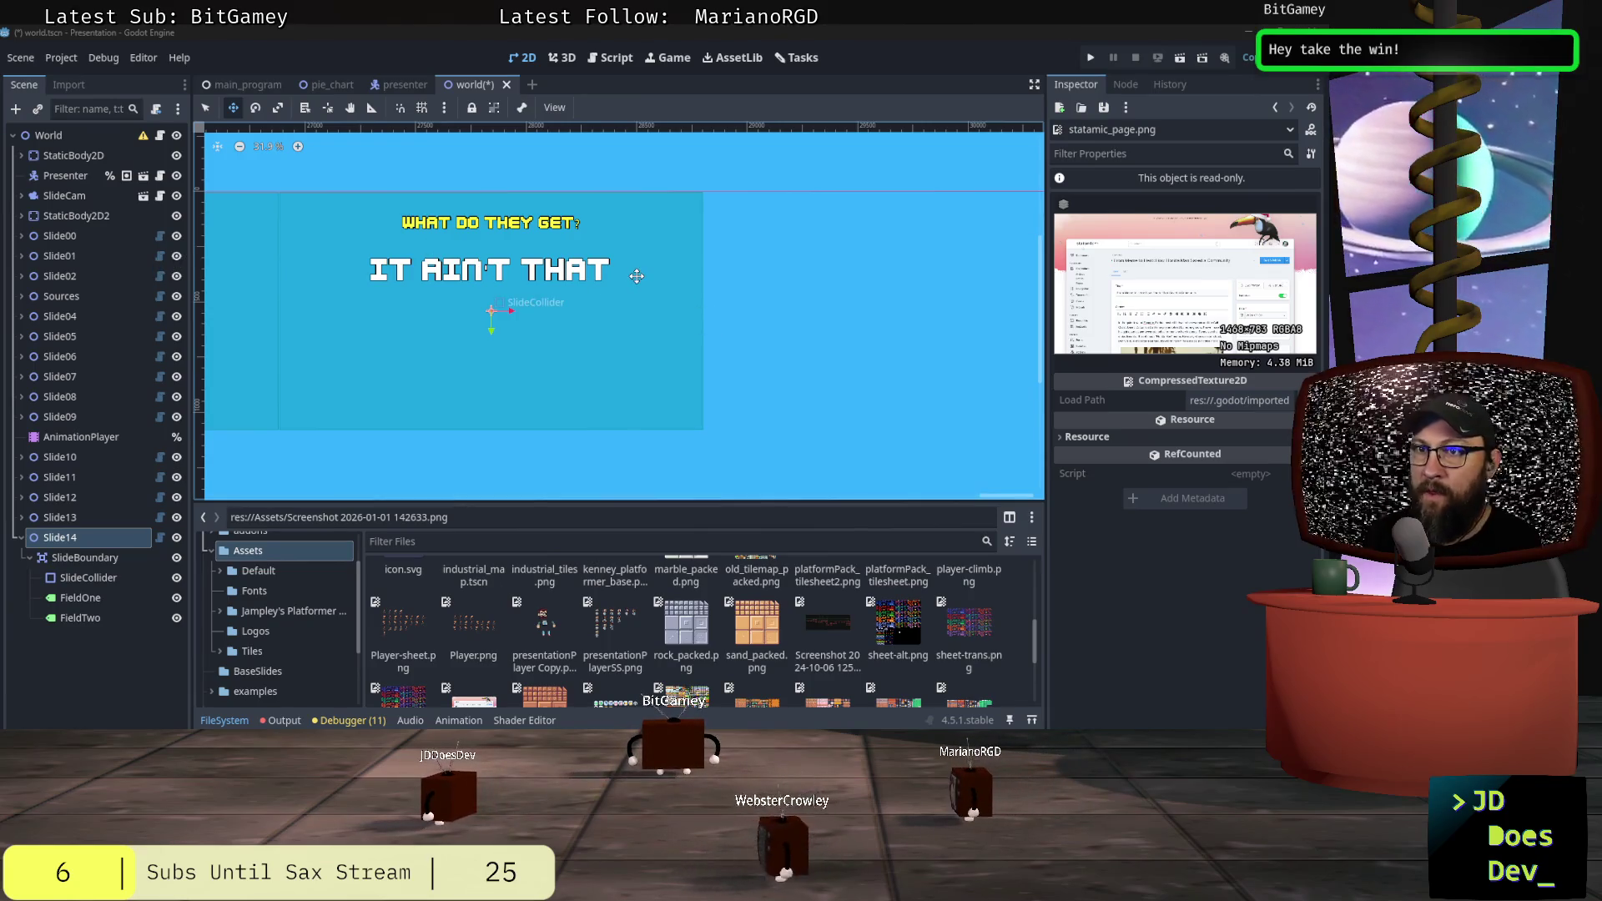
# Step: Collapse Slide14 in the Scene dock to hide its children, then clear the tree selection
pyautogui.moveTo(1008, 497)
pyautogui.mouseDown()
pyautogui.moveTo(957, 494)
pyautogui.moveTo(1007, 490)
pyautogui.mouseUp()
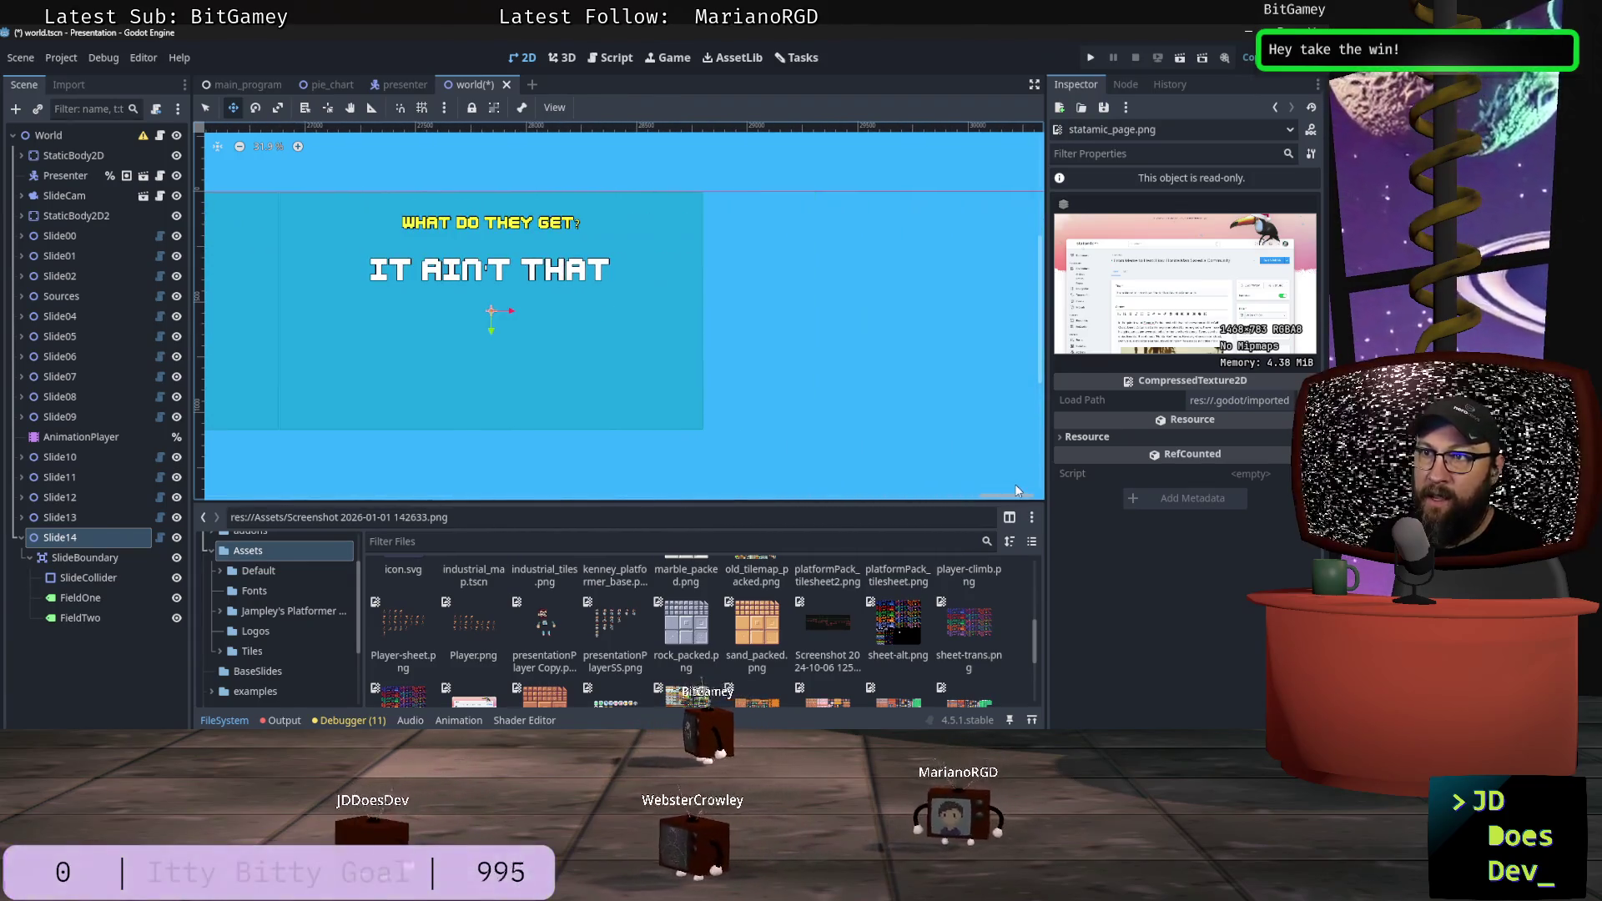
pyautogui.click(20, 538)
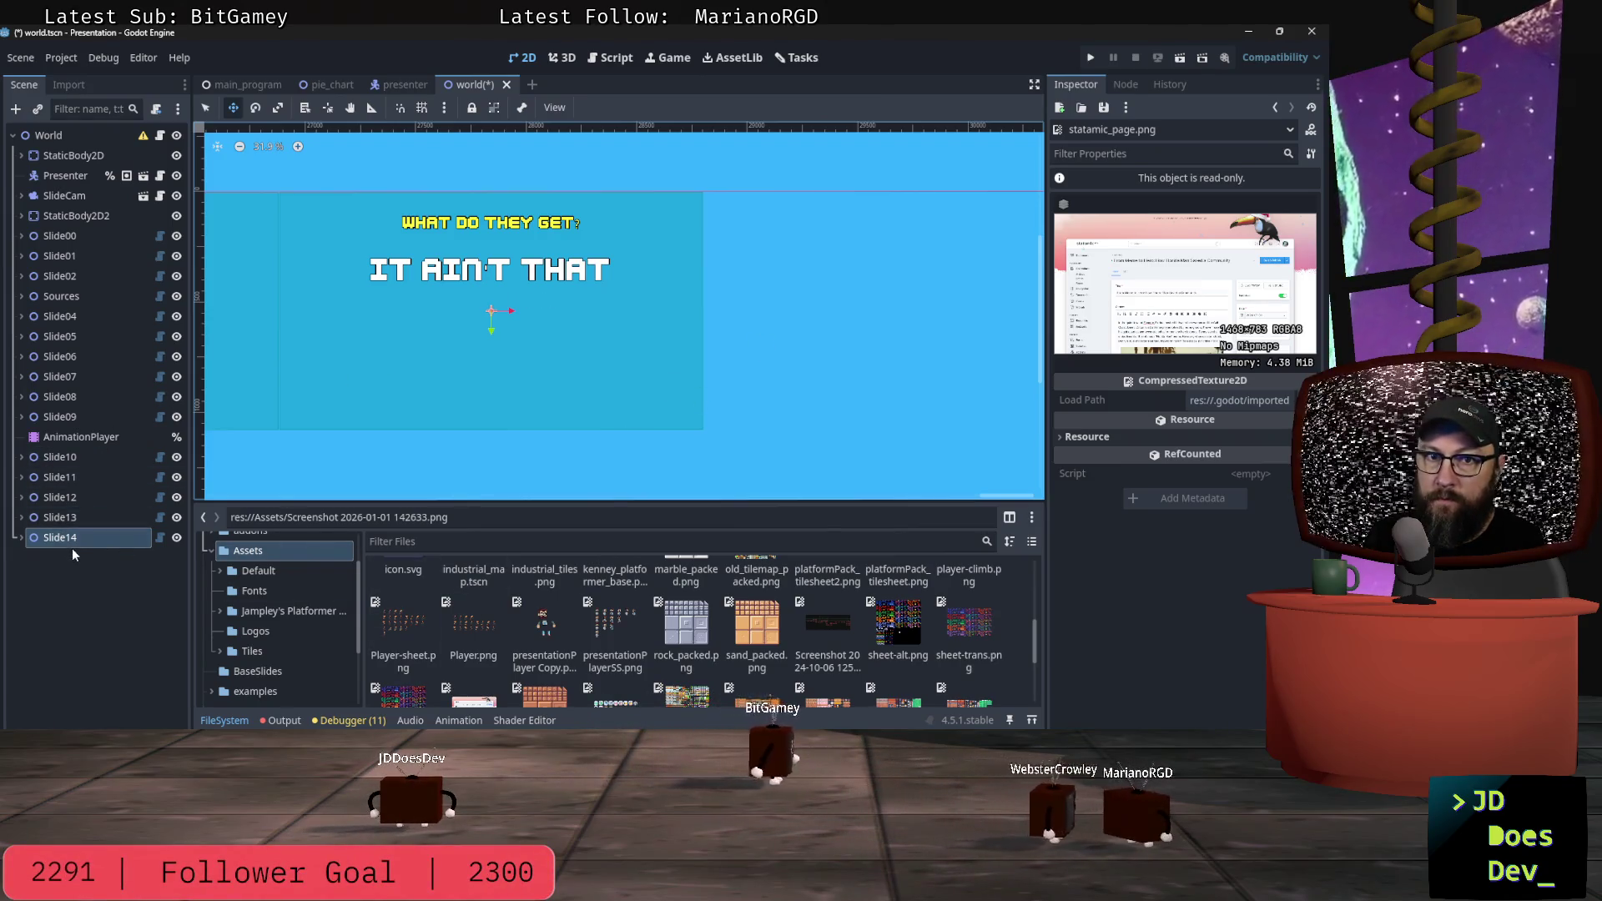
pyautogui.click(68, 601)
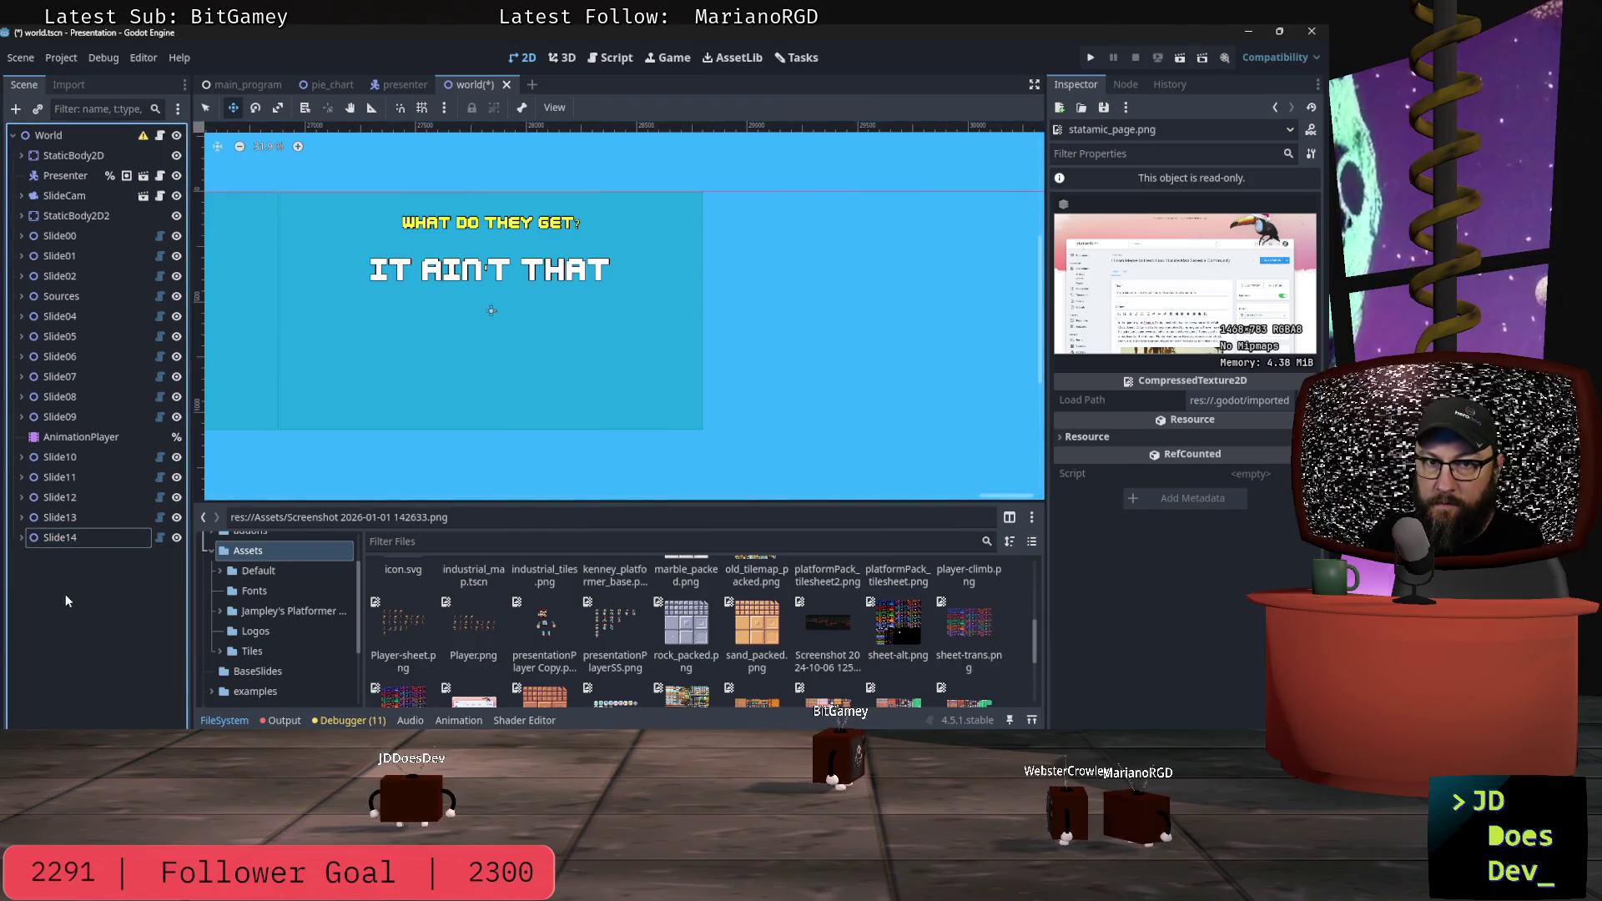
# Step: Browse the SlideBase slide types in Create New Node, then bring up the window switcher
pyautogui.hotkey('ctrl', 'a')
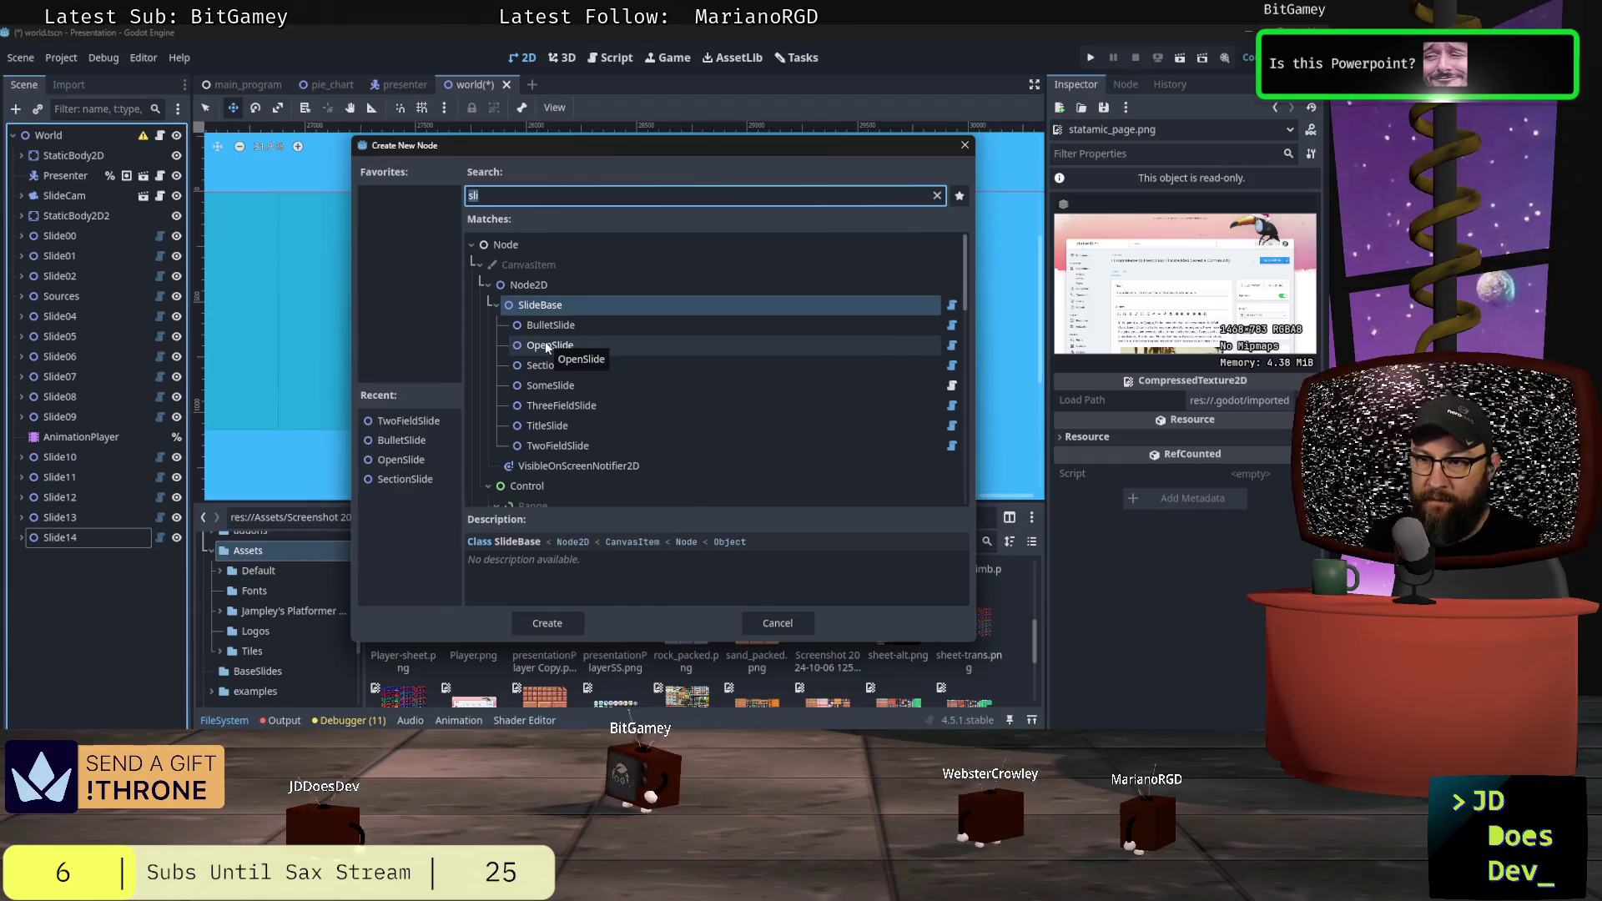
pyautogui.click(405, 24)
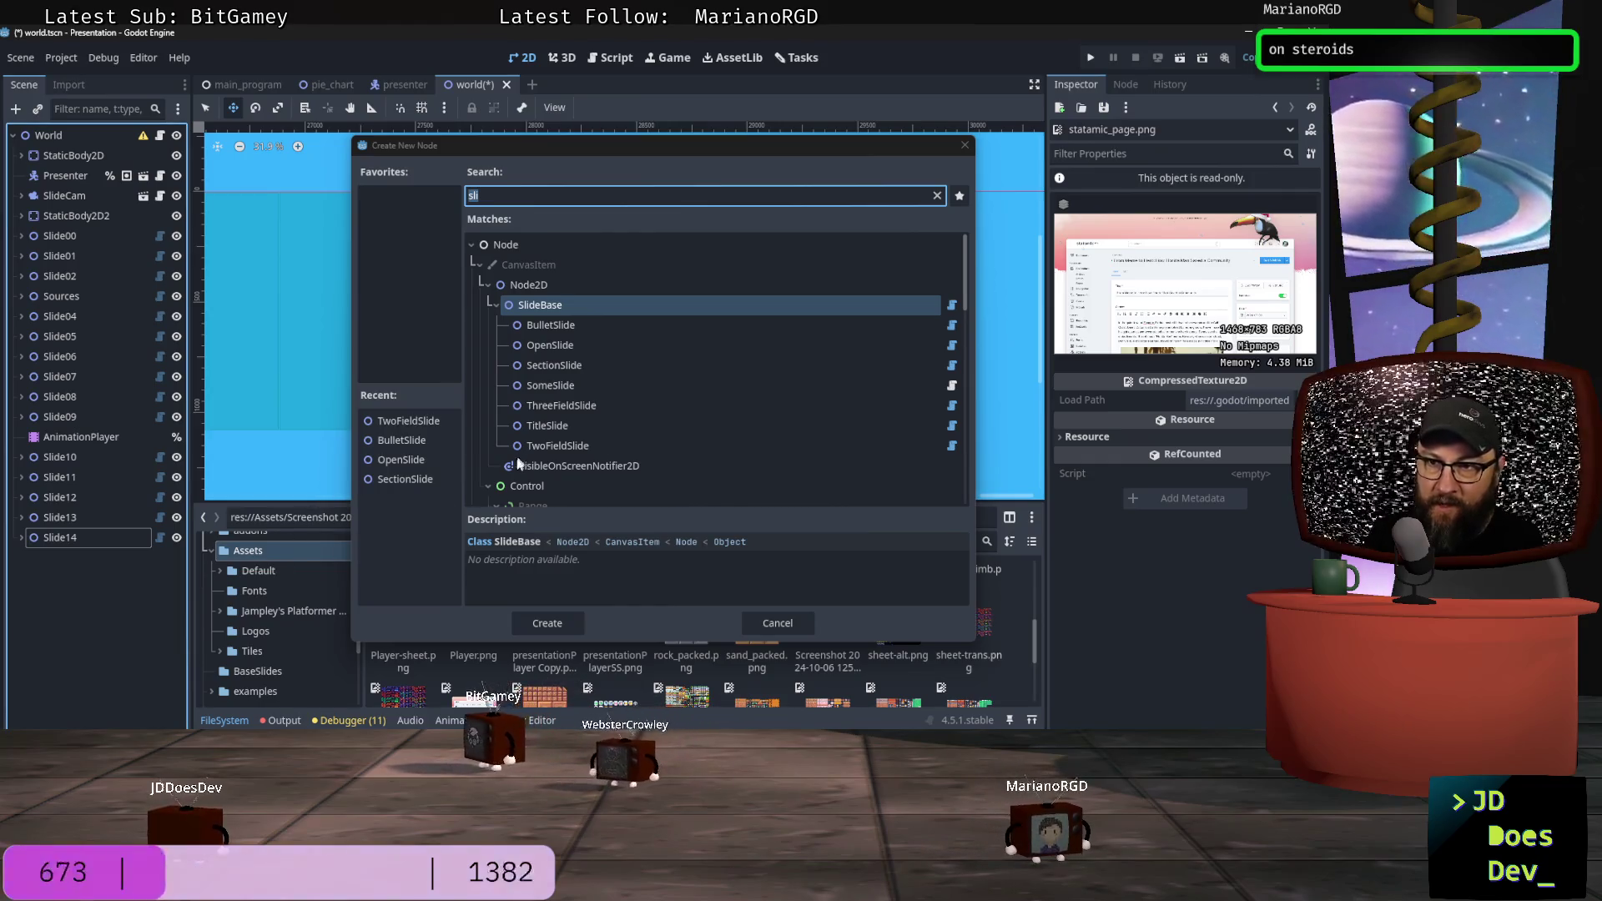
pyautogui.hotkey('alt', 'Tab')
pyautogui.hotkey('alt', 'Tab')
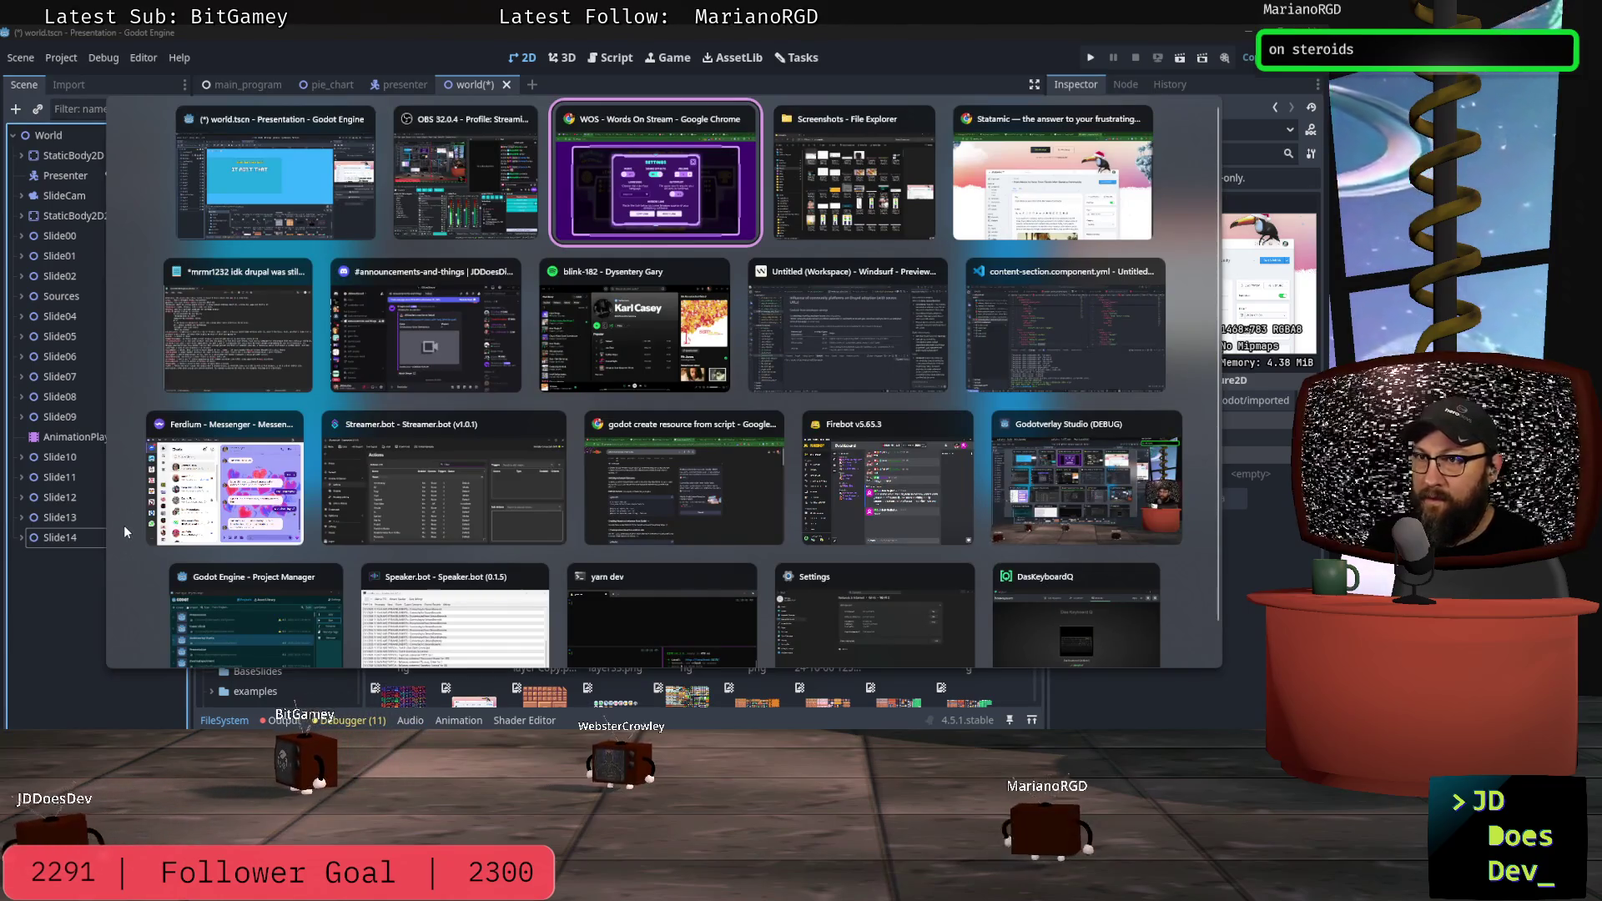
# Step: Switch to Windsurf and review presentation_data.md in source and rendered preview
pyautogui.click(818, 325)
pyautogui.click(310, 68)
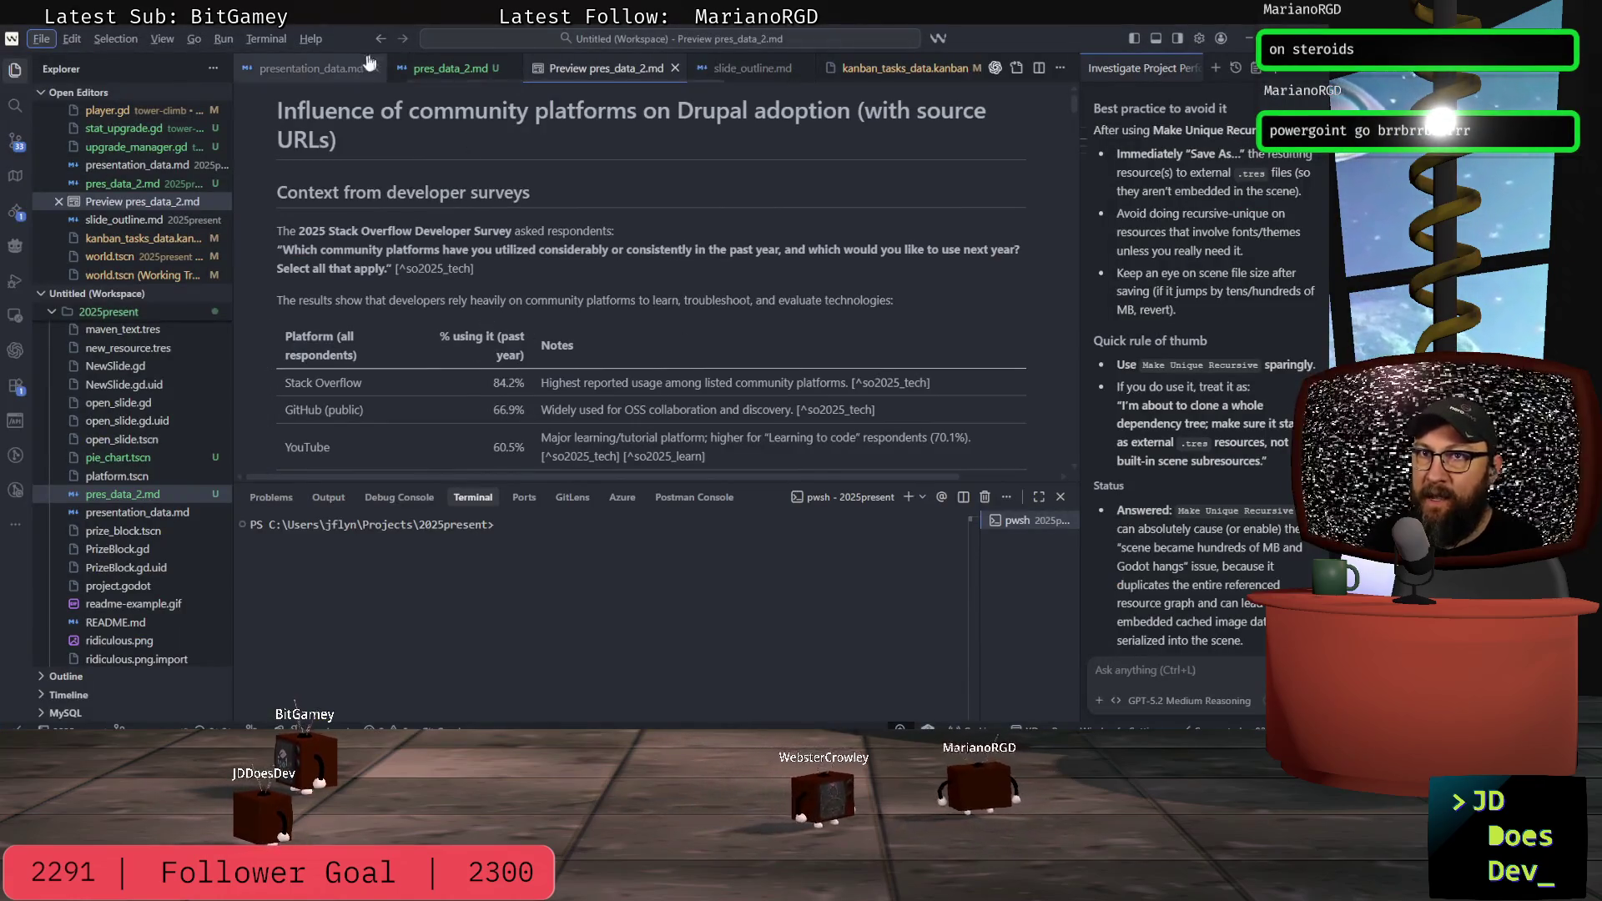
pyautogui.scroll(-10, 546, 205)
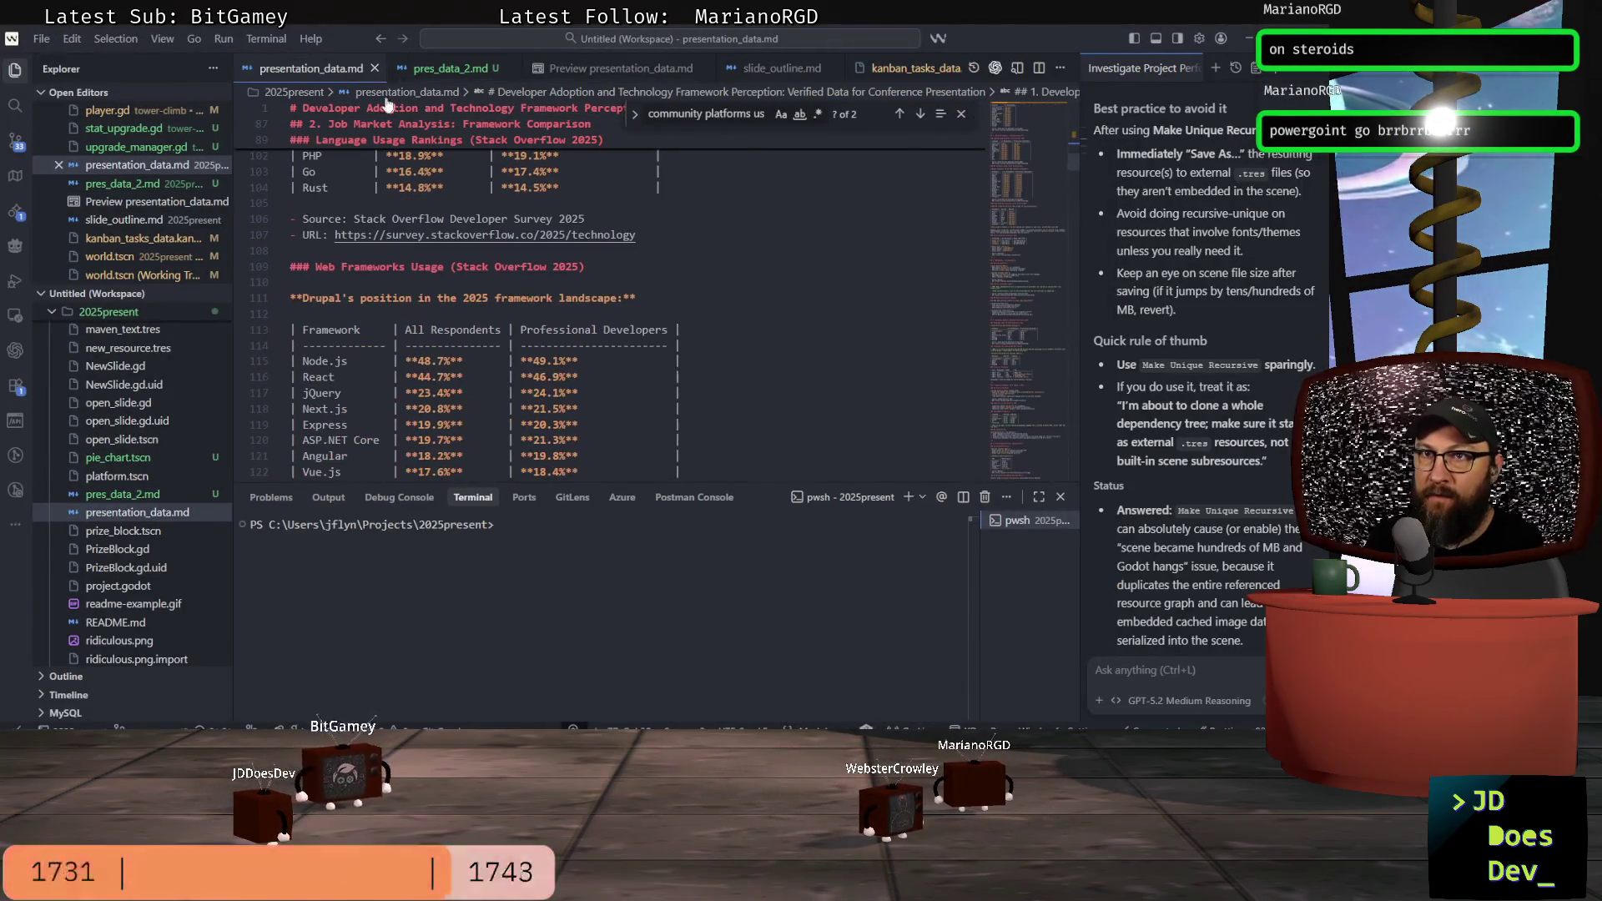
pyautogui.click(575, 69)
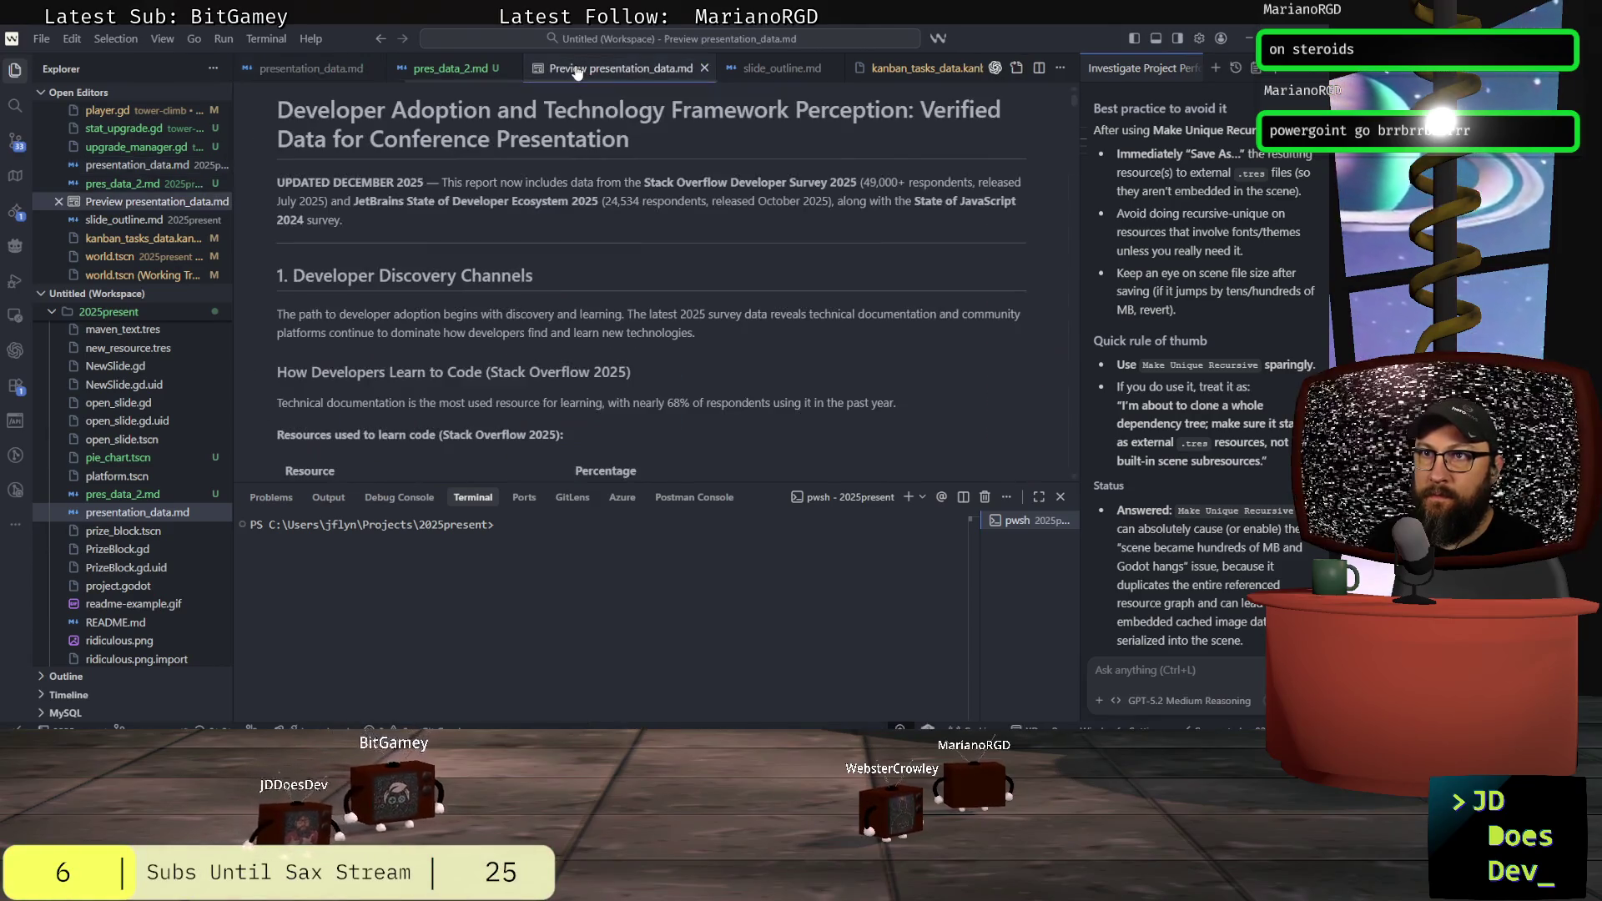
pyautogui.scroll(-15, 617, 275)
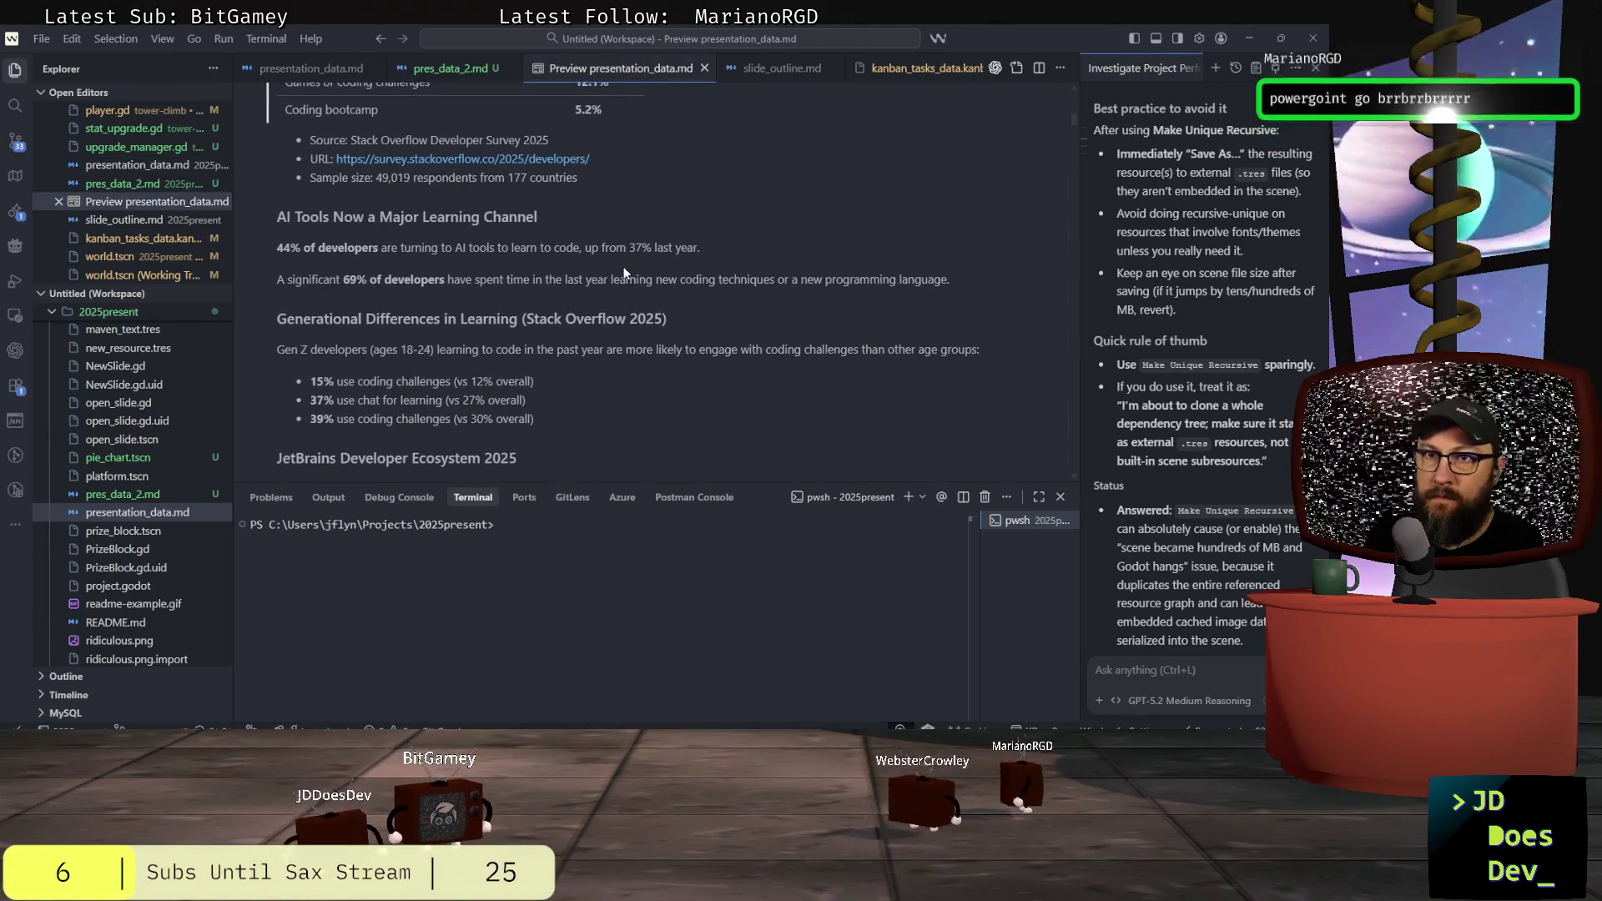
pyautogui.scroll(-3, 624, 273)
# Step: Open pres_data_2.md and place the cursor at line 141 in the YouTube section
pyautogui.click(448, 67)
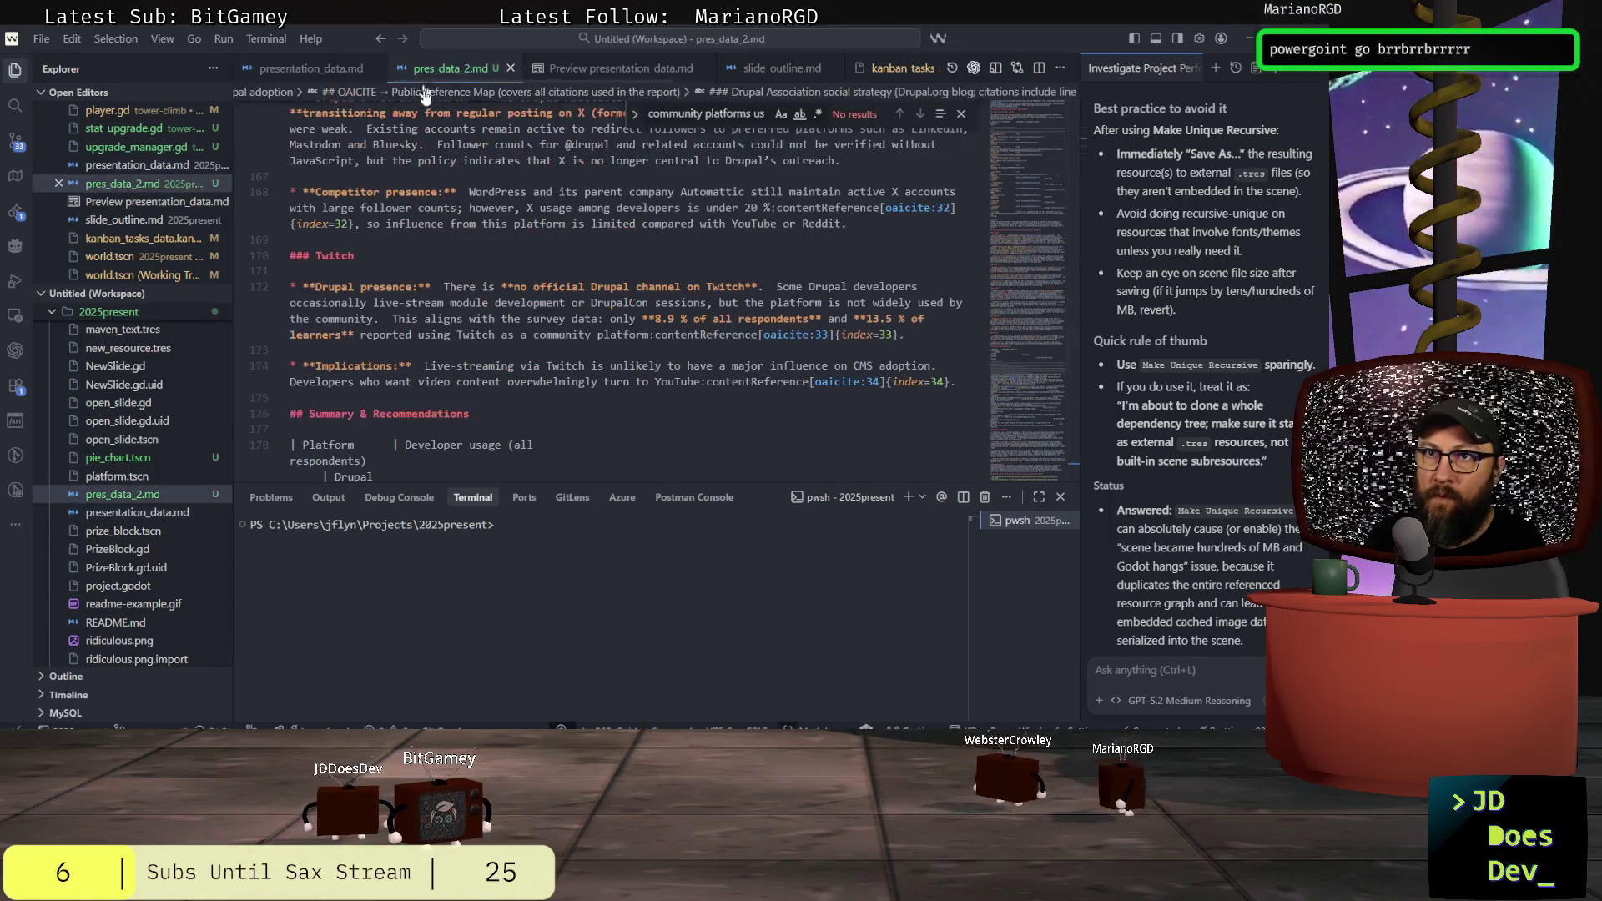
pyautogui.scroll(-2, 533, 308)
pyautogui.scroll(10, 533, 304)
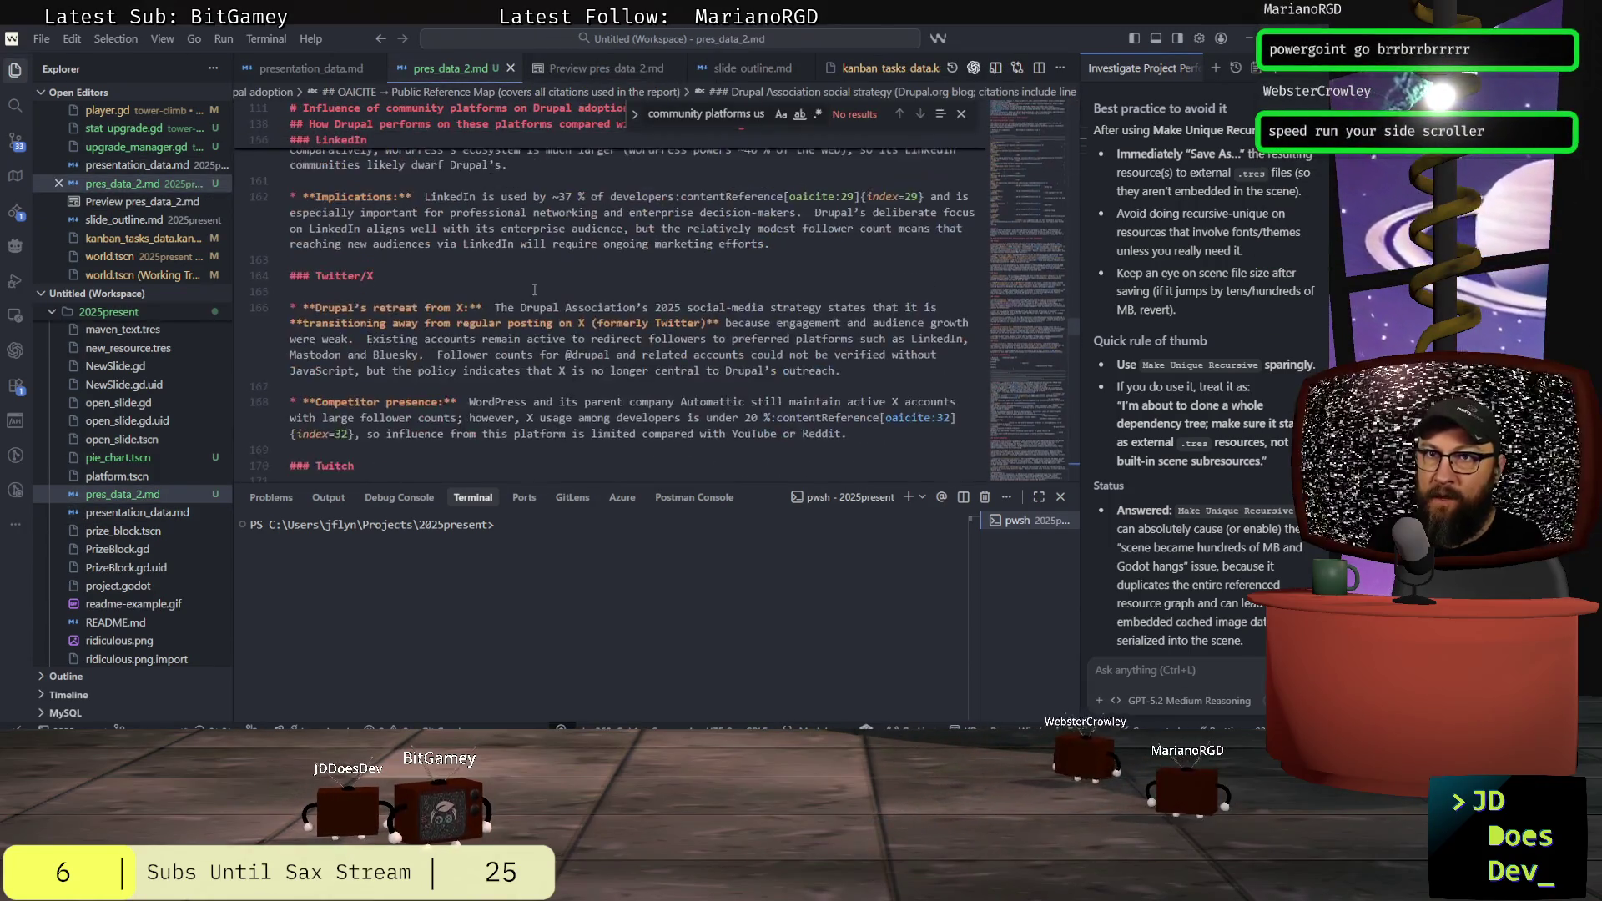
pyautogui.scroll(10, 532, 286)
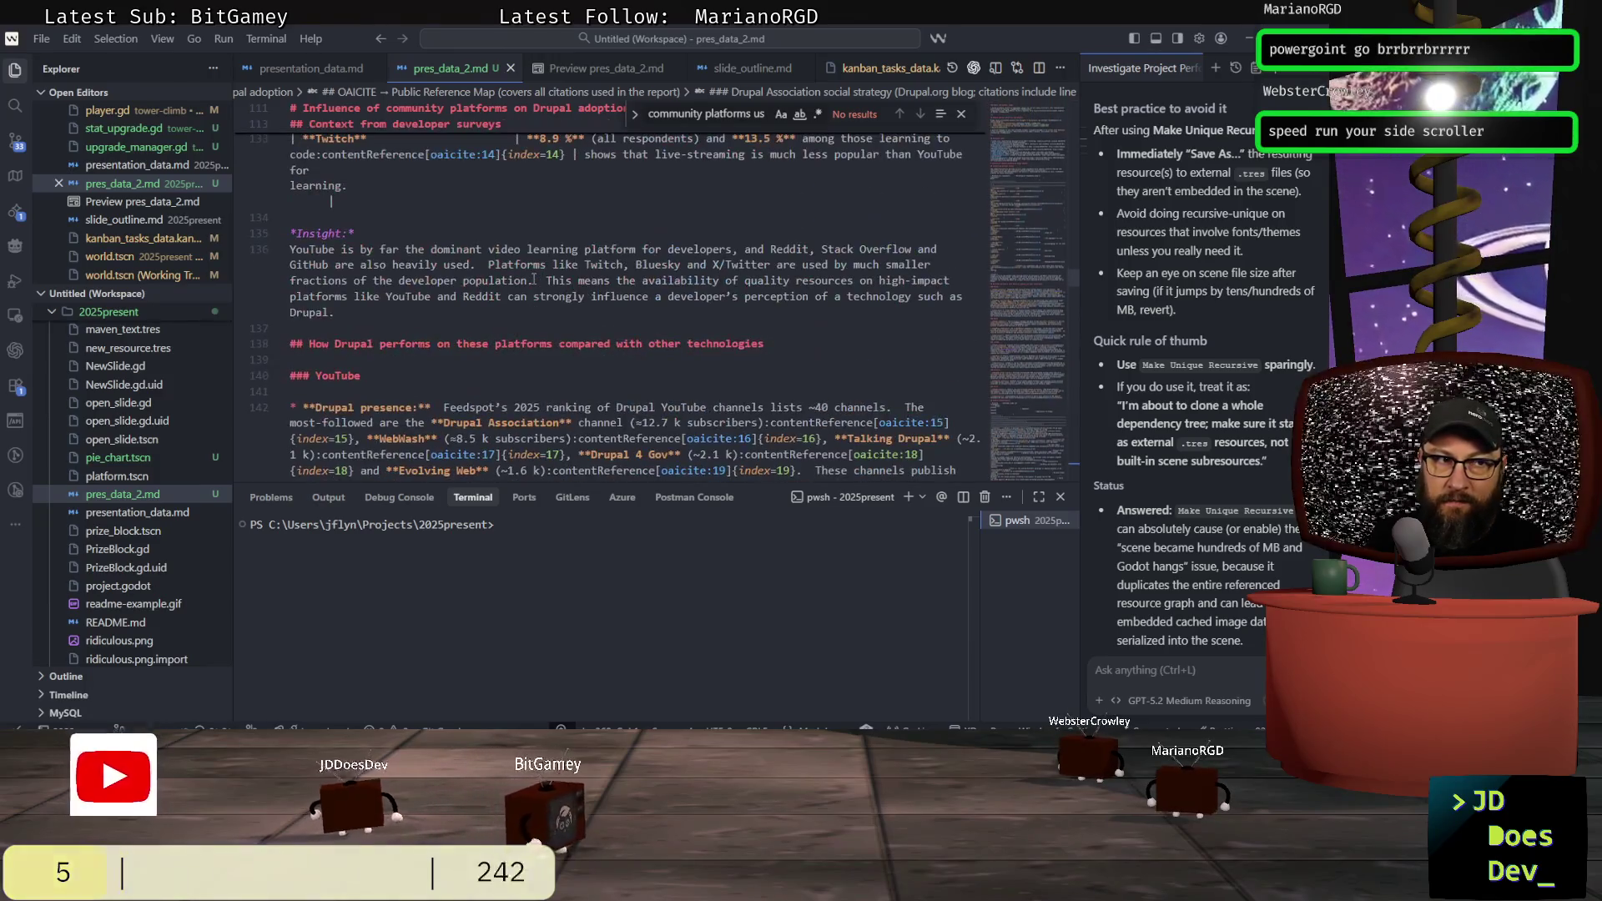
pyautogui.scroll(1, 533, 278)
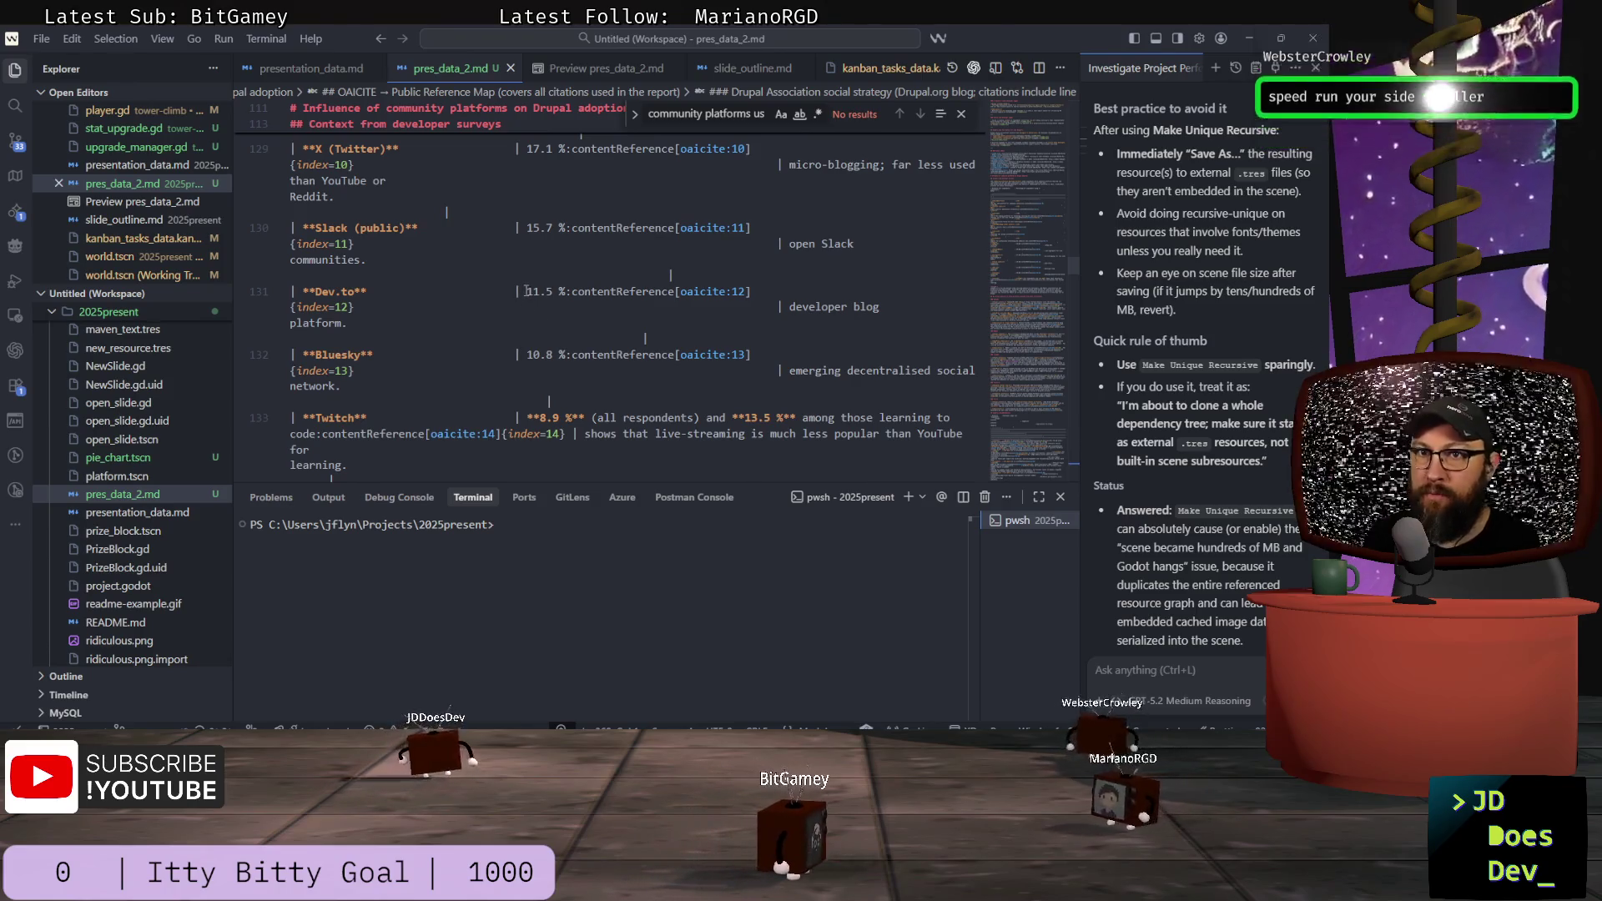
pyautogui.scroll(-6, 527, 291)
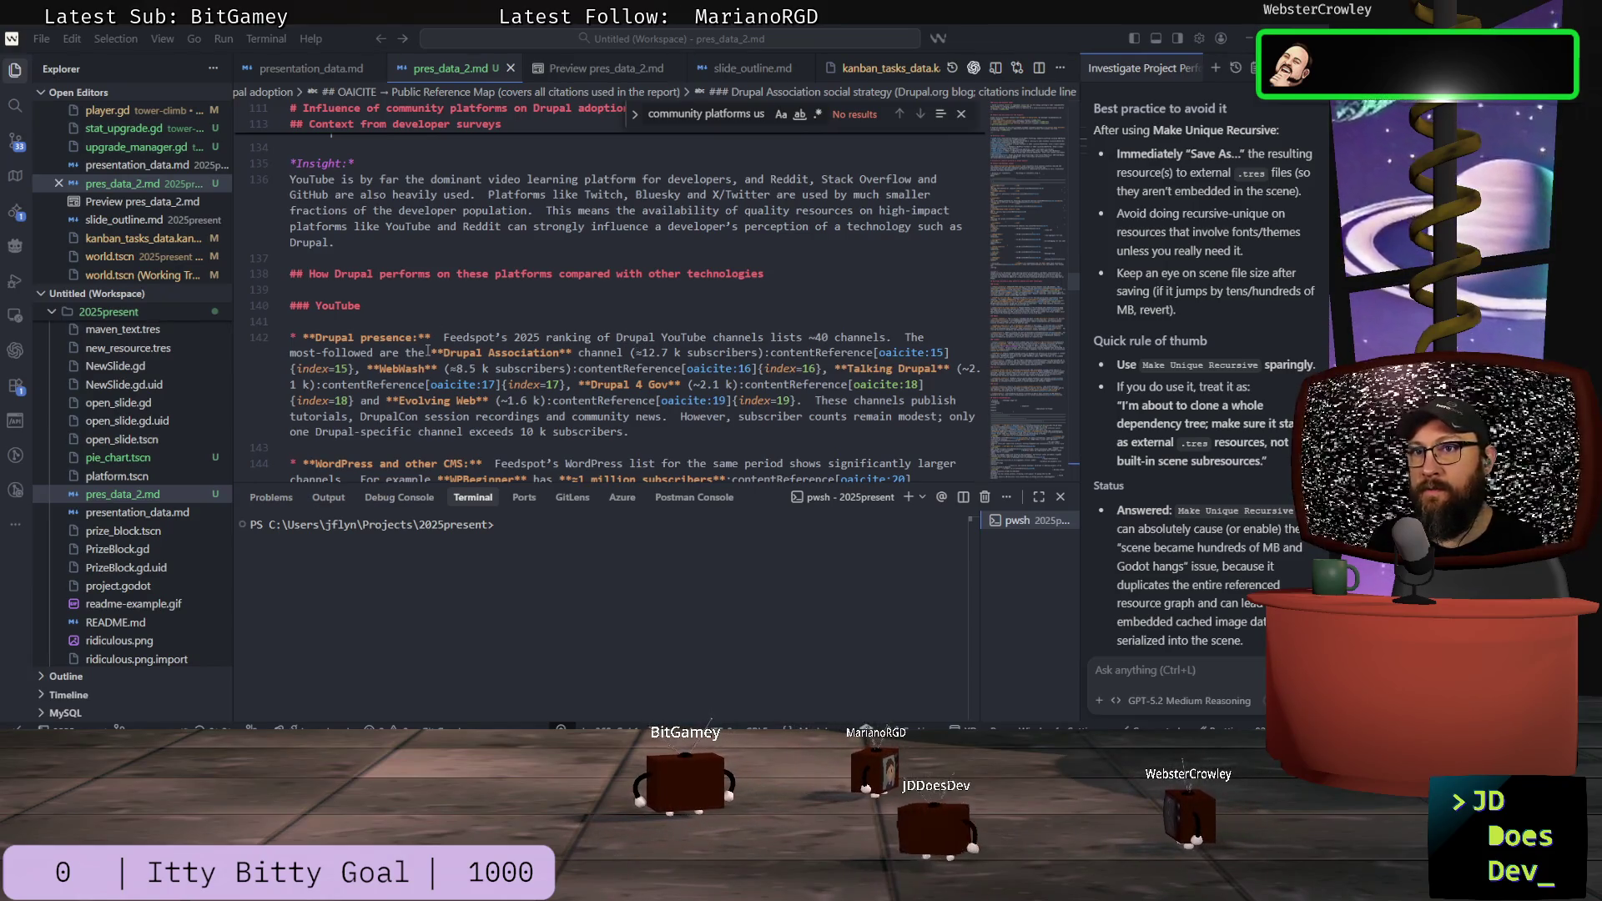
pyautogui.click(328, 318)
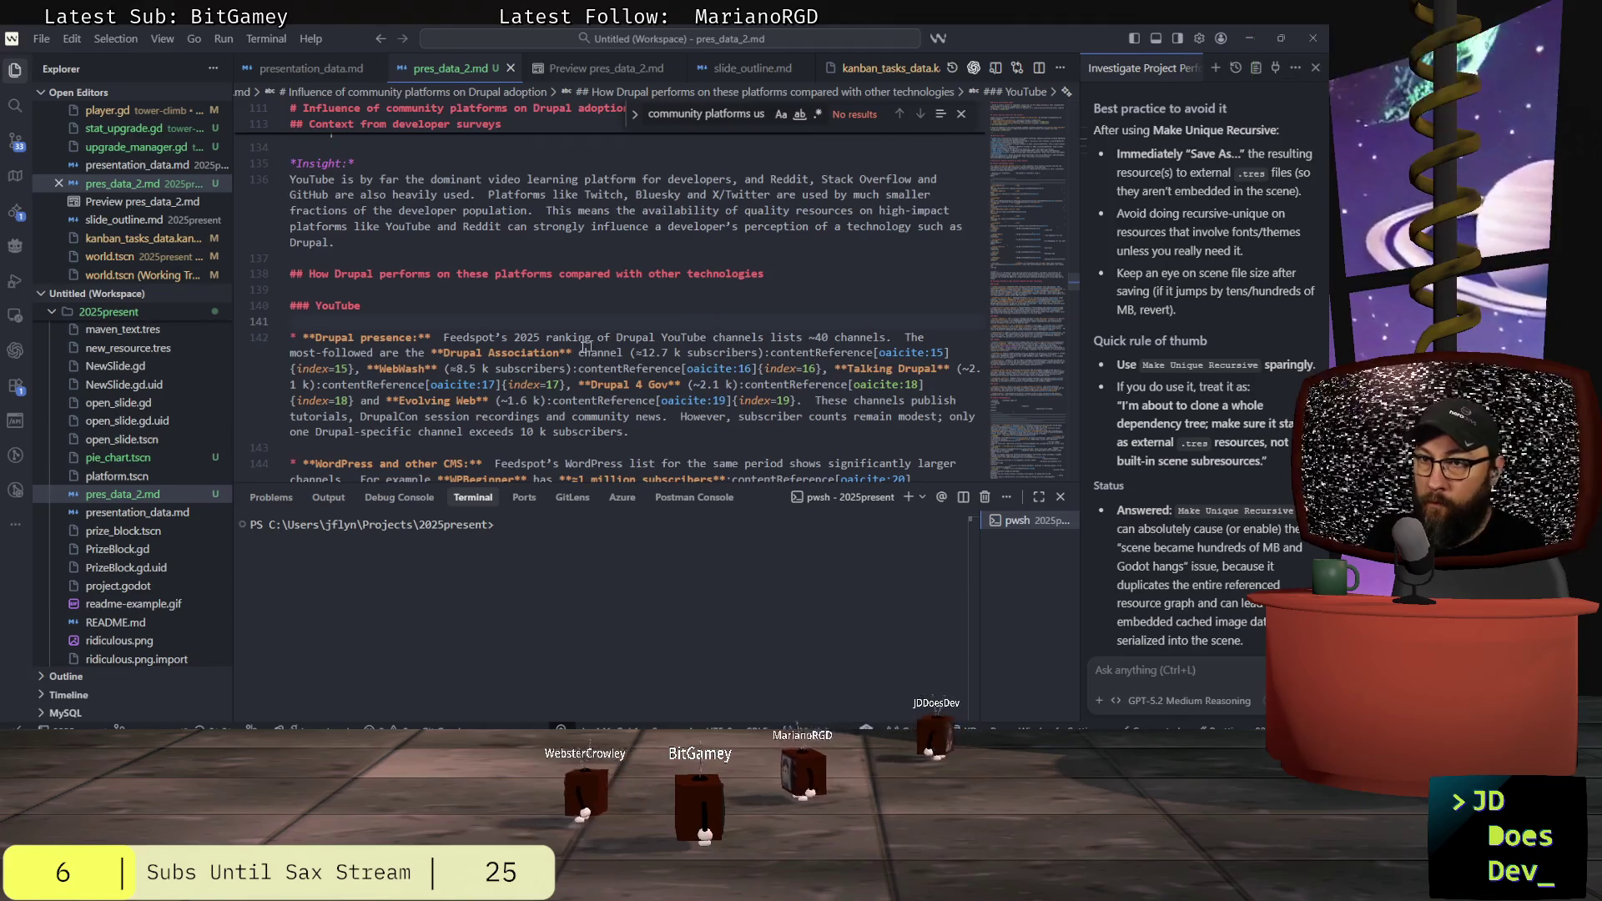
pyautogui.scroll(-2, 542, 350)
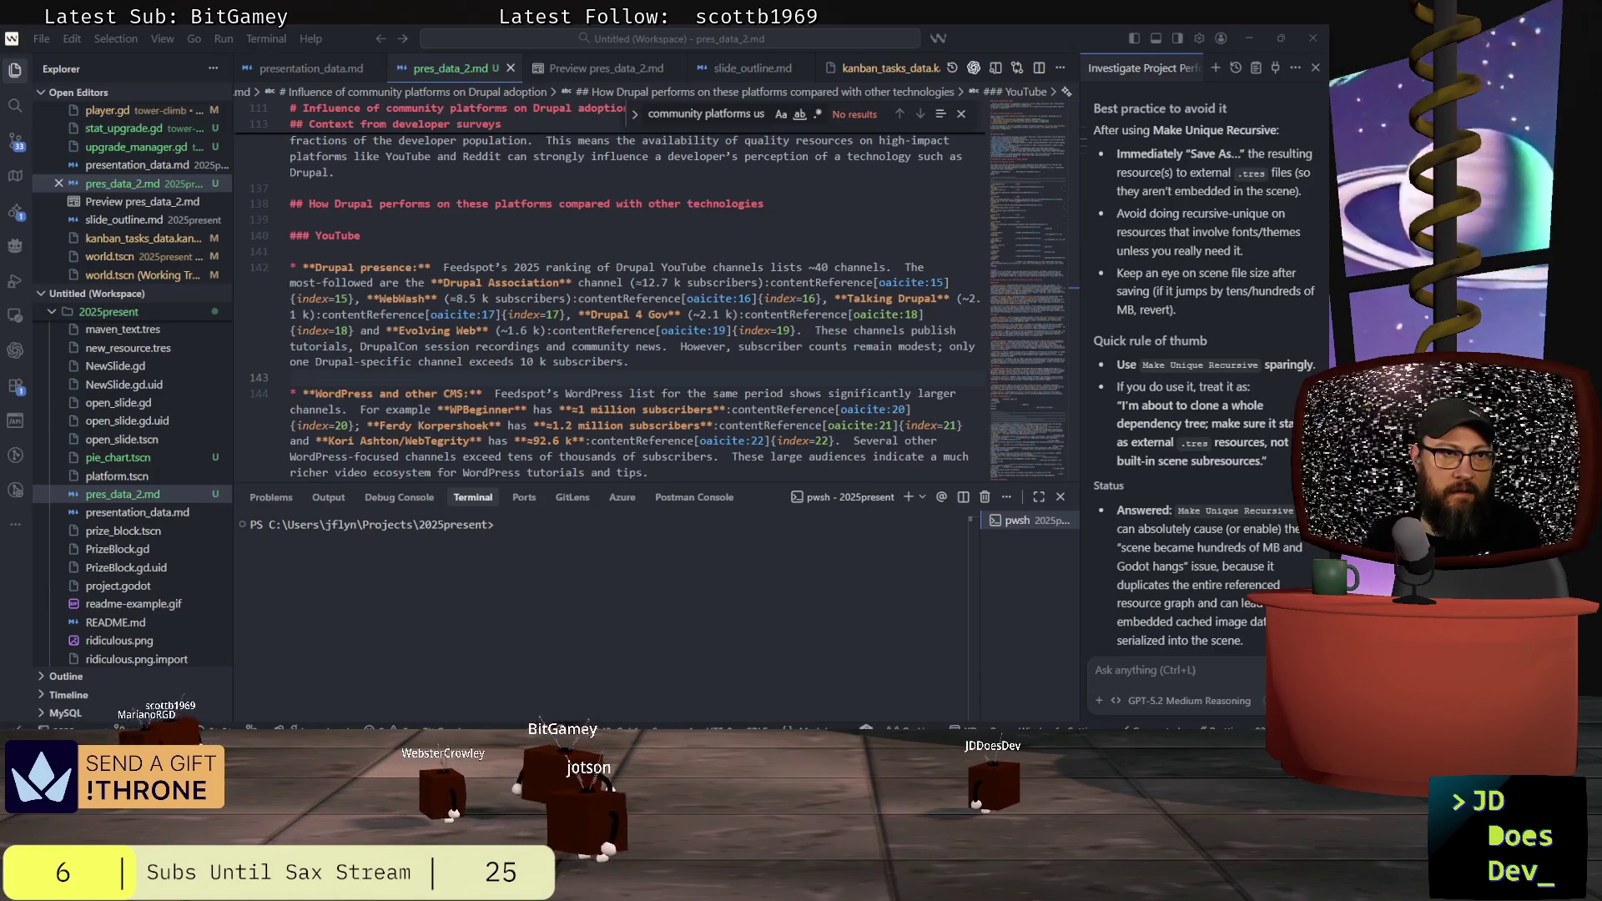
pyautogui.hotkey('alt', 'Tab')
pyautogui.press('Escape')
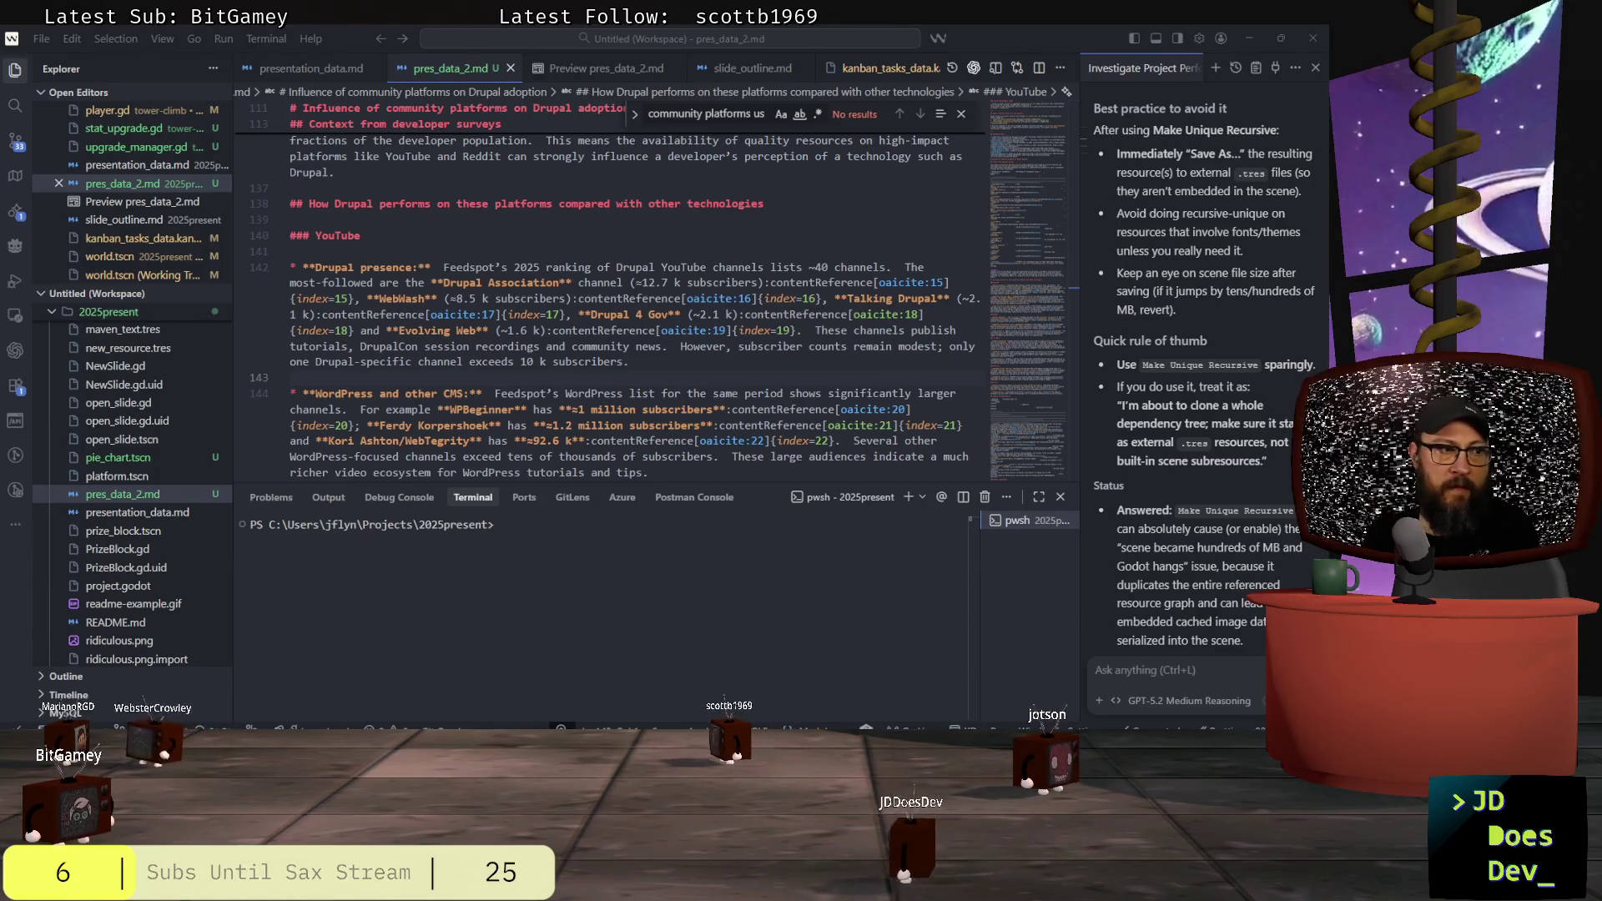
pyautogui.hotkey('alt', 'Tab')
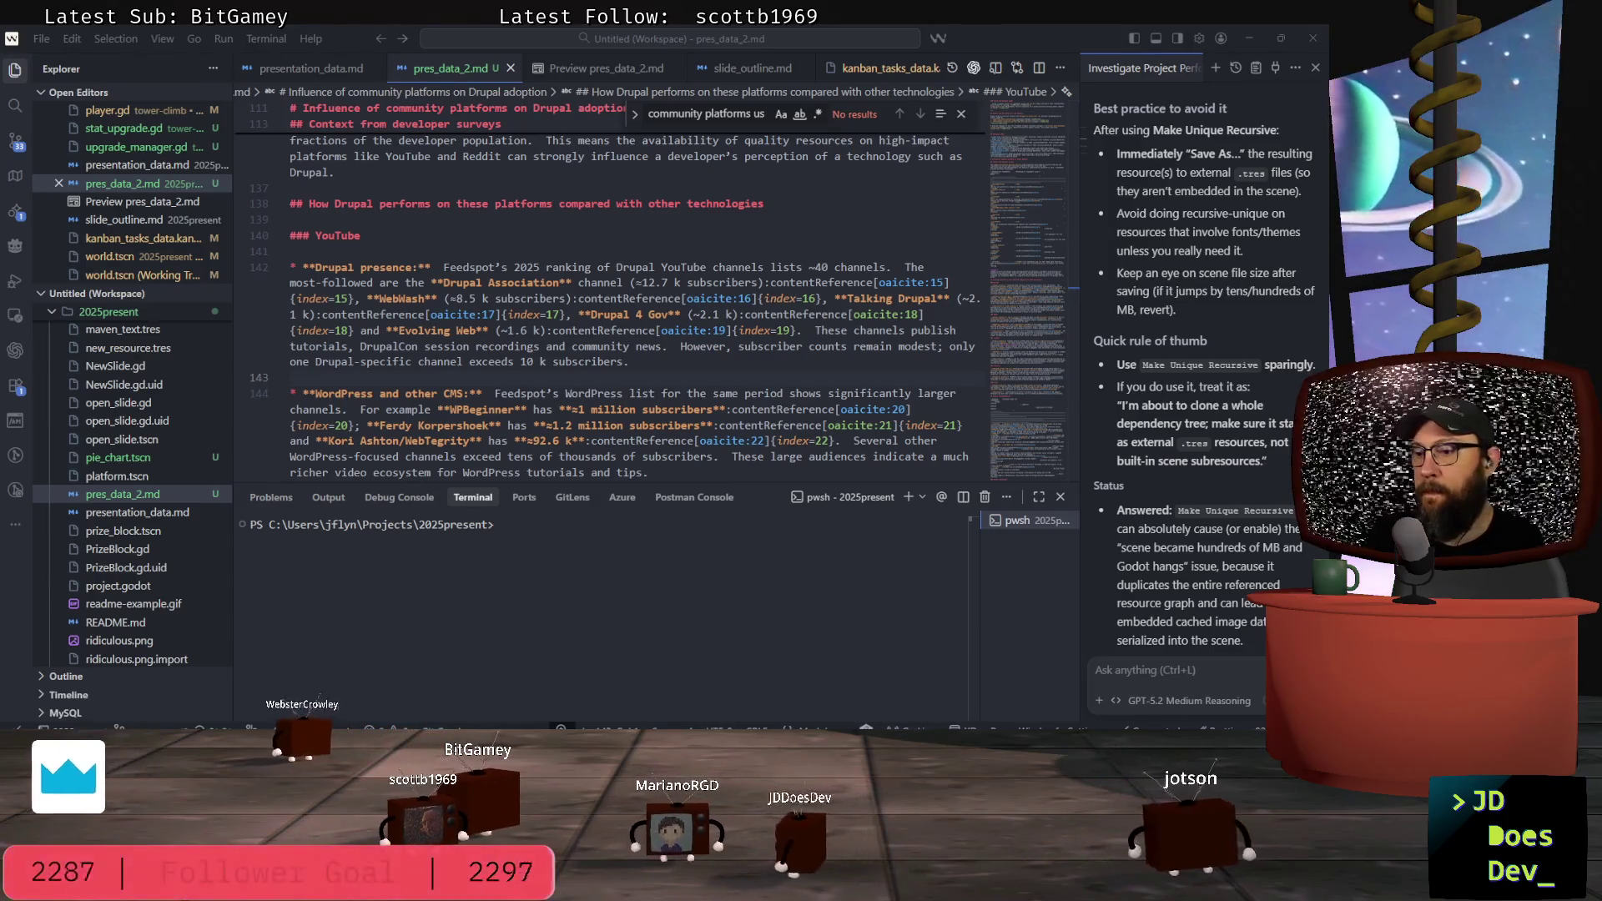
pyautogui.moveTo(482, 728)
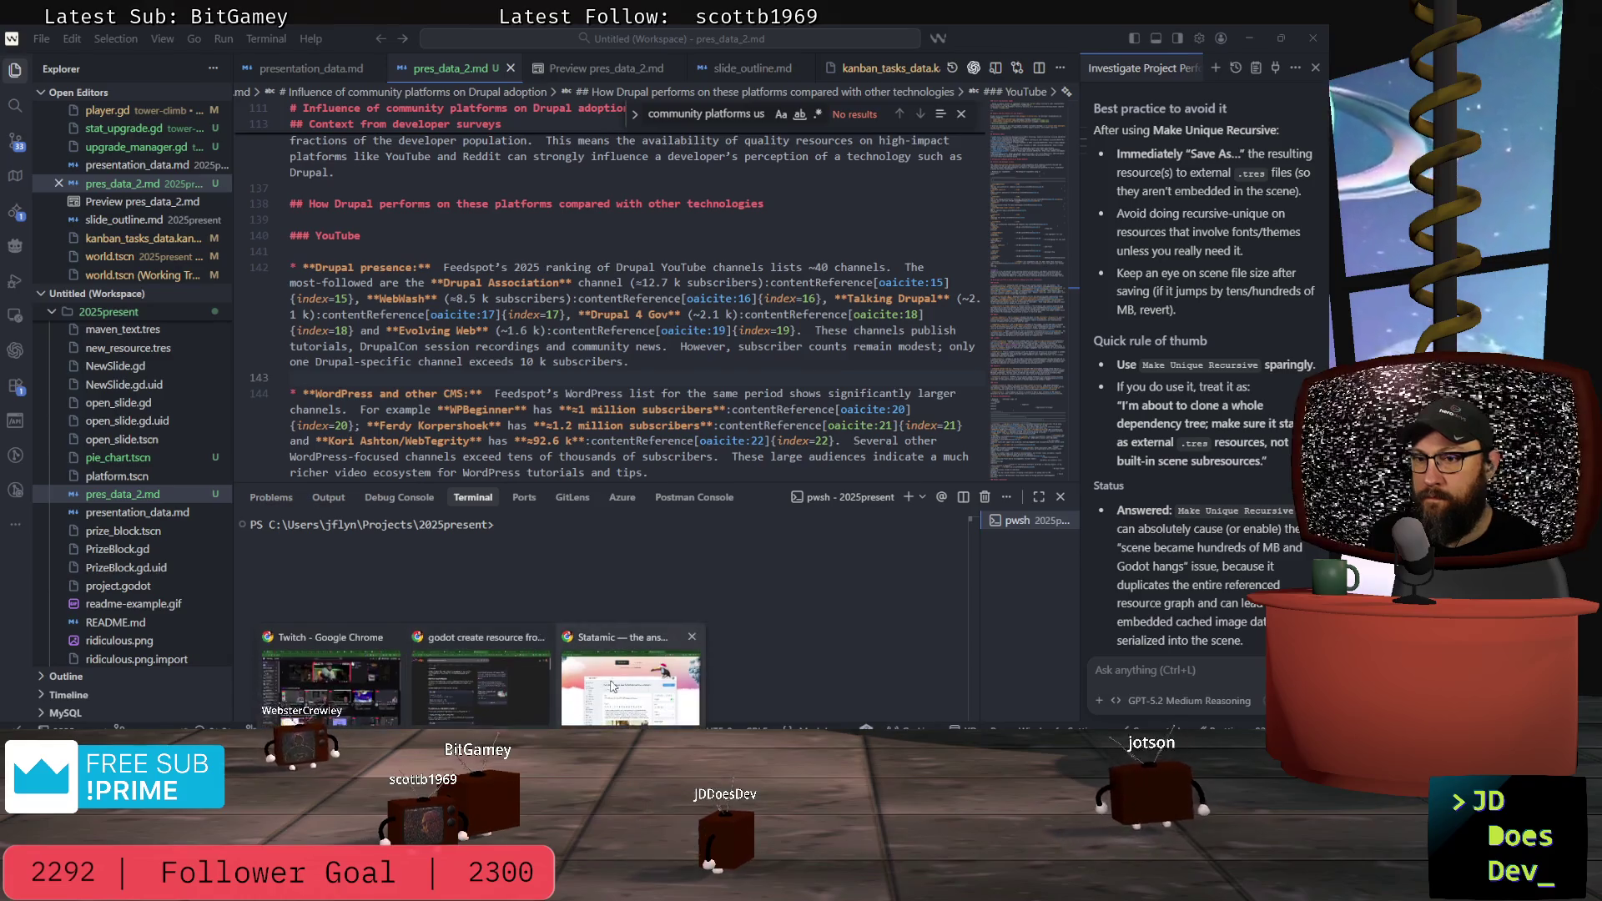
# Step: Bring Chrome forward and open the 'Drupal and Developer Community' ChatGPT conversation
pyautogui.click(613, 686)
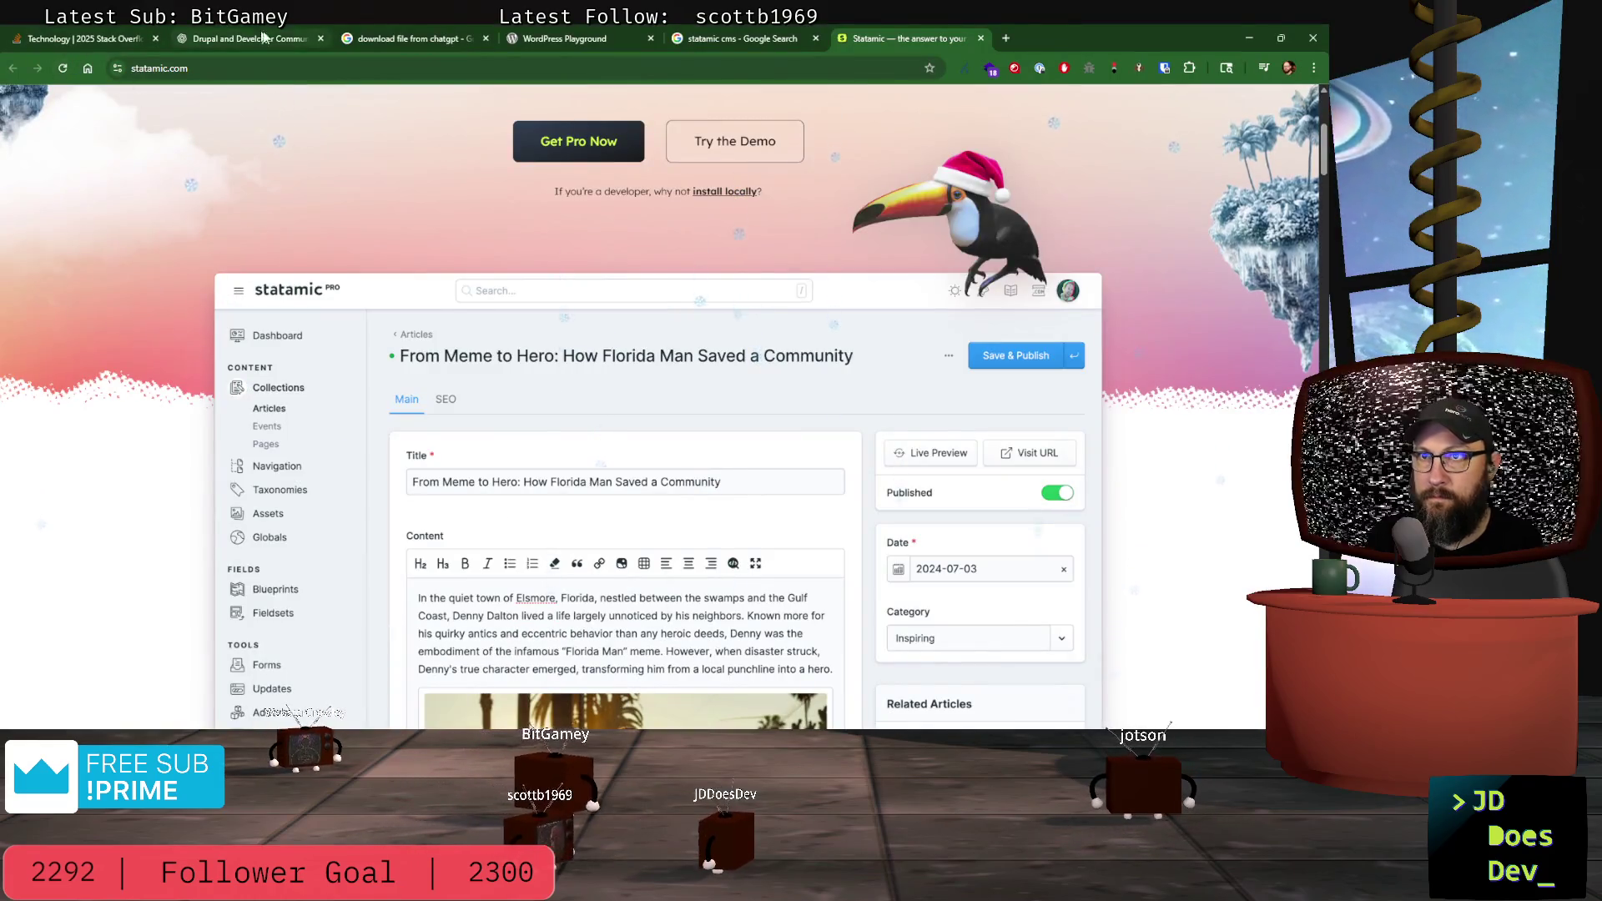
pyautogui.click(231, 42)
pyautogui.write('15*1920')
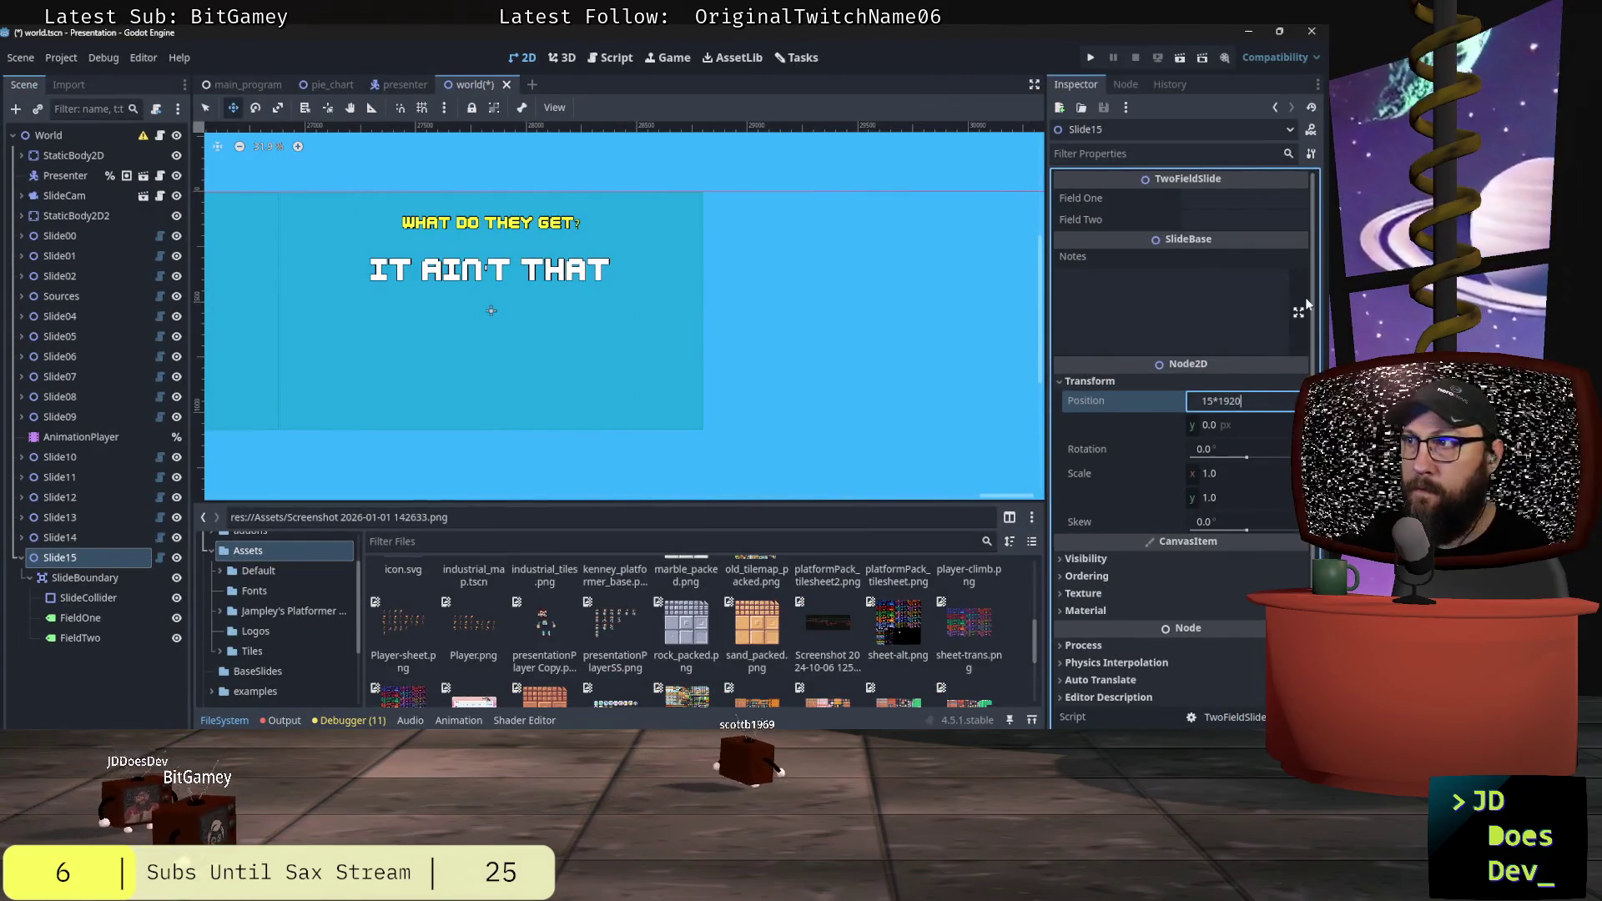
# Step: Set Slide15's X to 28800, switch to Select mode, and save and run the presentation
pyautogui.press('Return')
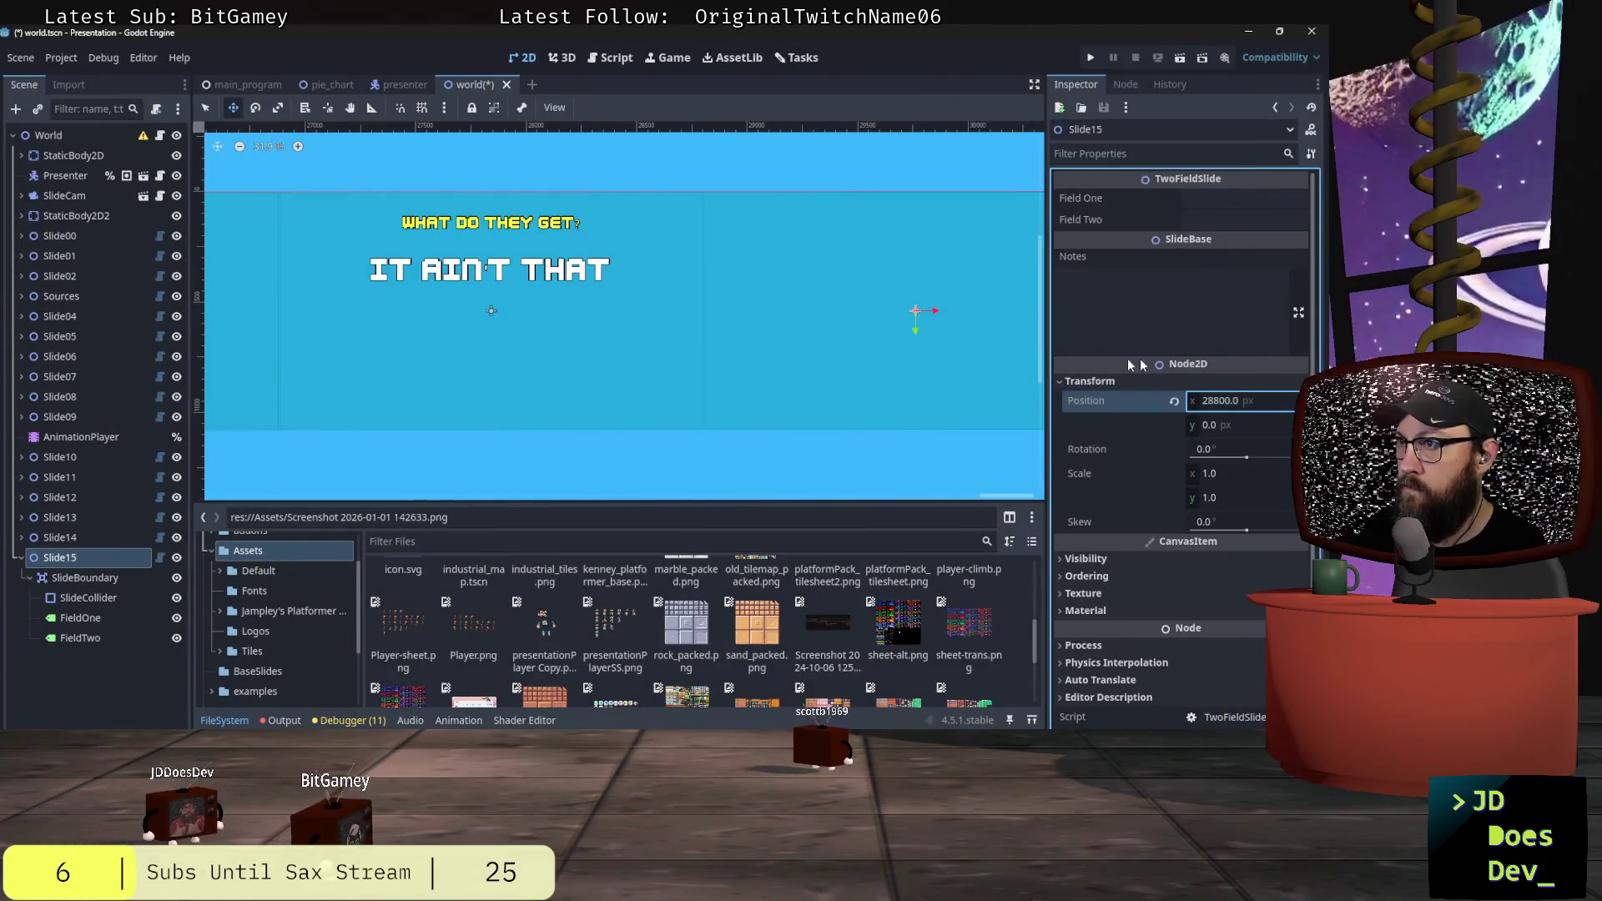
pyautogui.moveTo(978, 497); pyautogui.dragTo(295, 498)
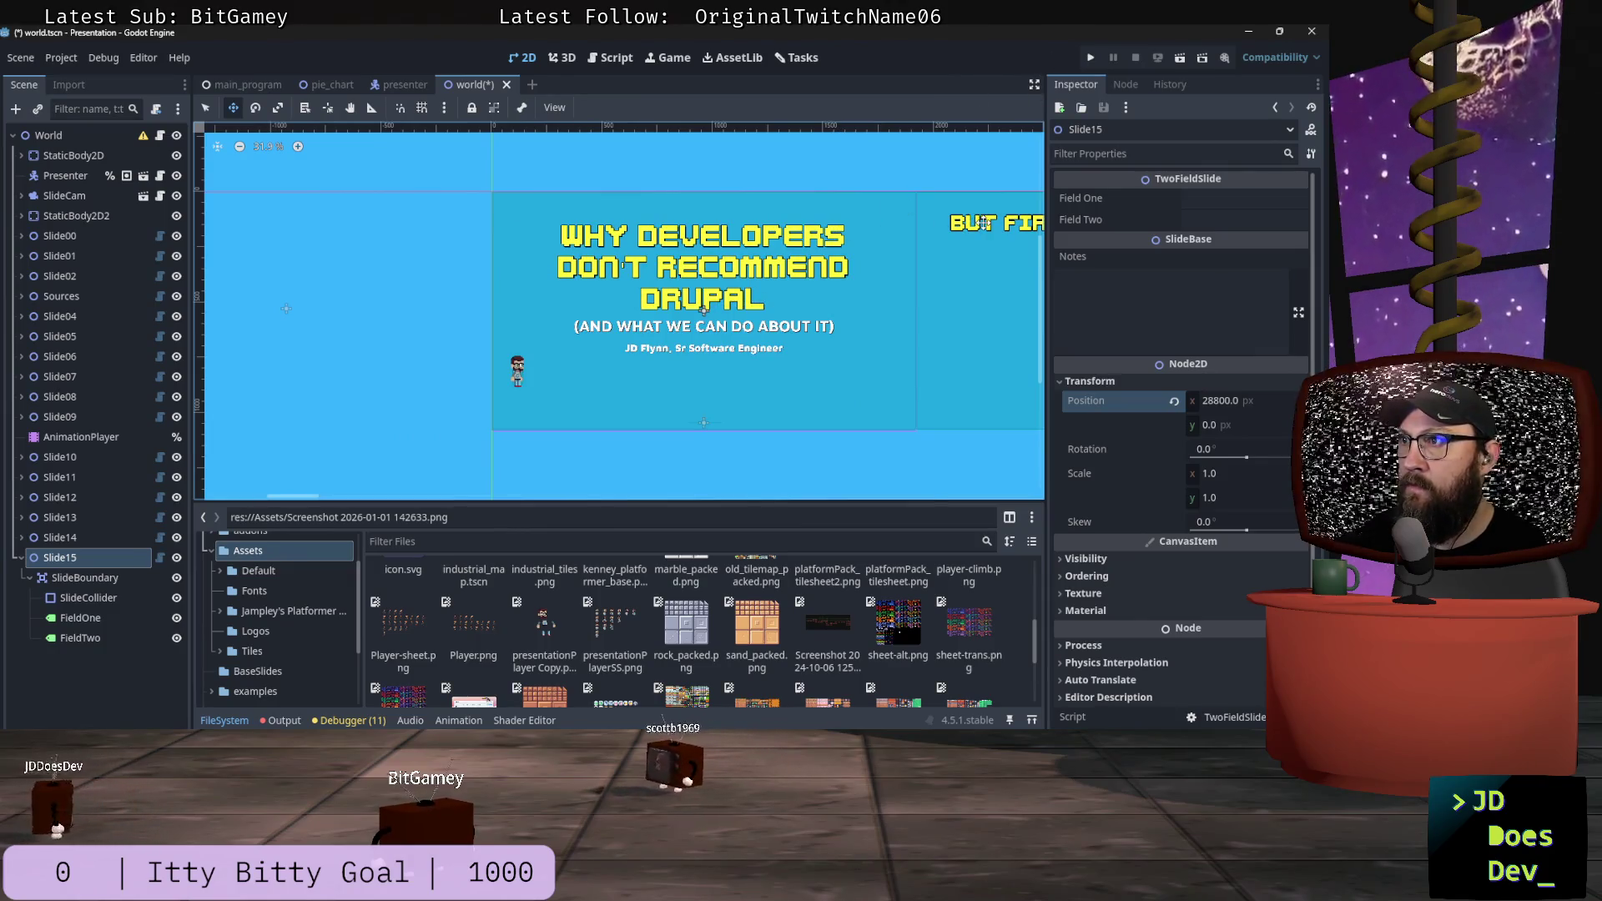
pyautogui.press('q')
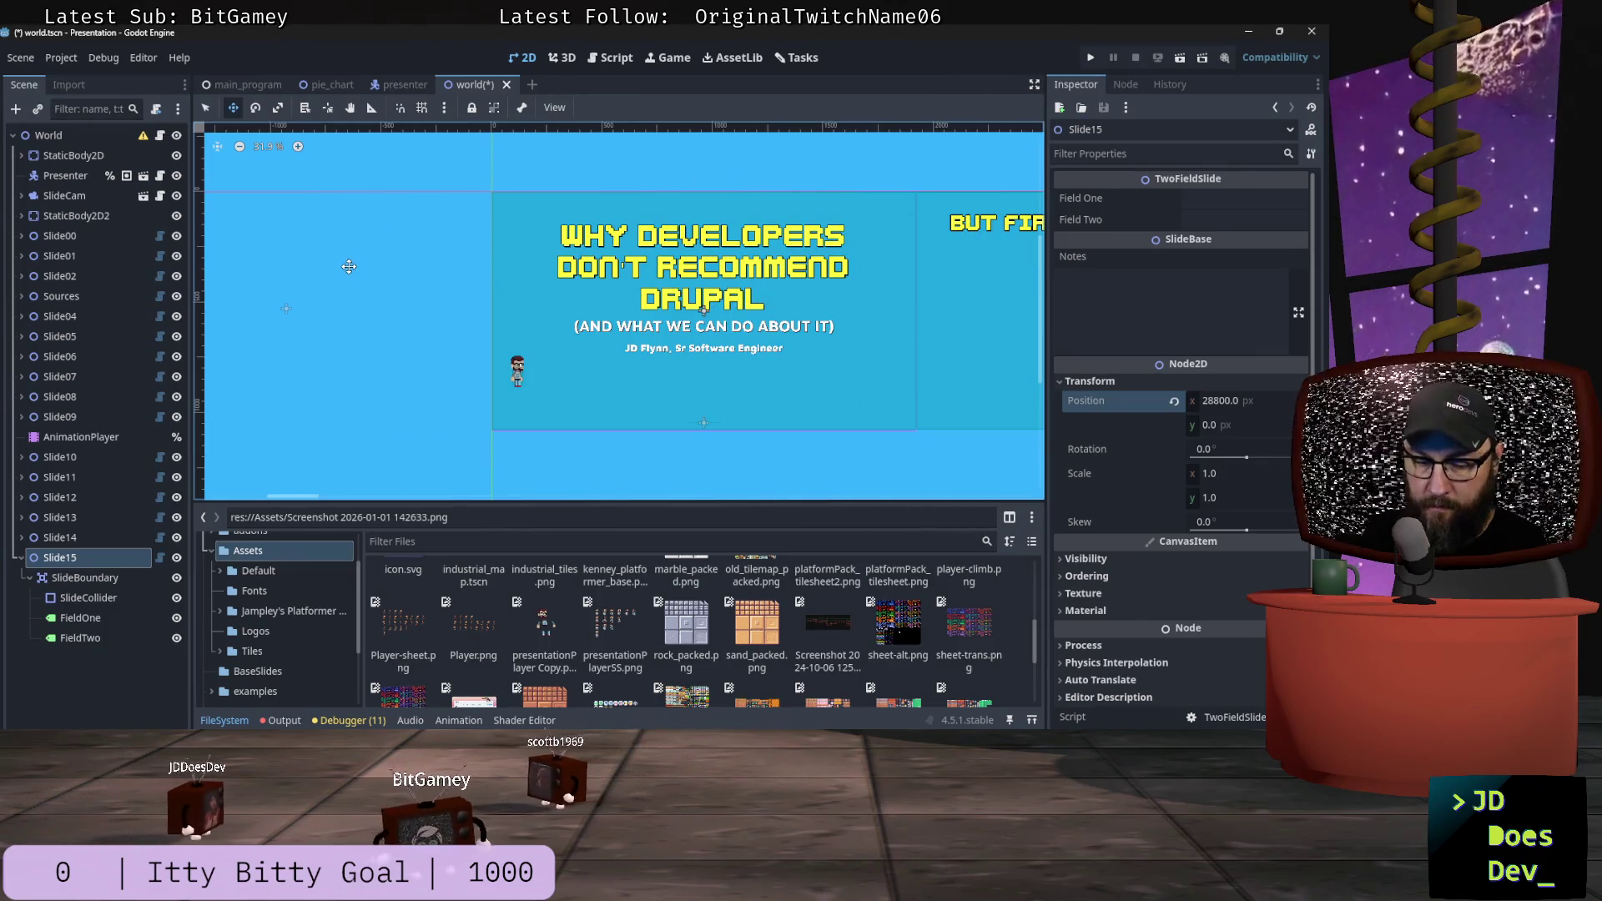
pyautogui.click(1089, 58)
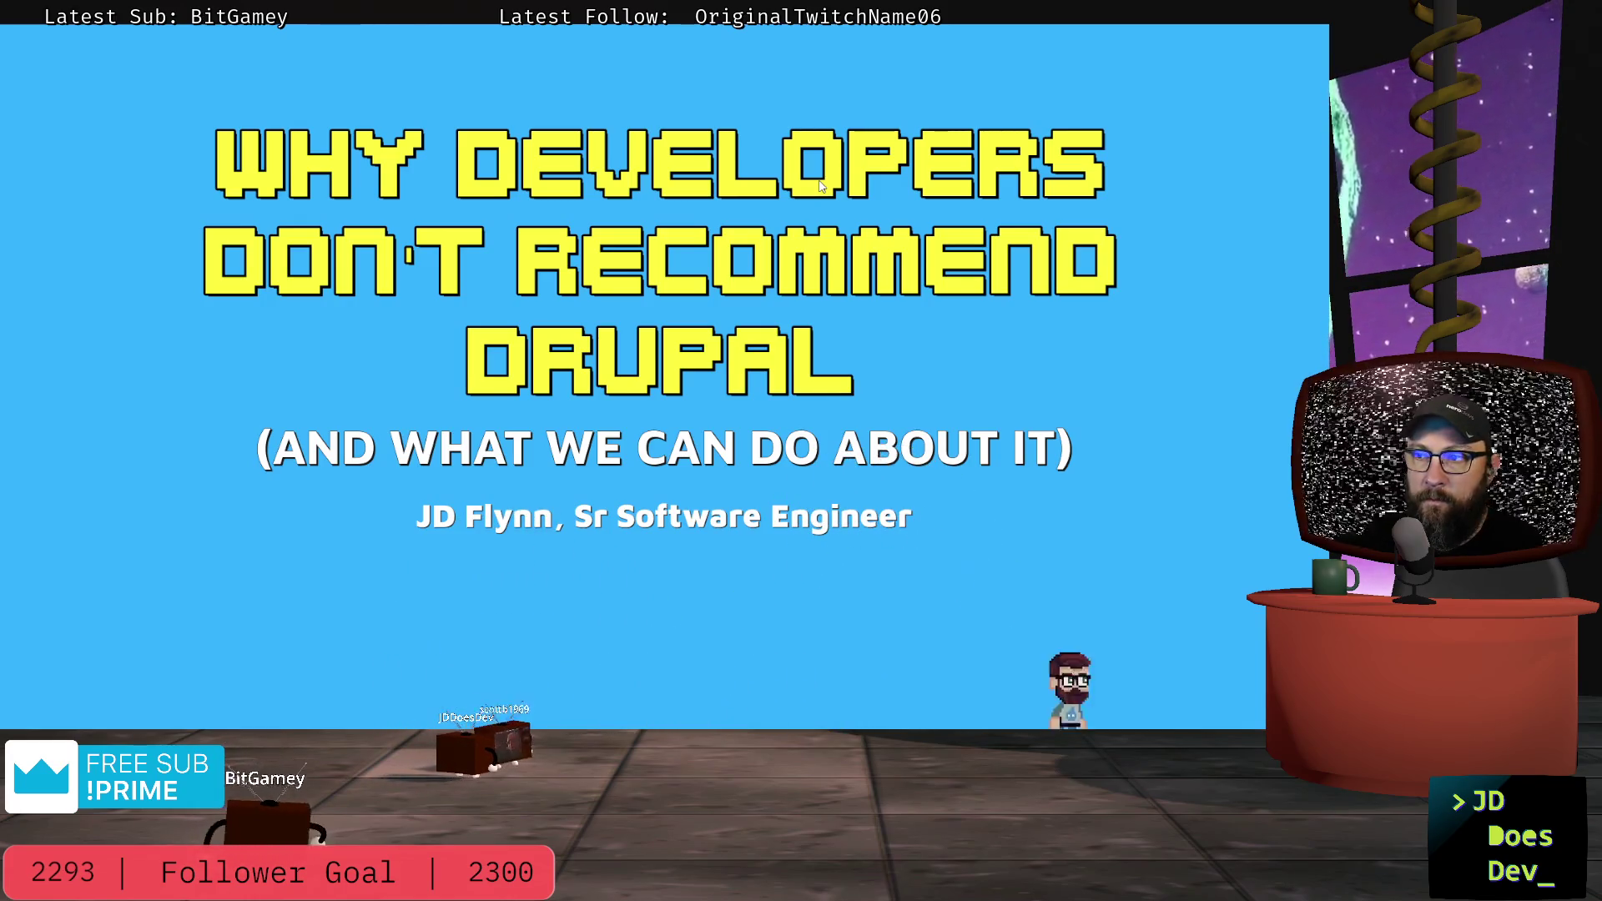
# Step: Step through the slides to 'Have you recommended Drupal in the past year?', hide the notes, and return to the editor
pyautogui.press('Right')
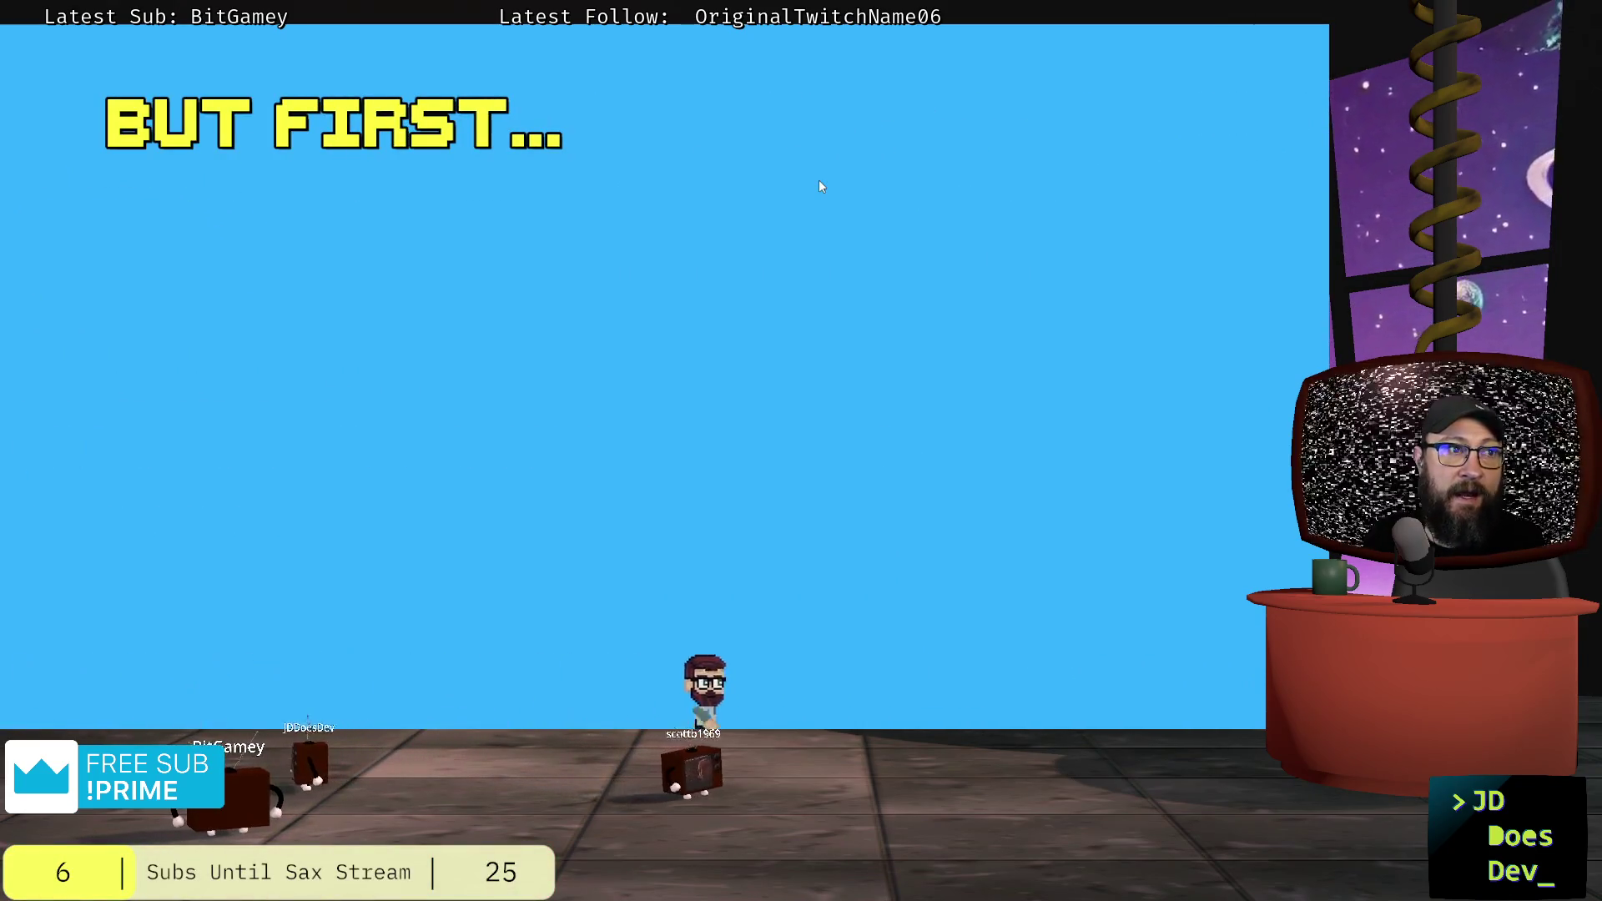
pyautogui.press('Right')
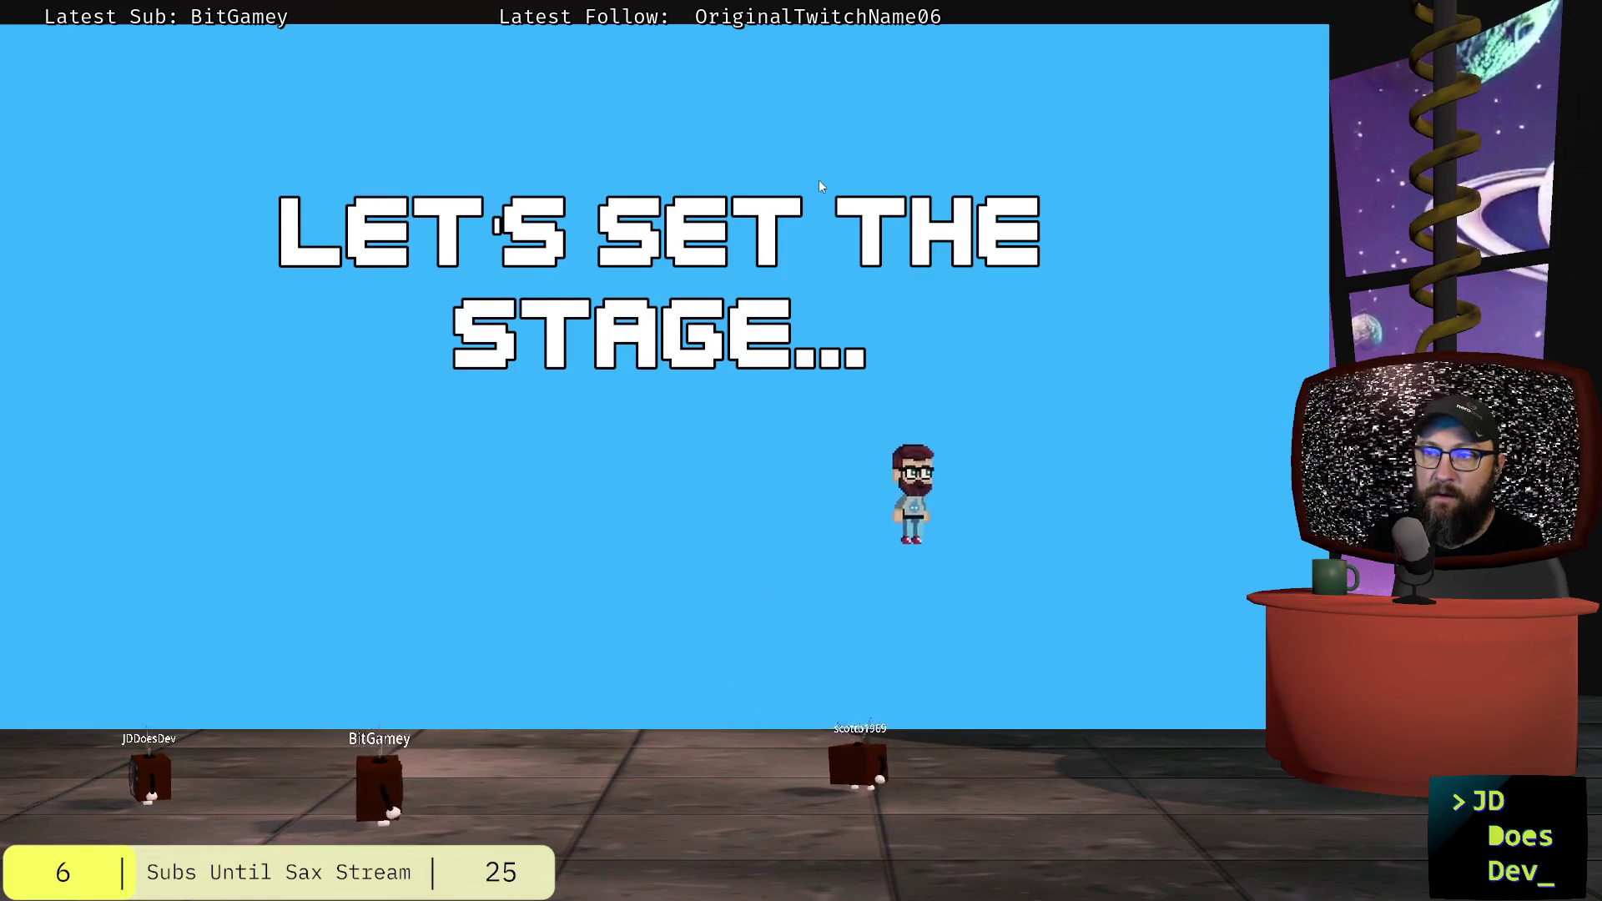
pyautogui.press('Right')
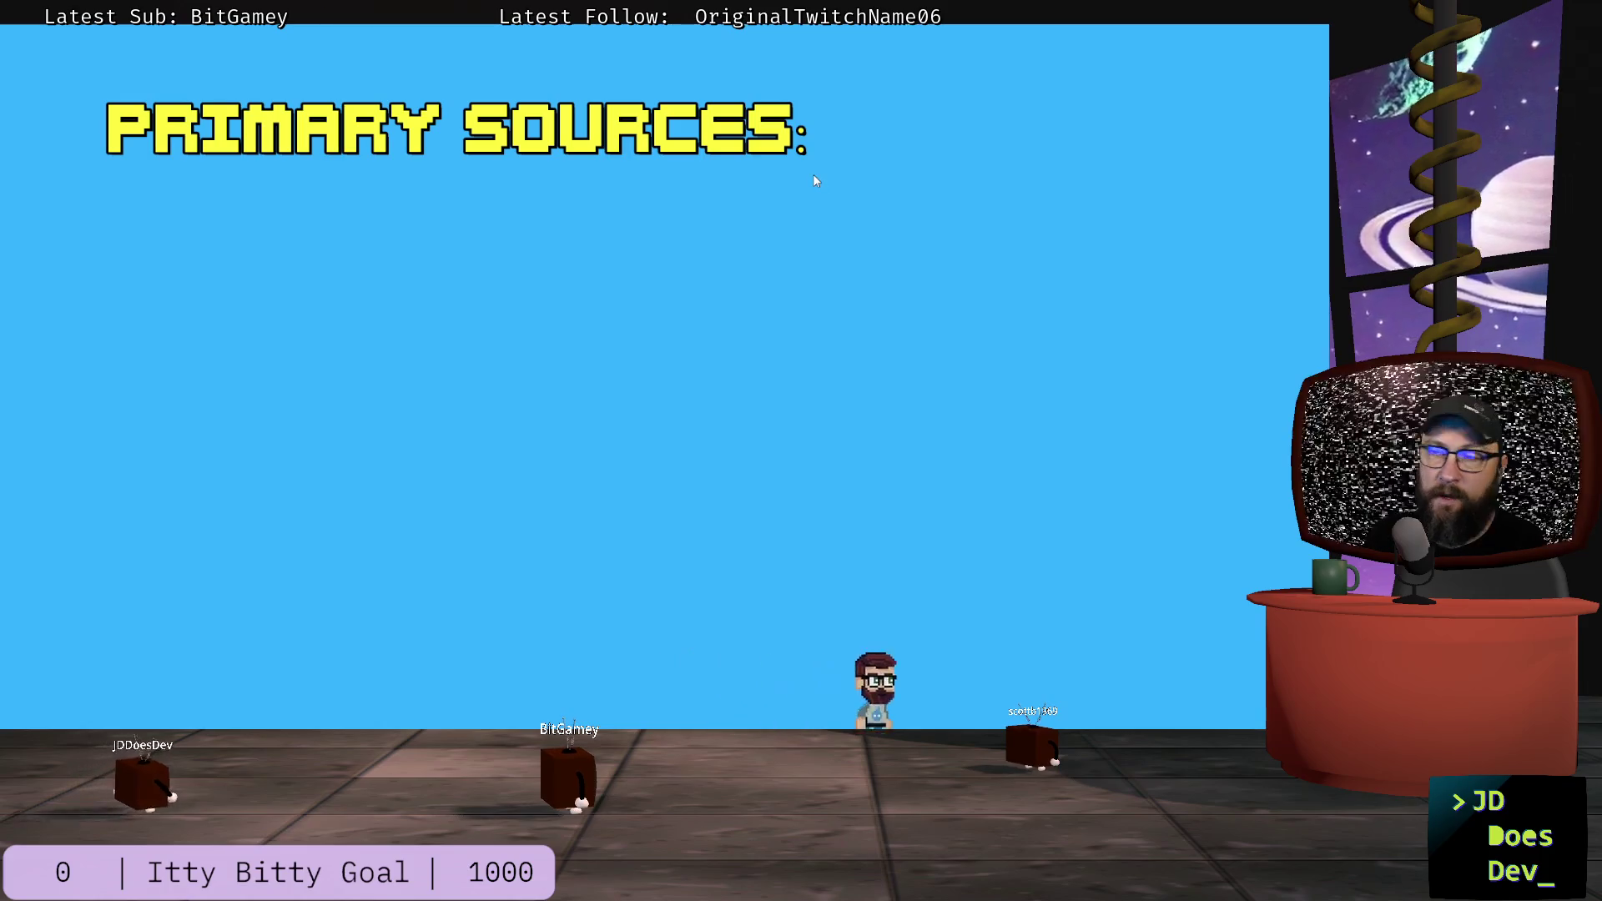
pyautogui.press('Right')
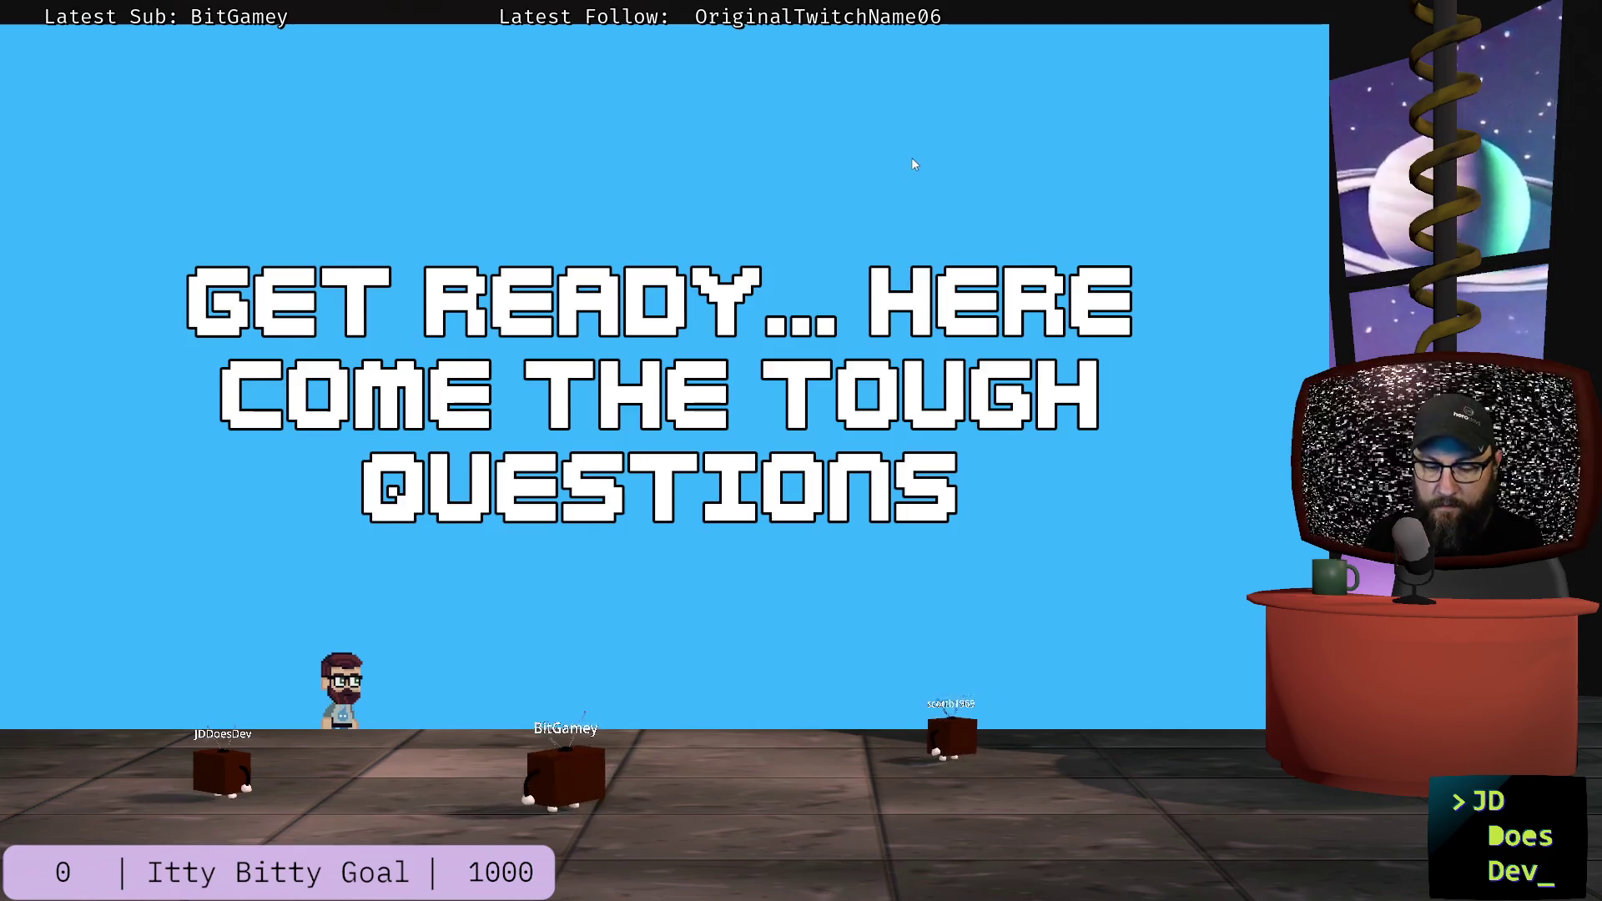
pyautogui.press('Right')
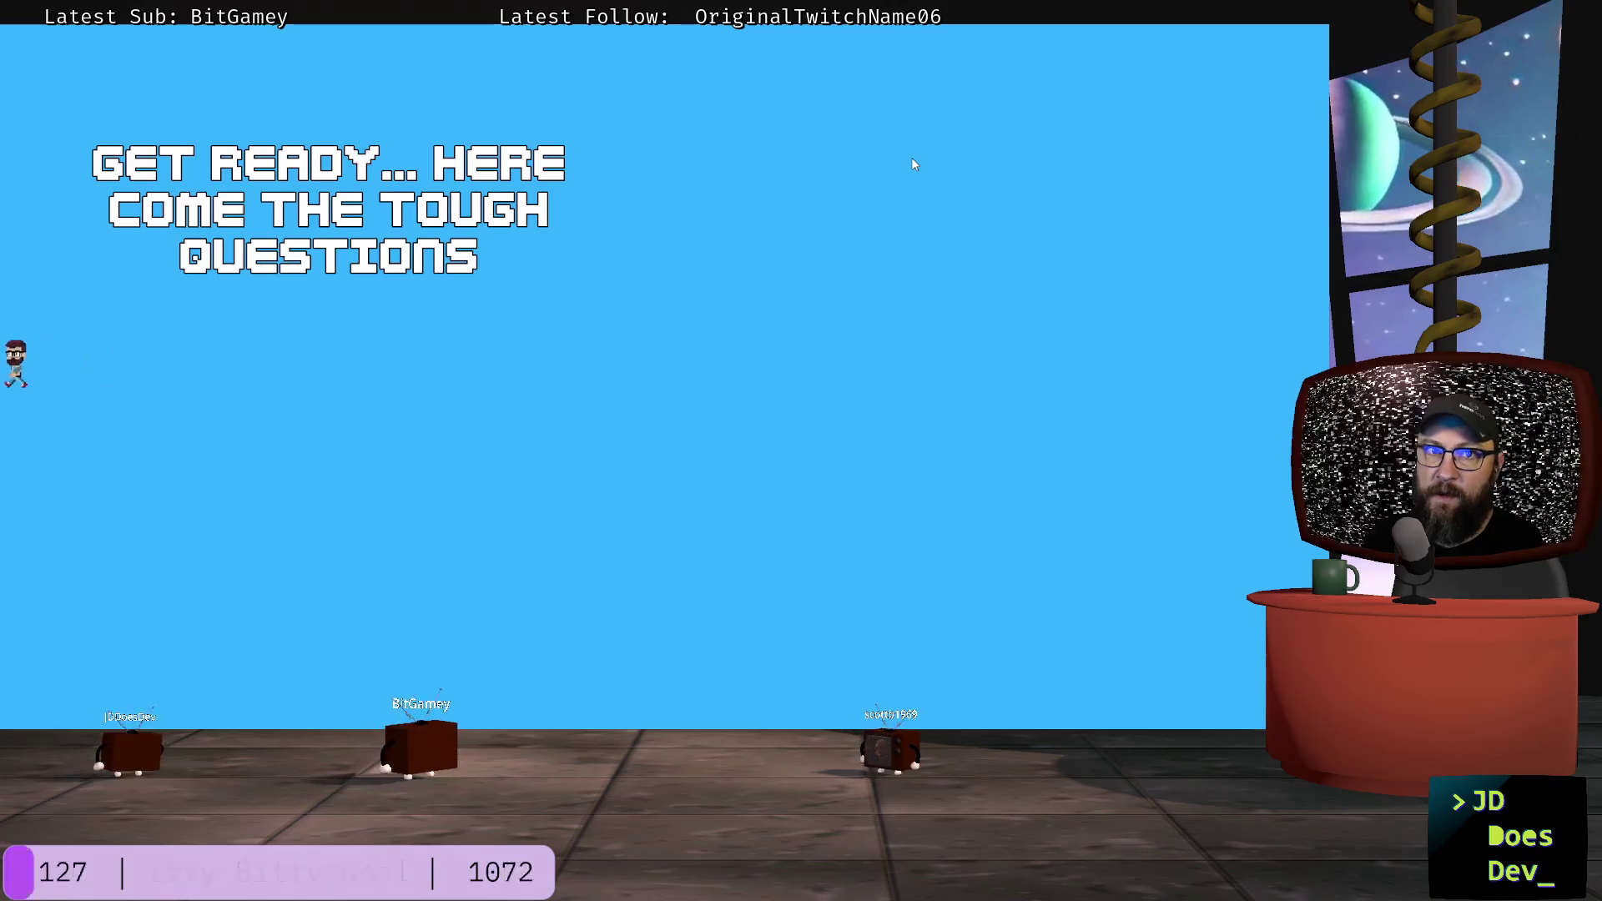
pyautogui.press('Left')
pyautogui.press('Right')
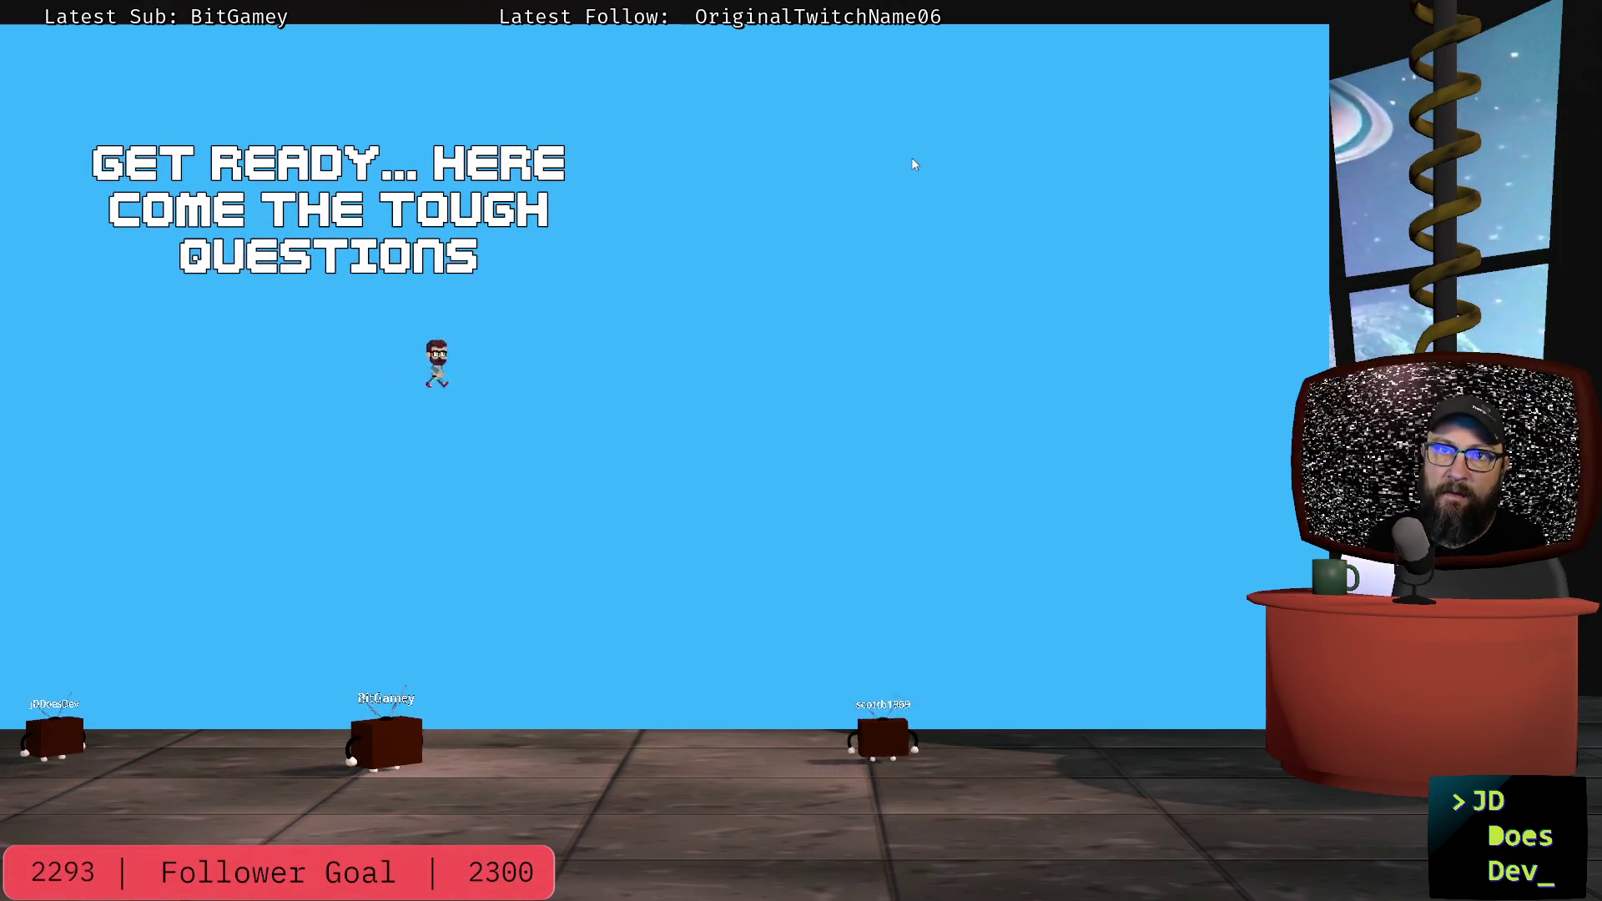
pyautogui.press('Right')
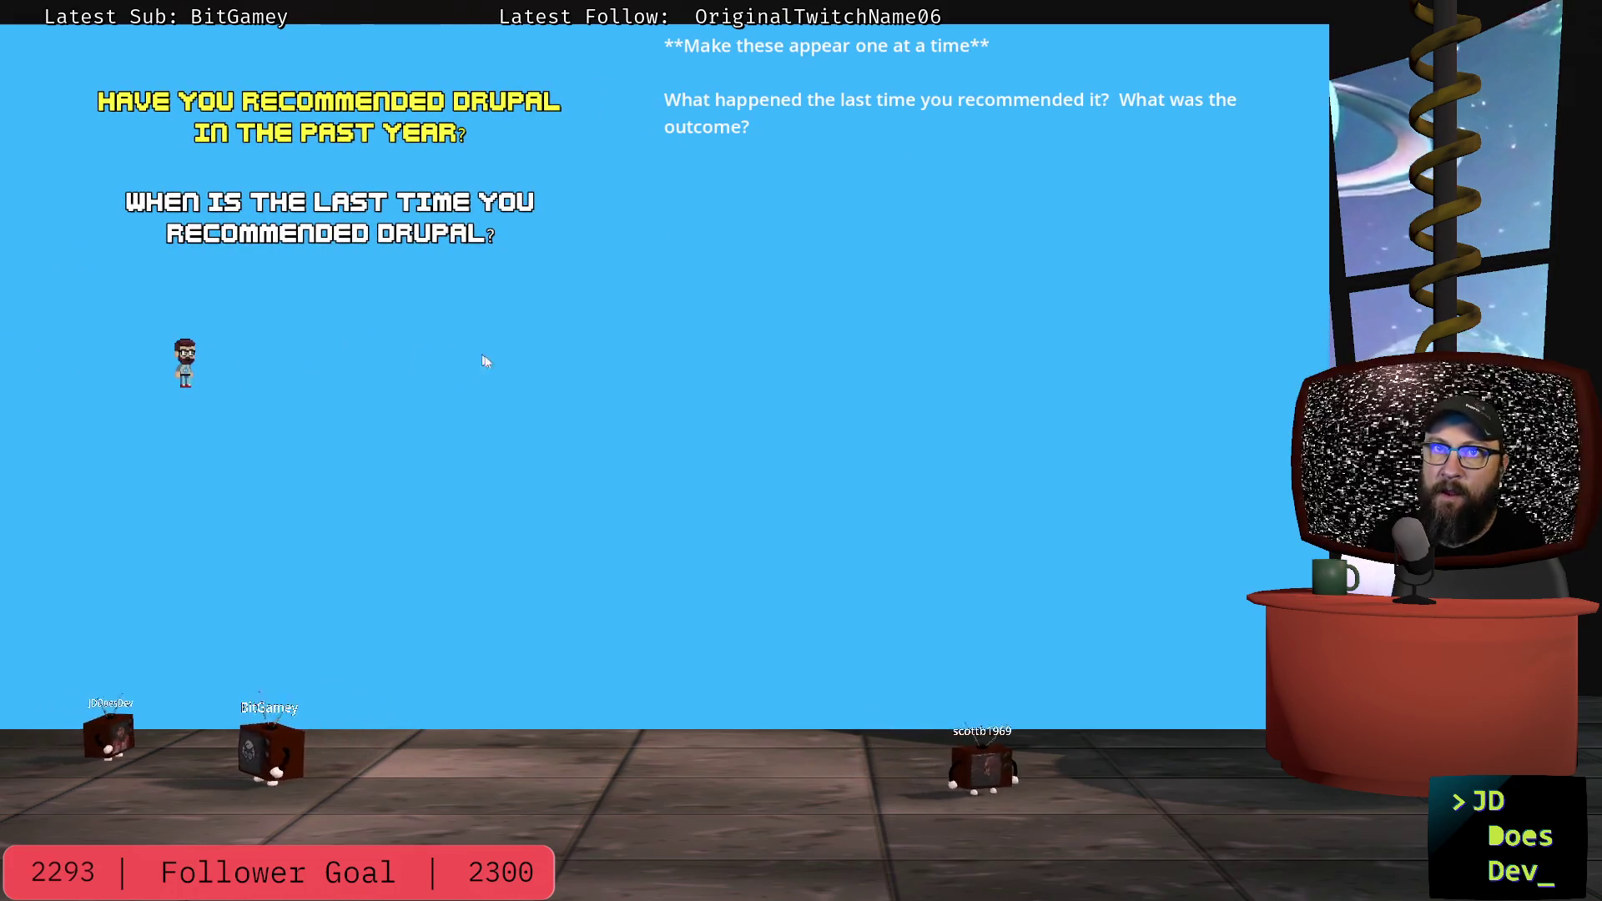
pyautogui.click(689, 250)
pyautogui.hotkey('alt', 'Tab')
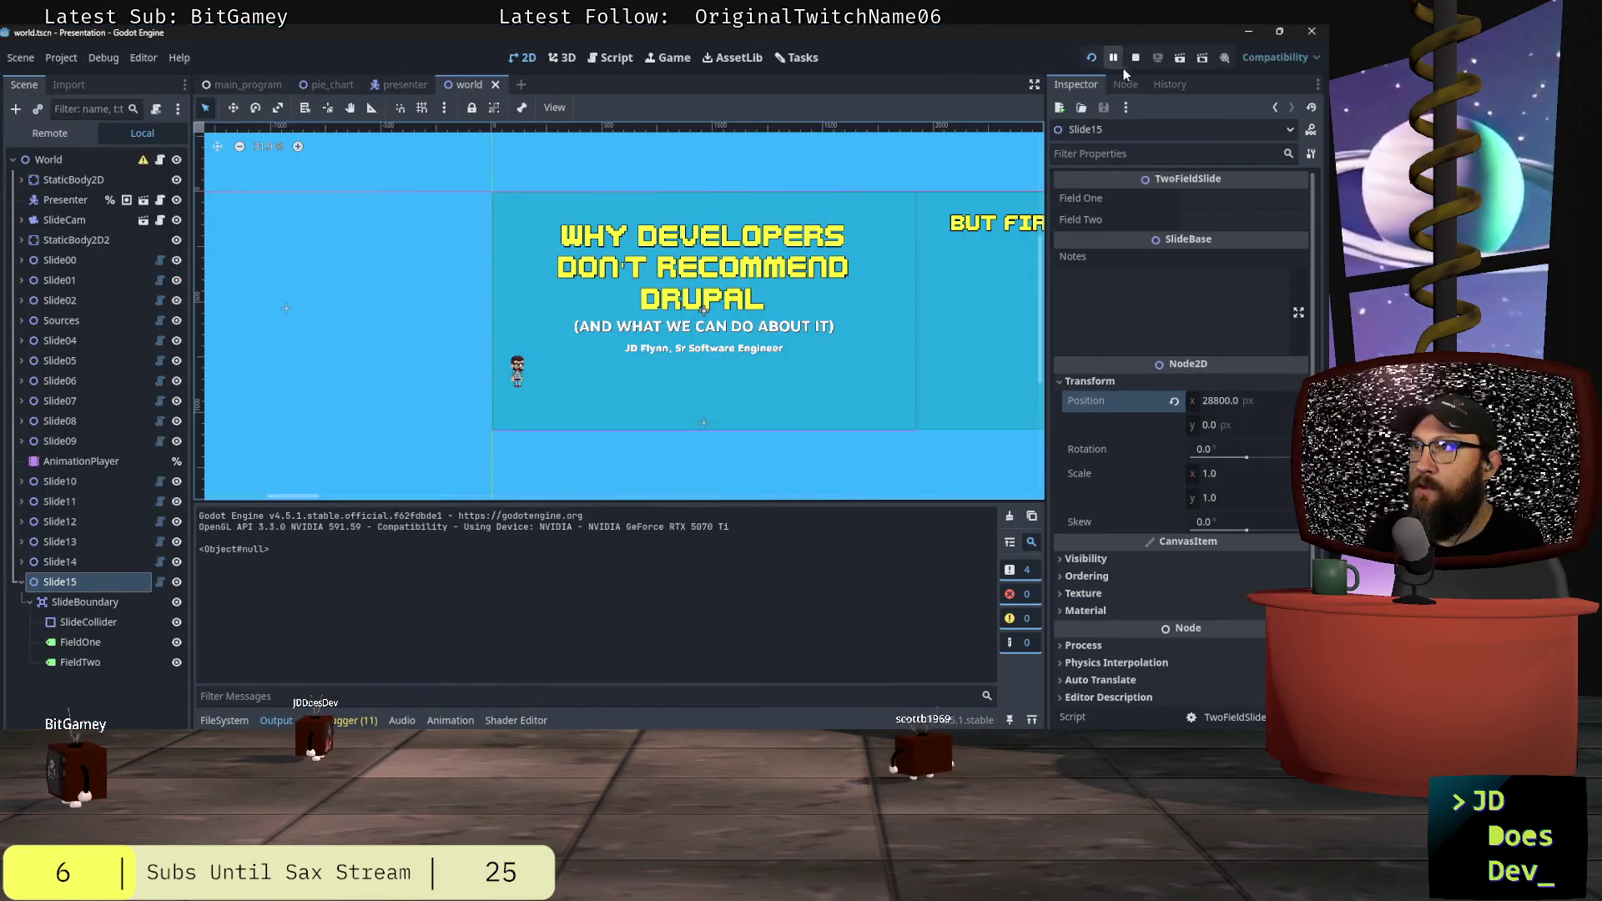
# Step: Stop the running presentation to return to the world scene editor
pyautogui.click(1134, 56)
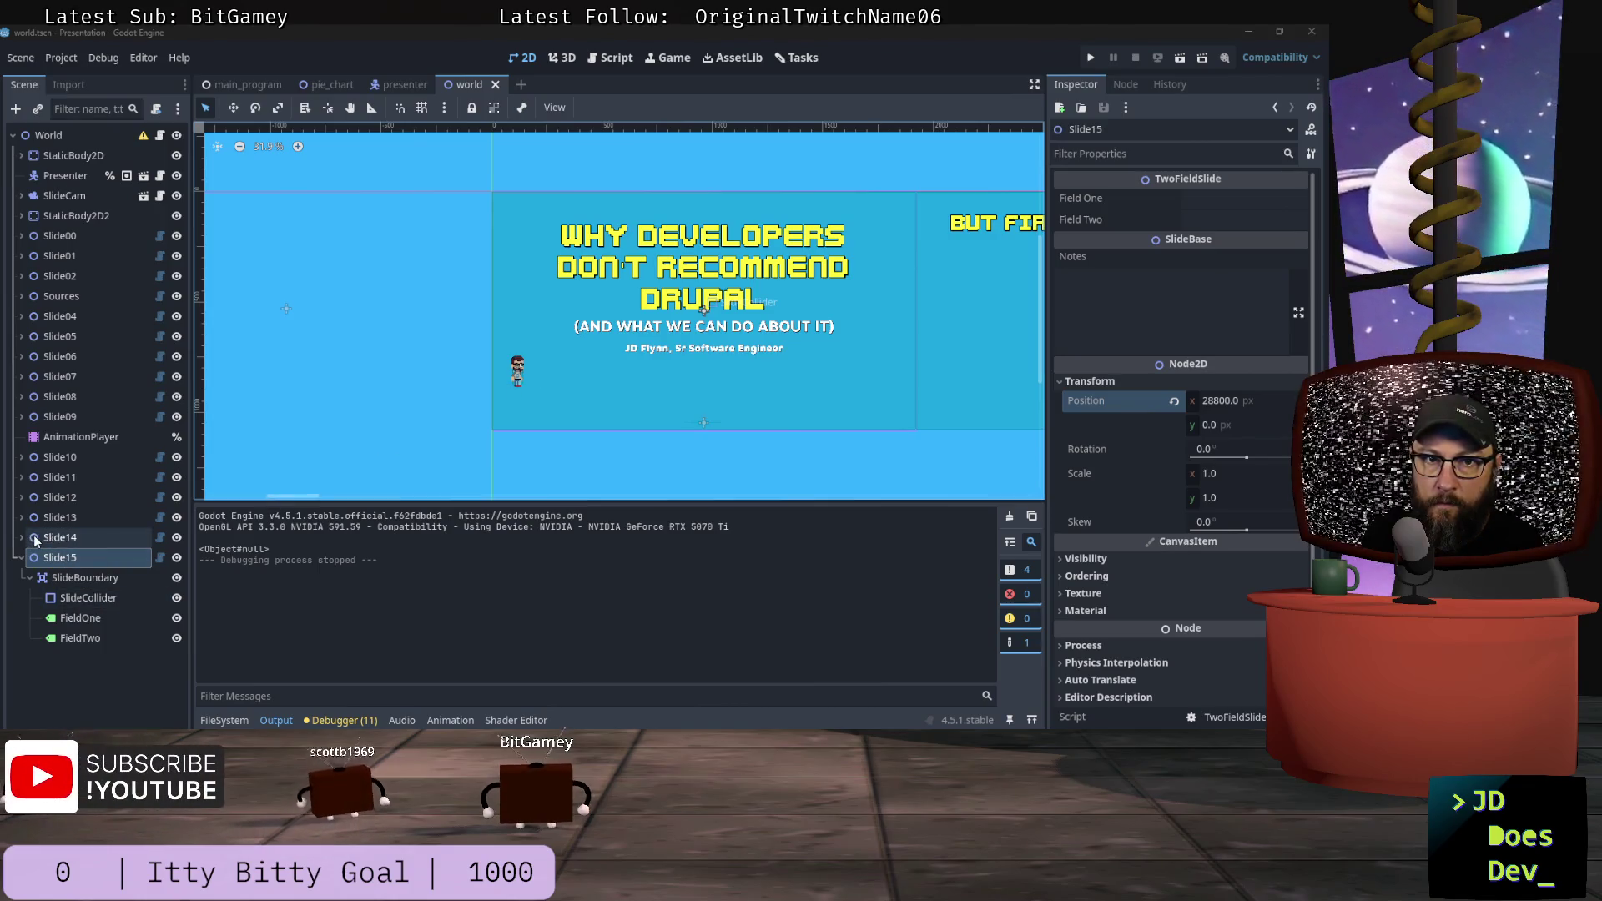
# Step: Frame Slide15 in the 2D view and pan across the neighbouring slides to review them
pyautogui.doubleClick(33, 559)
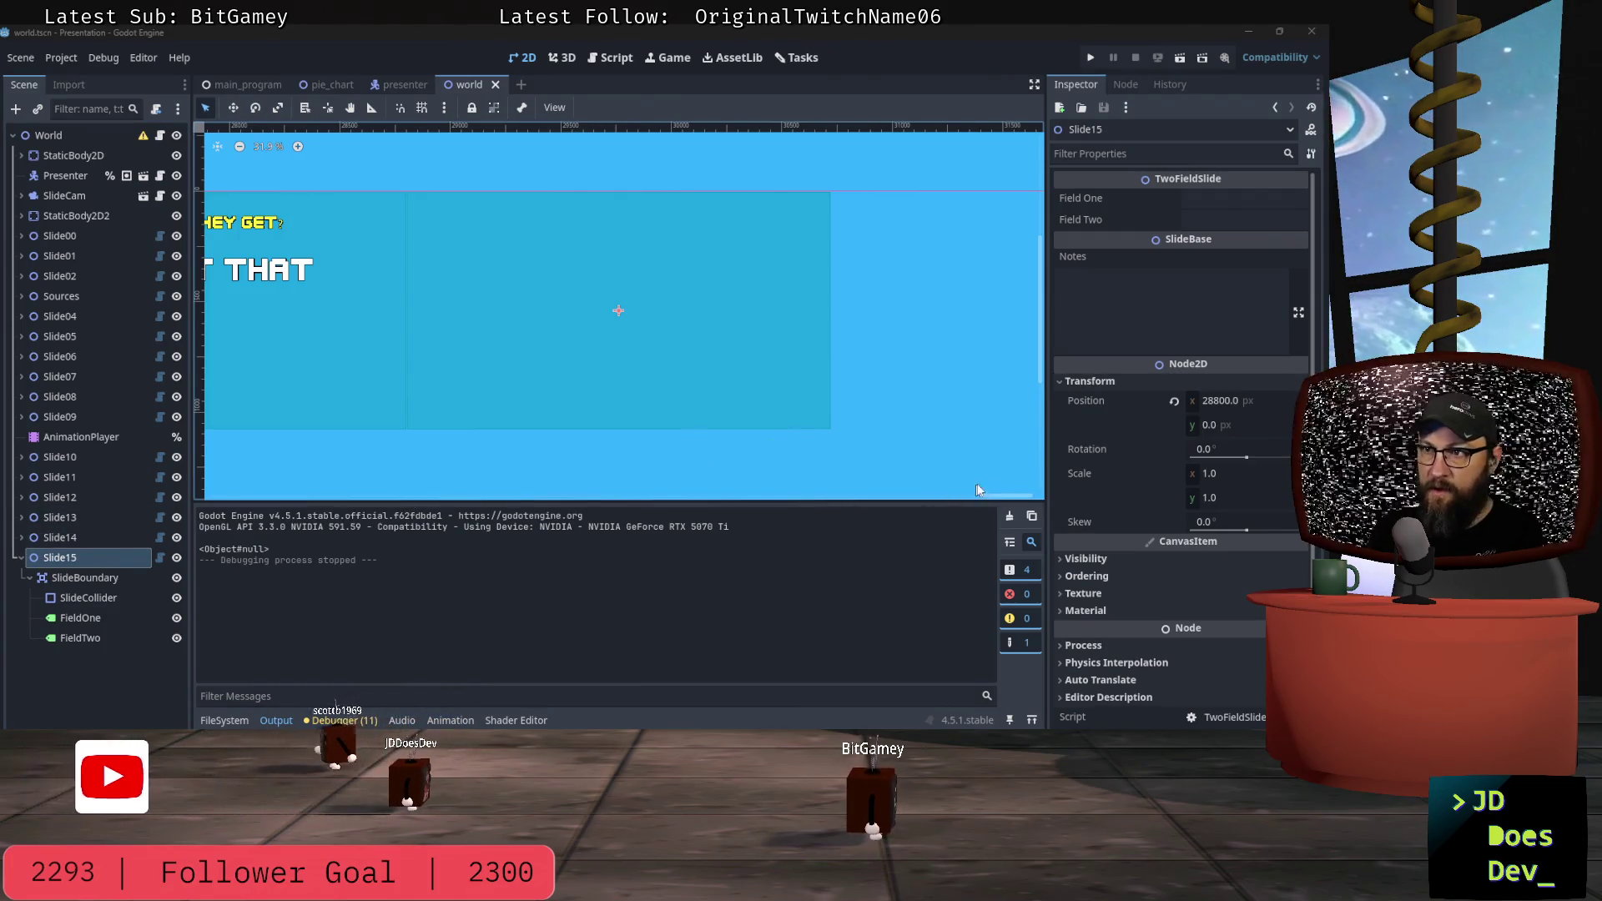
pyautogui.moveTo(1004, 498)
pyautogui.mouseDown()
pyautogui.moveTo(989, 497)
pyautogui.moveTo(1008, 494)
pyautogui.mouseUp()
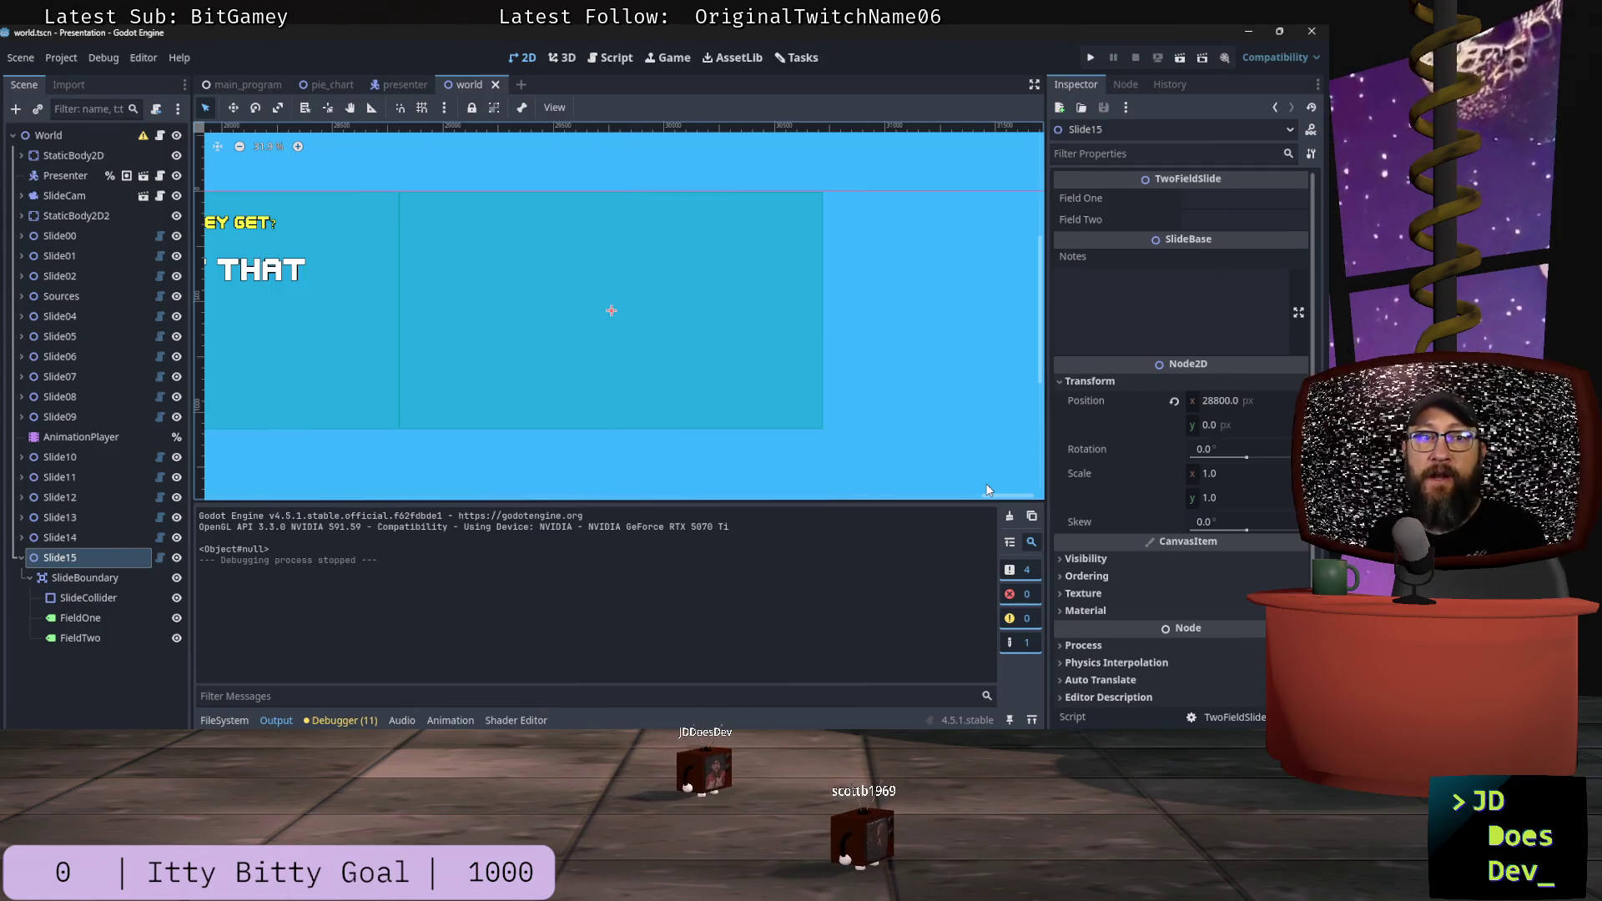
pyautogui.moveTo(996, 498)
pyautogui.mouseDown()
pyautogui.moveTo(589, 524)
pyautogui.moveTo(293, 494)
pyautogui.mouseUp()
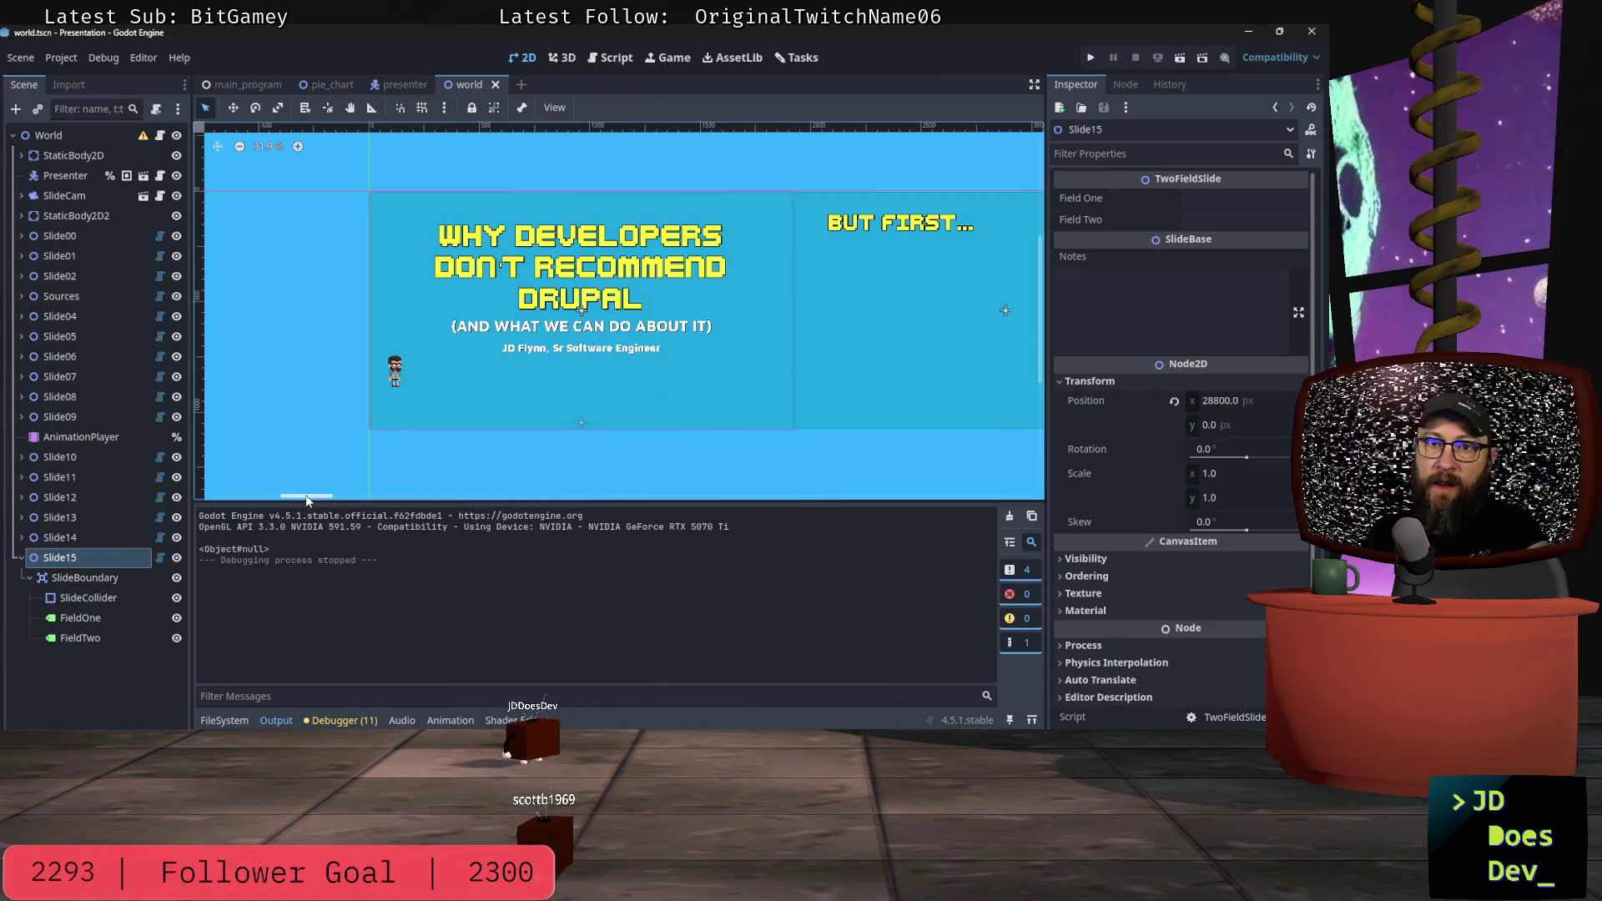
pyautogui.moveTo(305, 500)
pyautogui.mouseDown()
pyautogui.moveTo(417, 492)
pyautogui.moveTo(307, 496)
pyautogui.mouseUp()
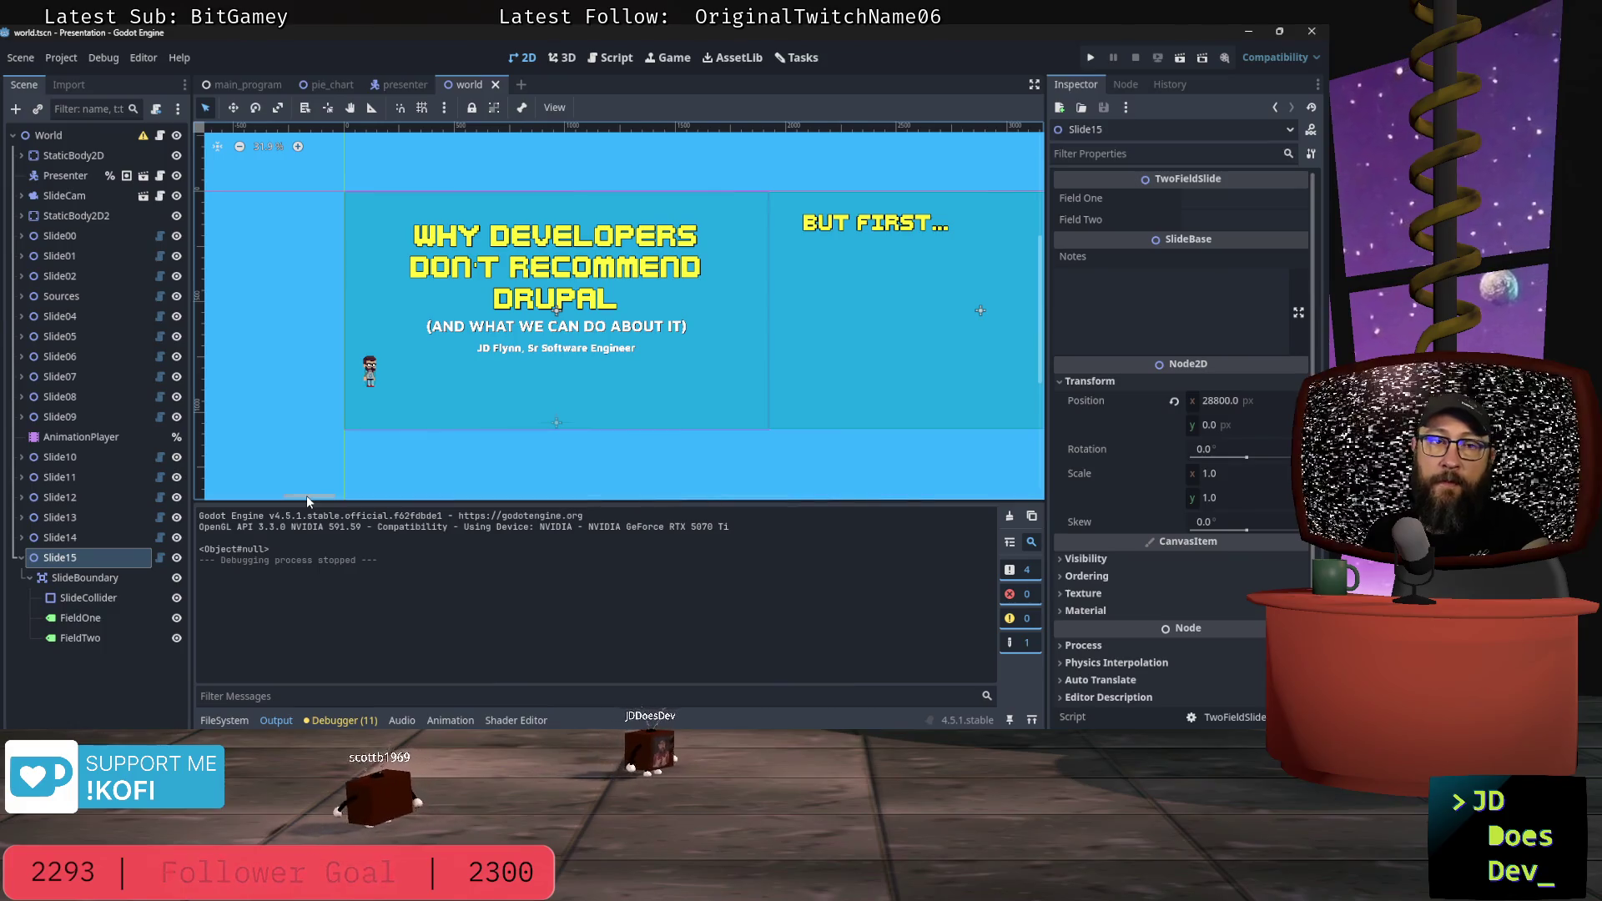
pyautogui.moveTo(307, 496); pyautogui.dragTo(309, 495)
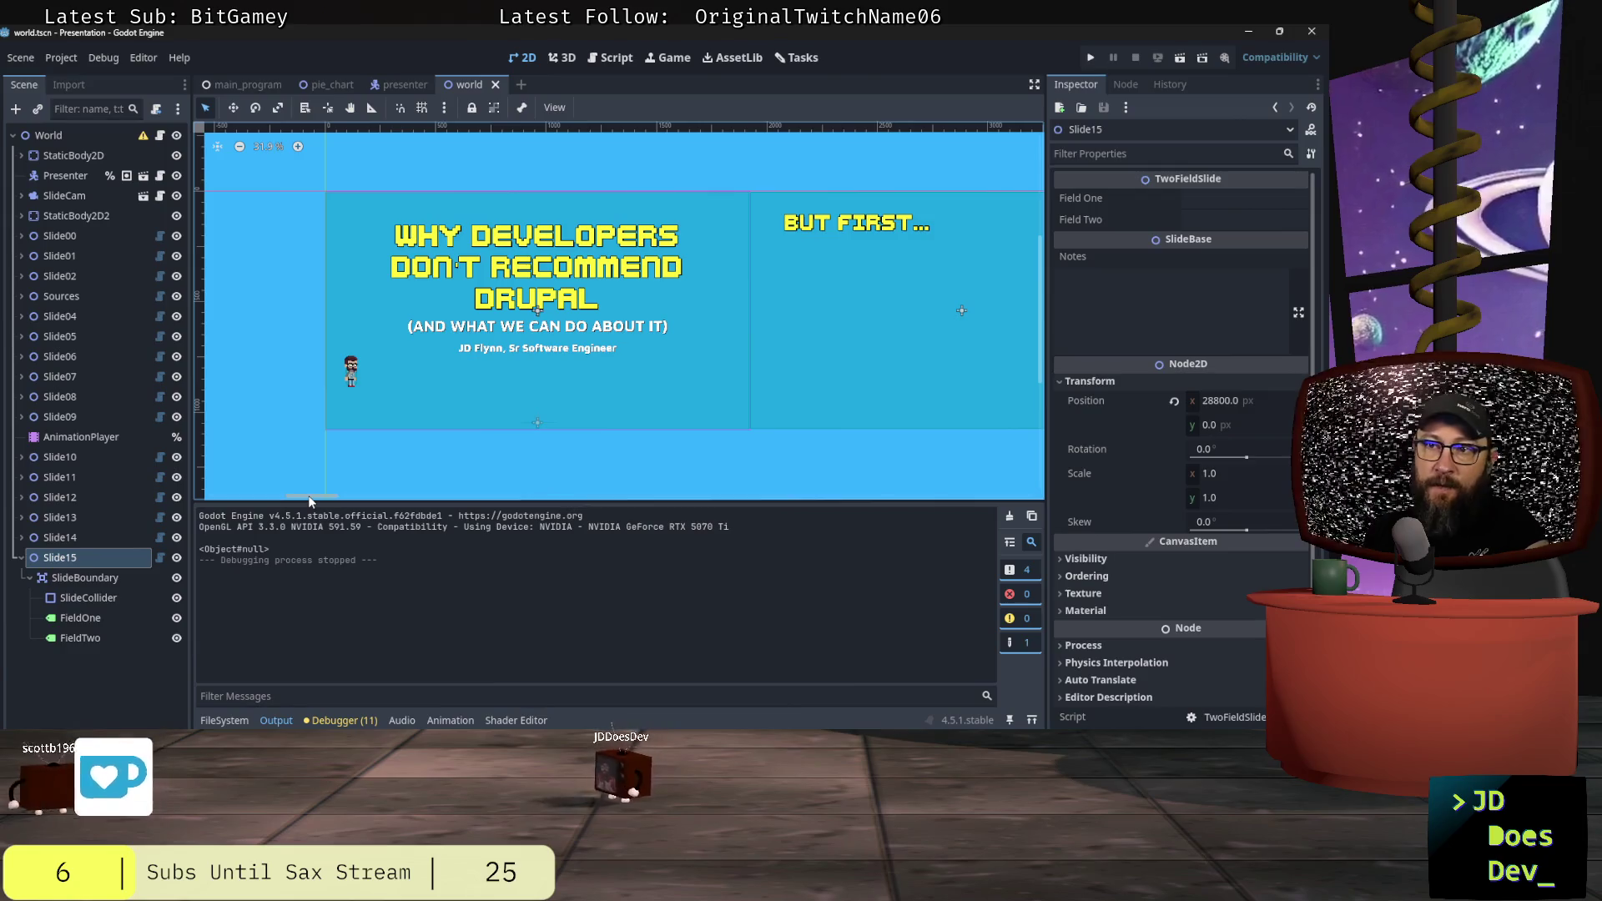
pyautogui.moveTo(309, 499)
pyautogui.mouseDown()
pyautogui.moveTo(465, 528)
pyautogui.moveTo(925, 477)
pyautogui.mouseUp()
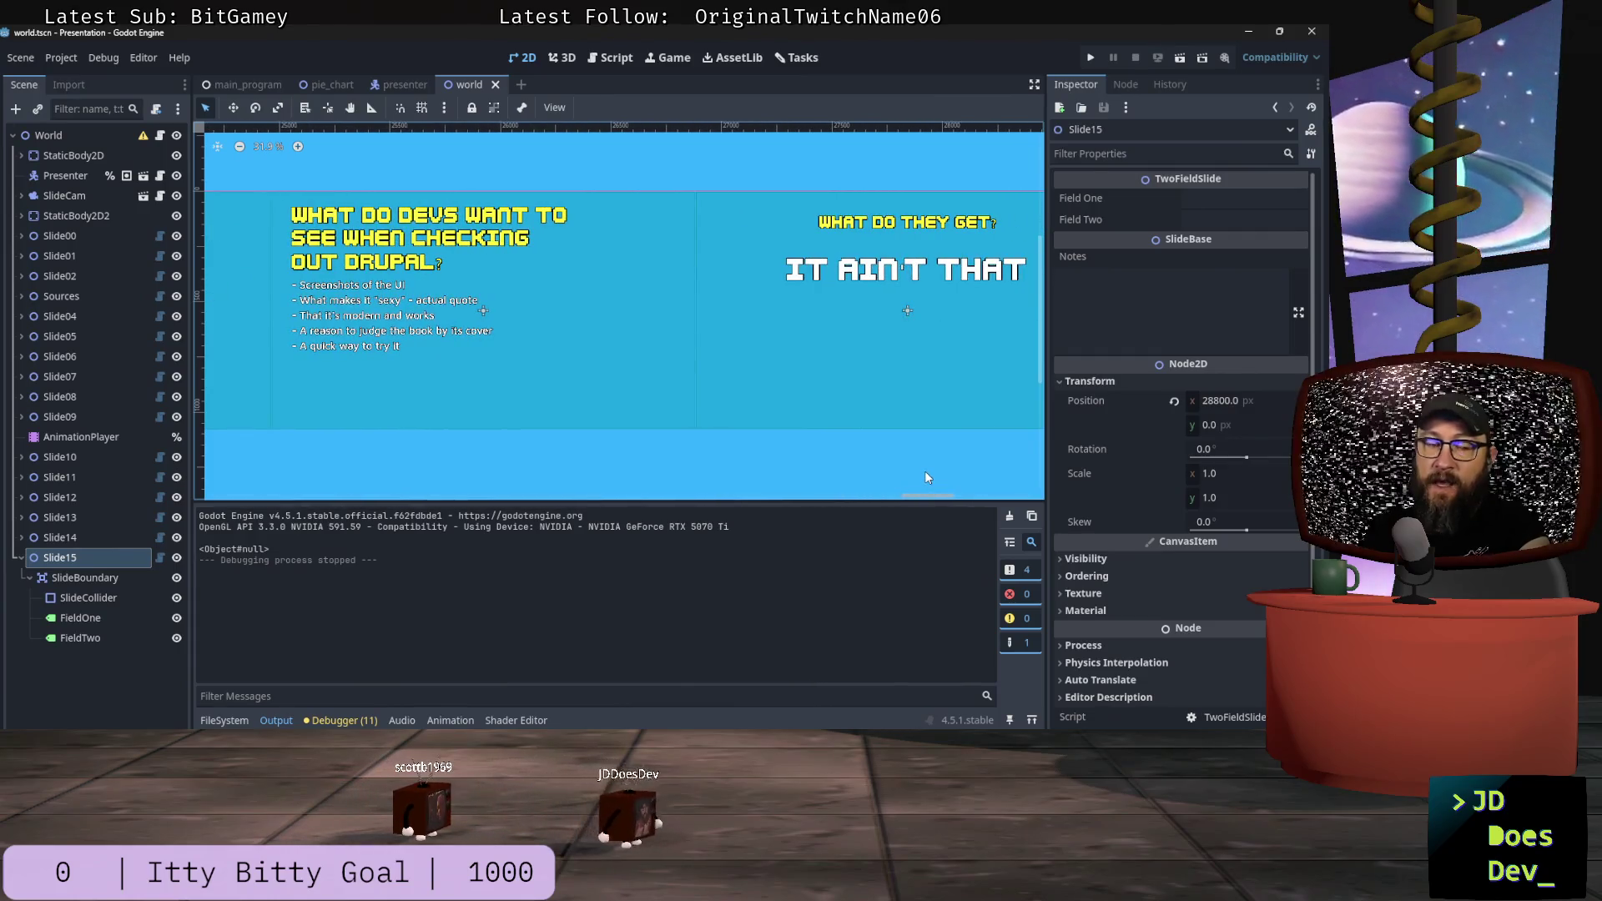
# Step: Zoom to Slide15 beside the 'What do they get?' slide and select its FieldOne label
pyautogui.scroll(3, 400, 292)
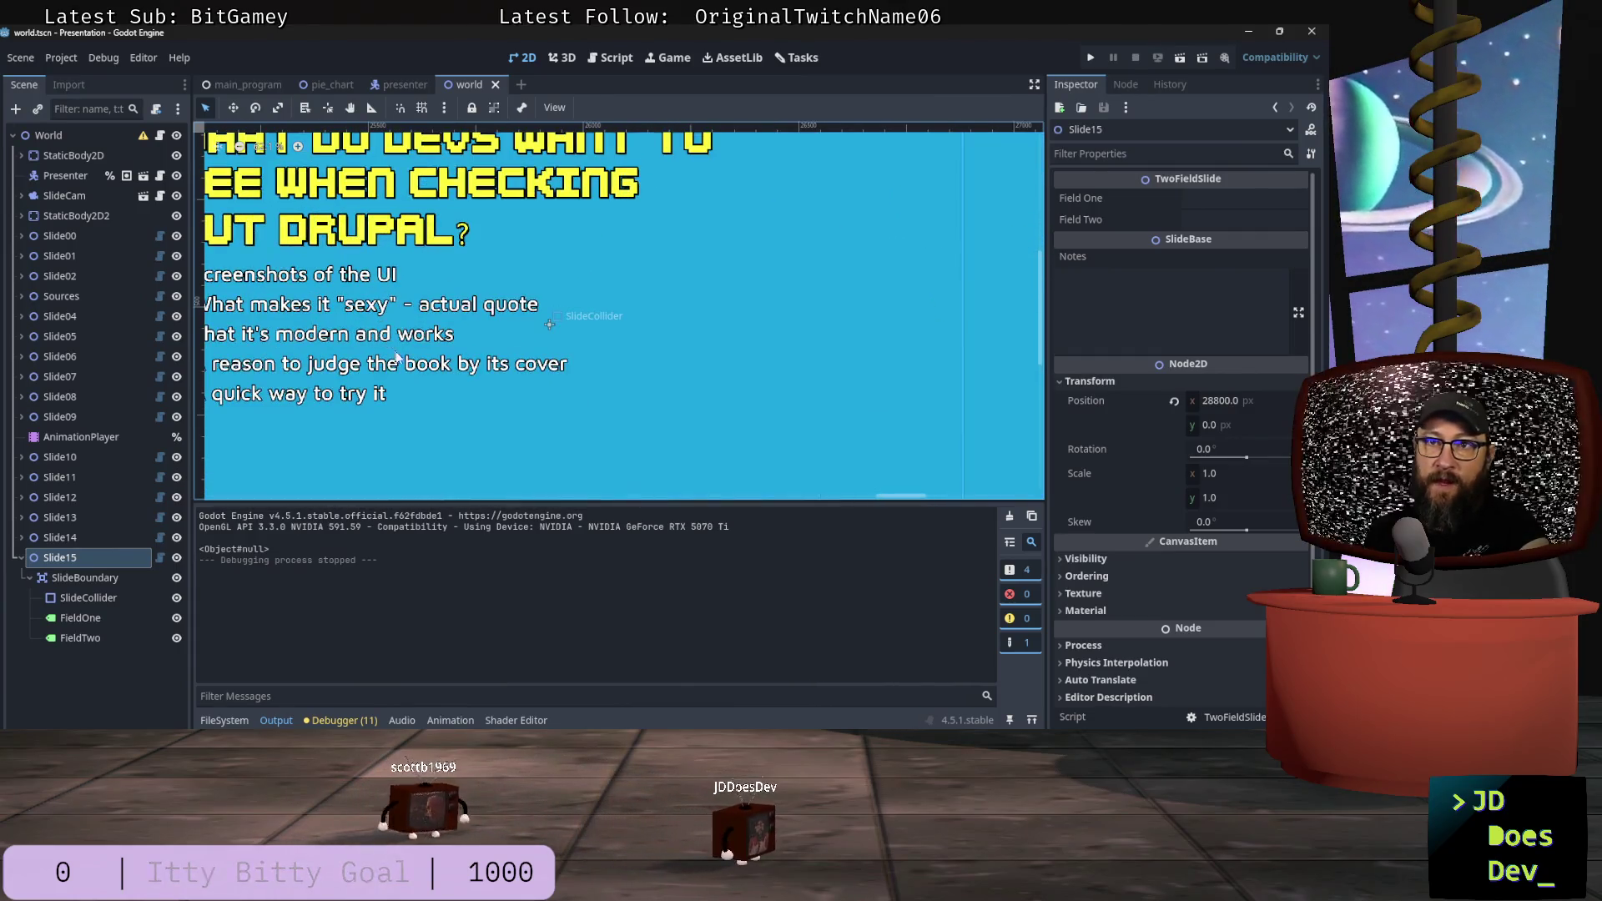
pyautogui.moveTo(901, 491); pyautogui.dragTo(894, 491)
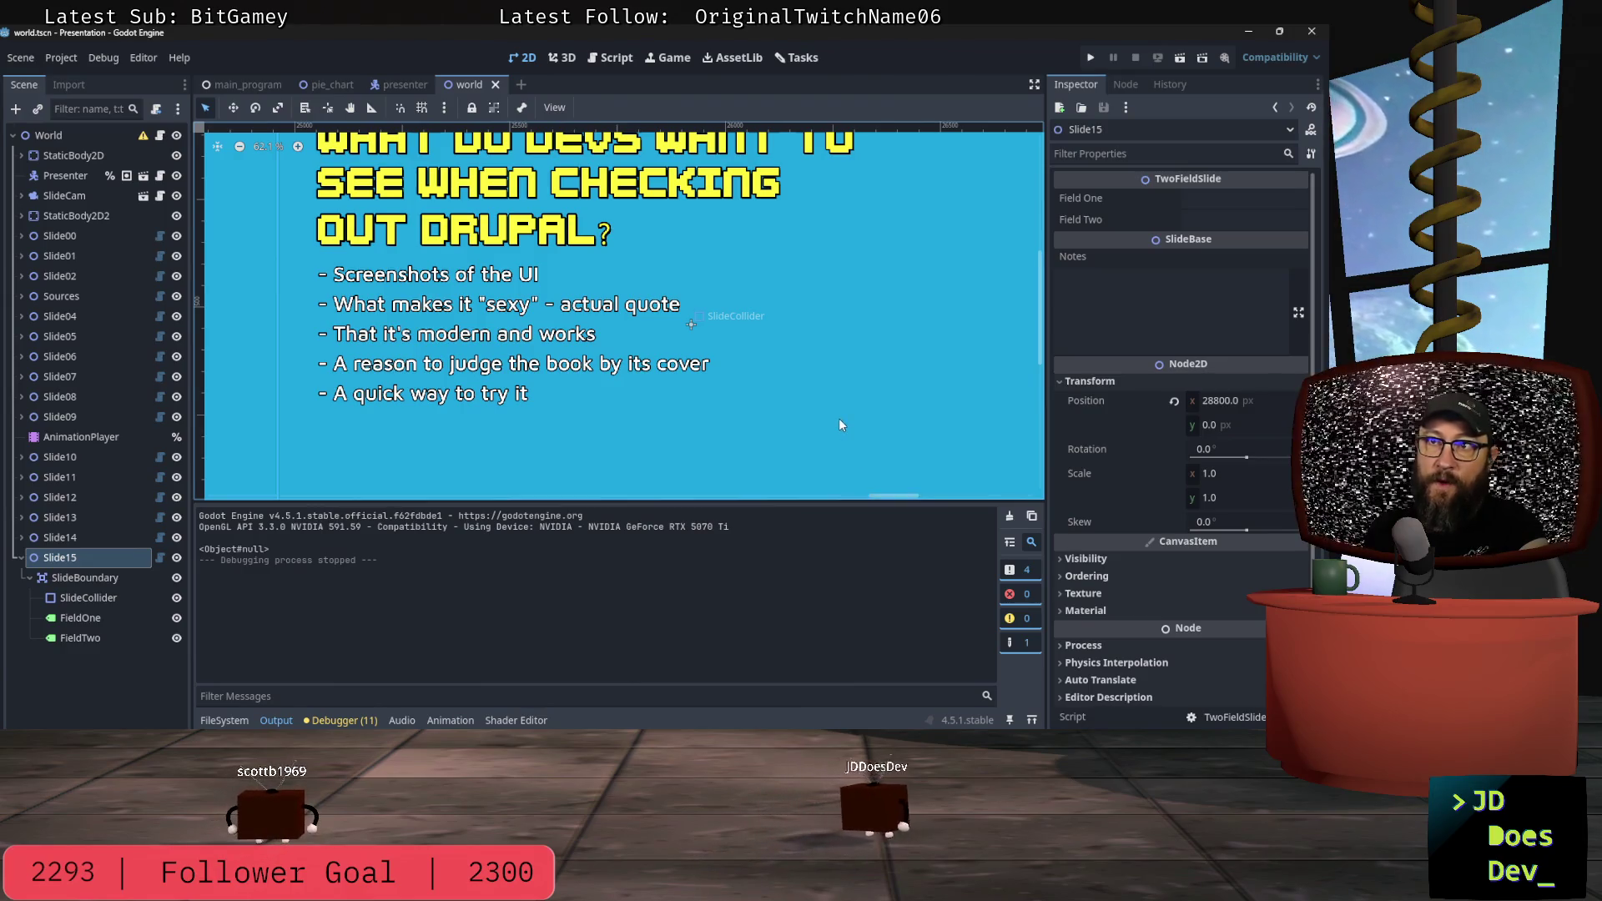
pyautogui.scroll(-2, 839, 418)
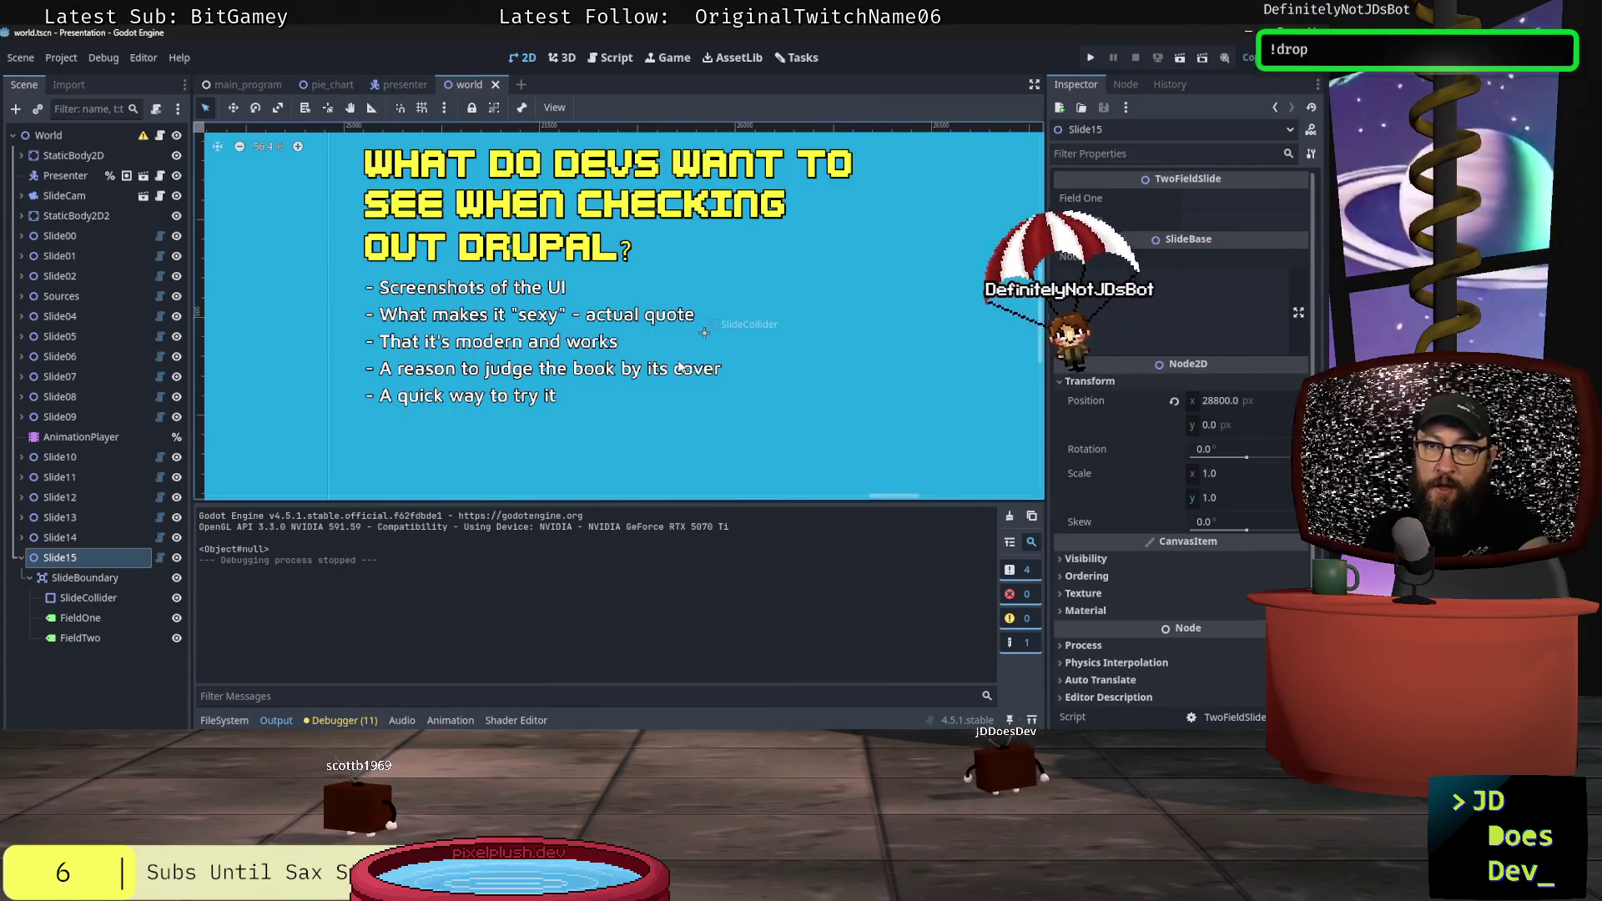
pyautogui.moveTo(892, 494); pyautogui.dragTo(979, 489)
pyautogui.scroll(-2, 791, 352)
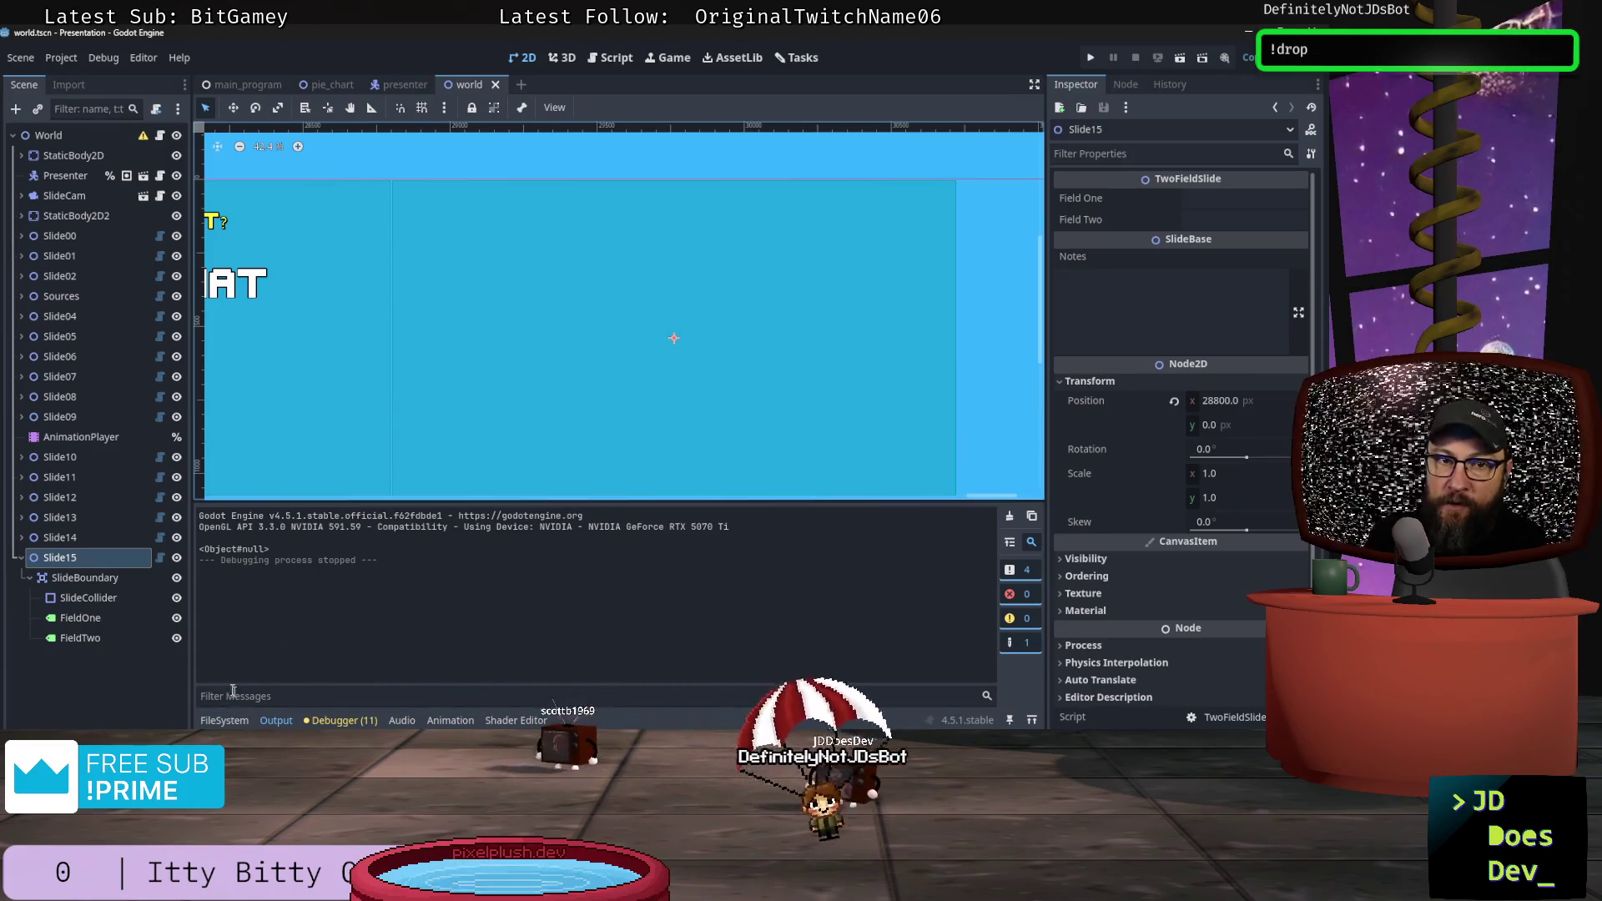
pyautogui.click(74, 619)
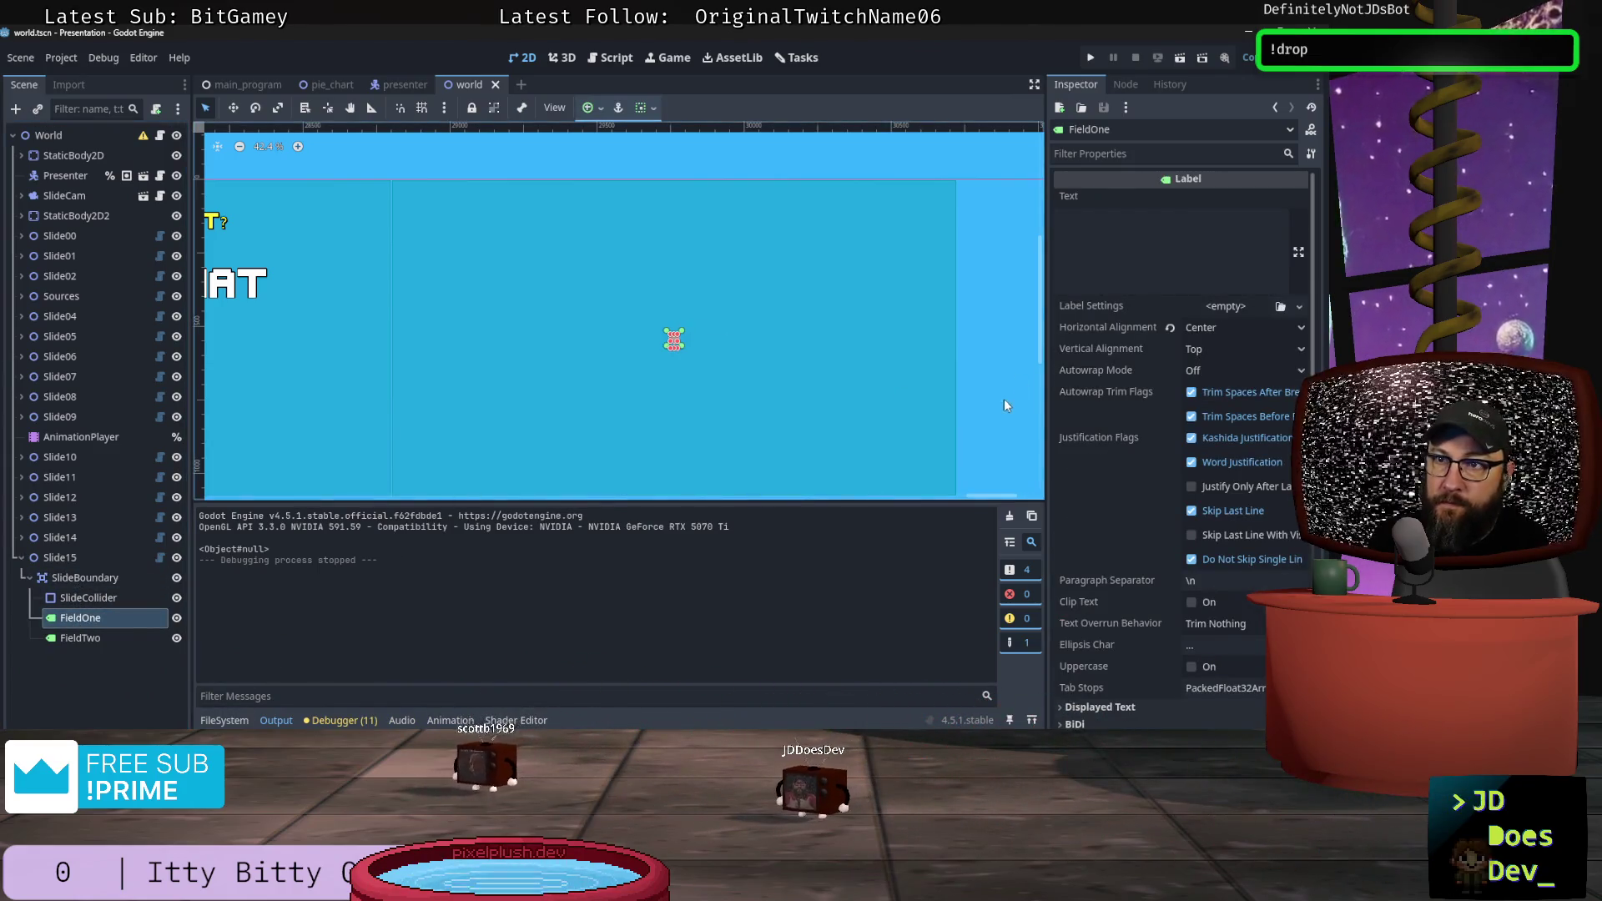
# Step: Fill Slide15's fields with 'WordPress' and 'Statamic', then choose a Label Settings resource for FieldOne
pyautogui.click(60, 558)
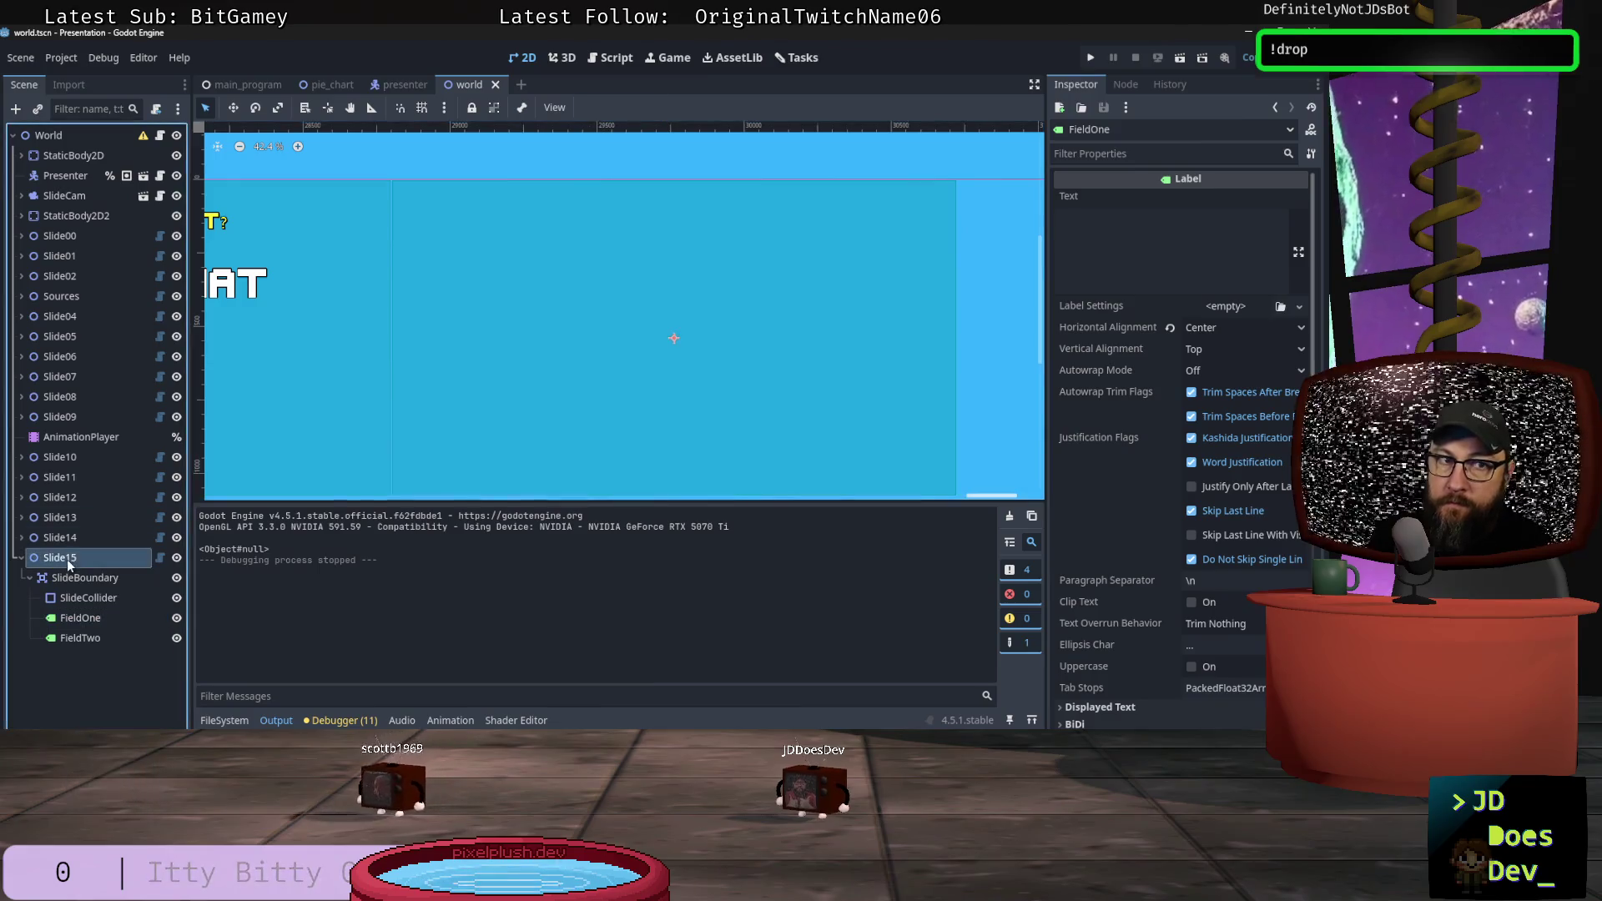
pyautogui.click(1217, 196)
pyautogui.write('WordPress')
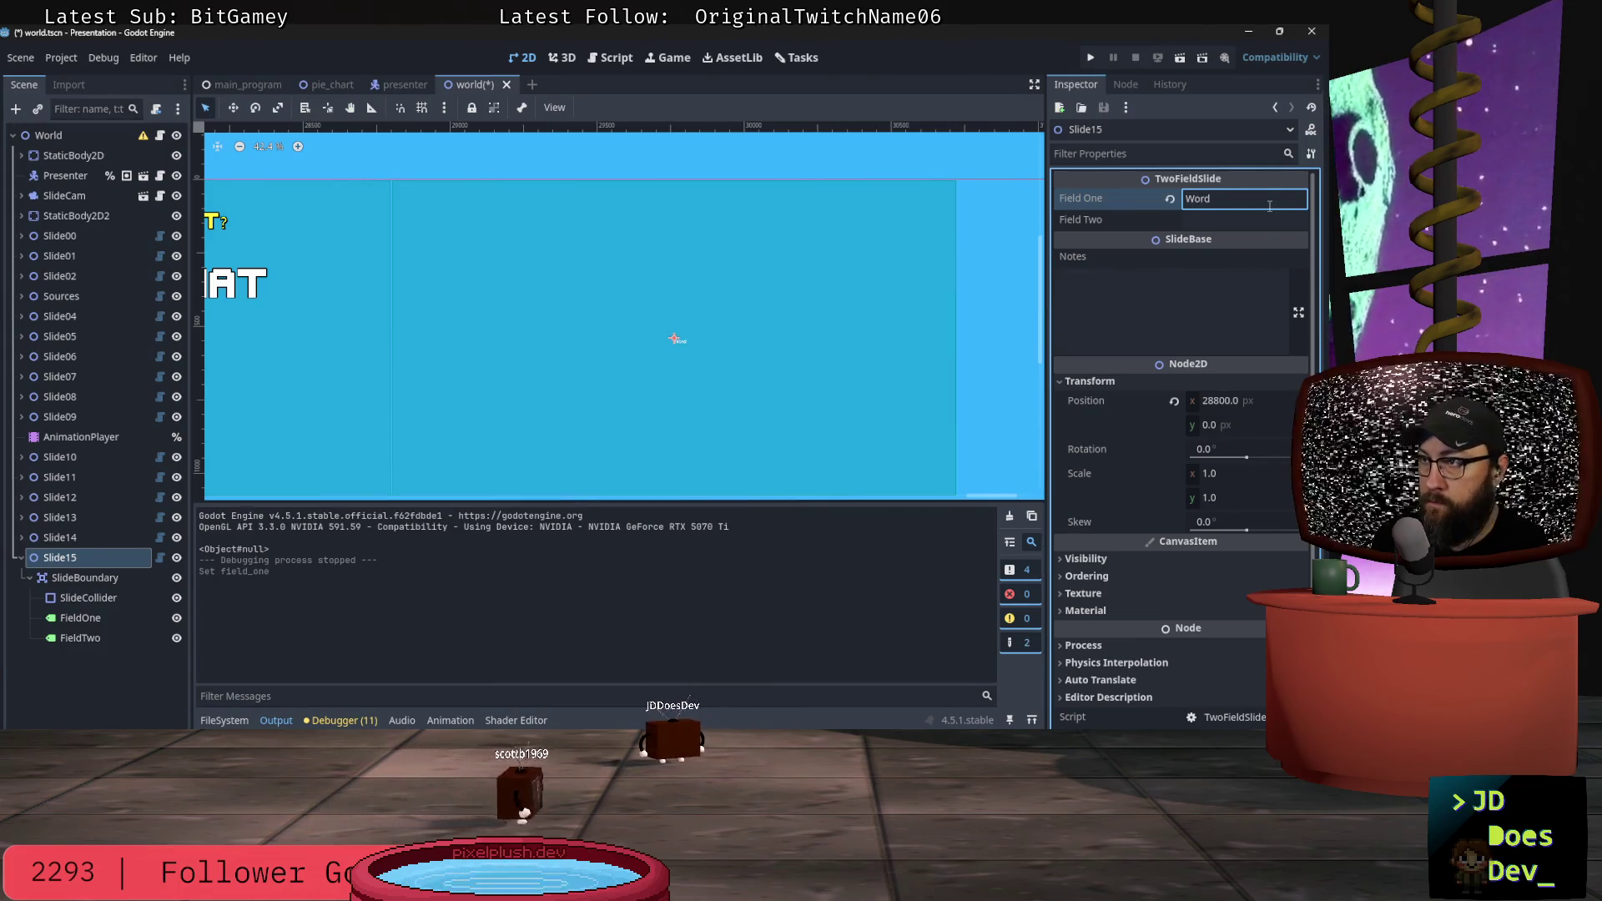
pyautogui.click(1213, 216)
pyautogui.write('Statamic')
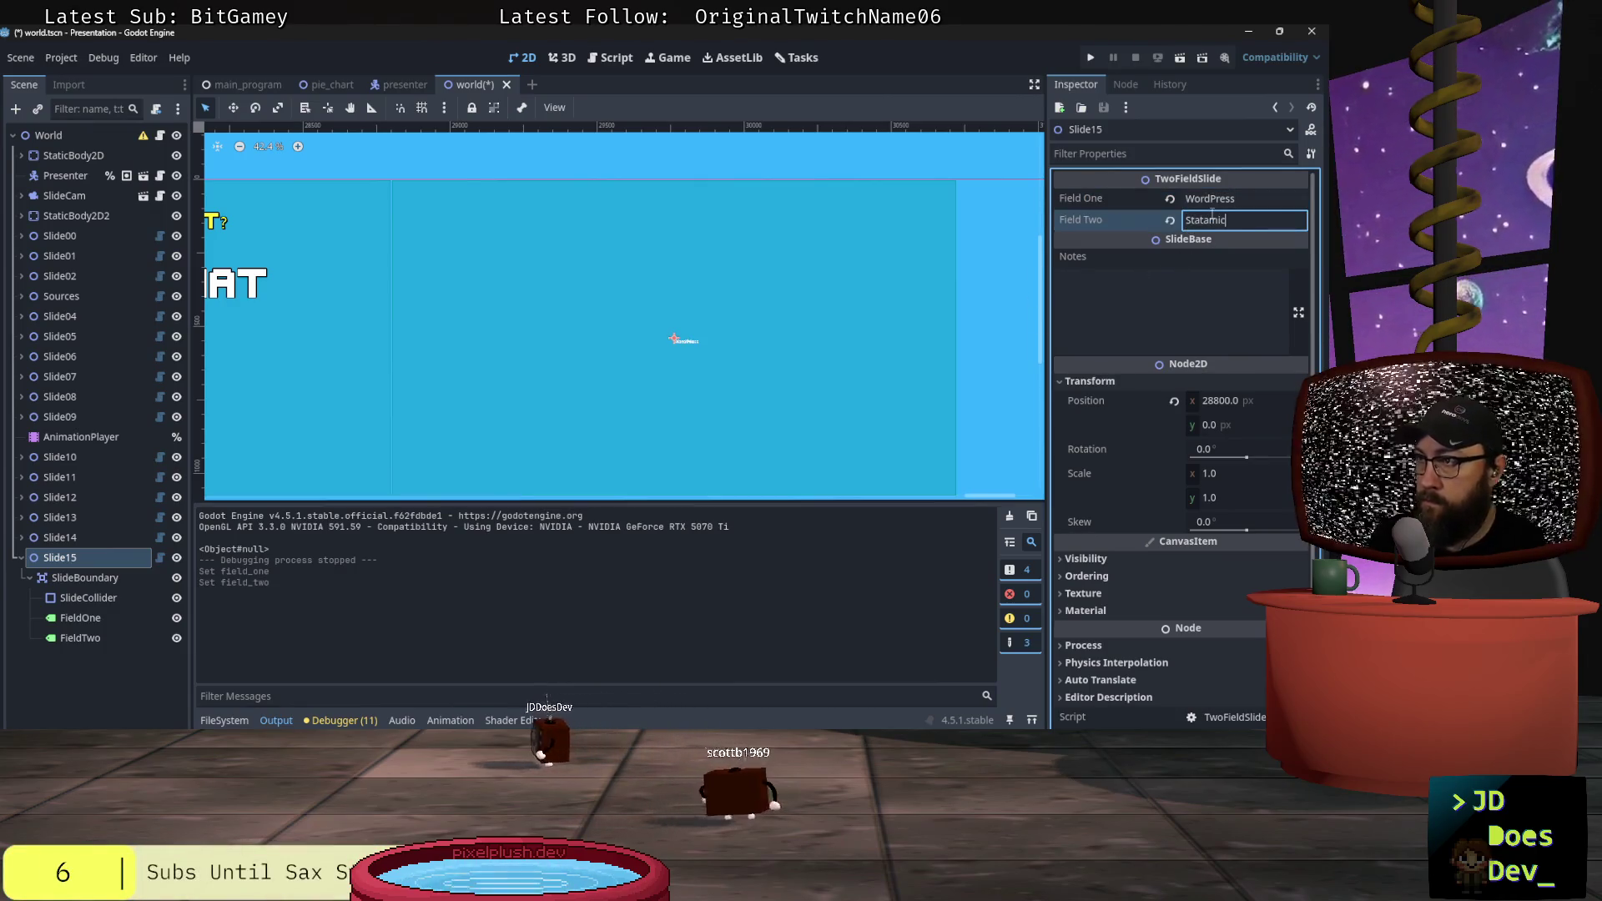
pyautogui.click(159, 617)
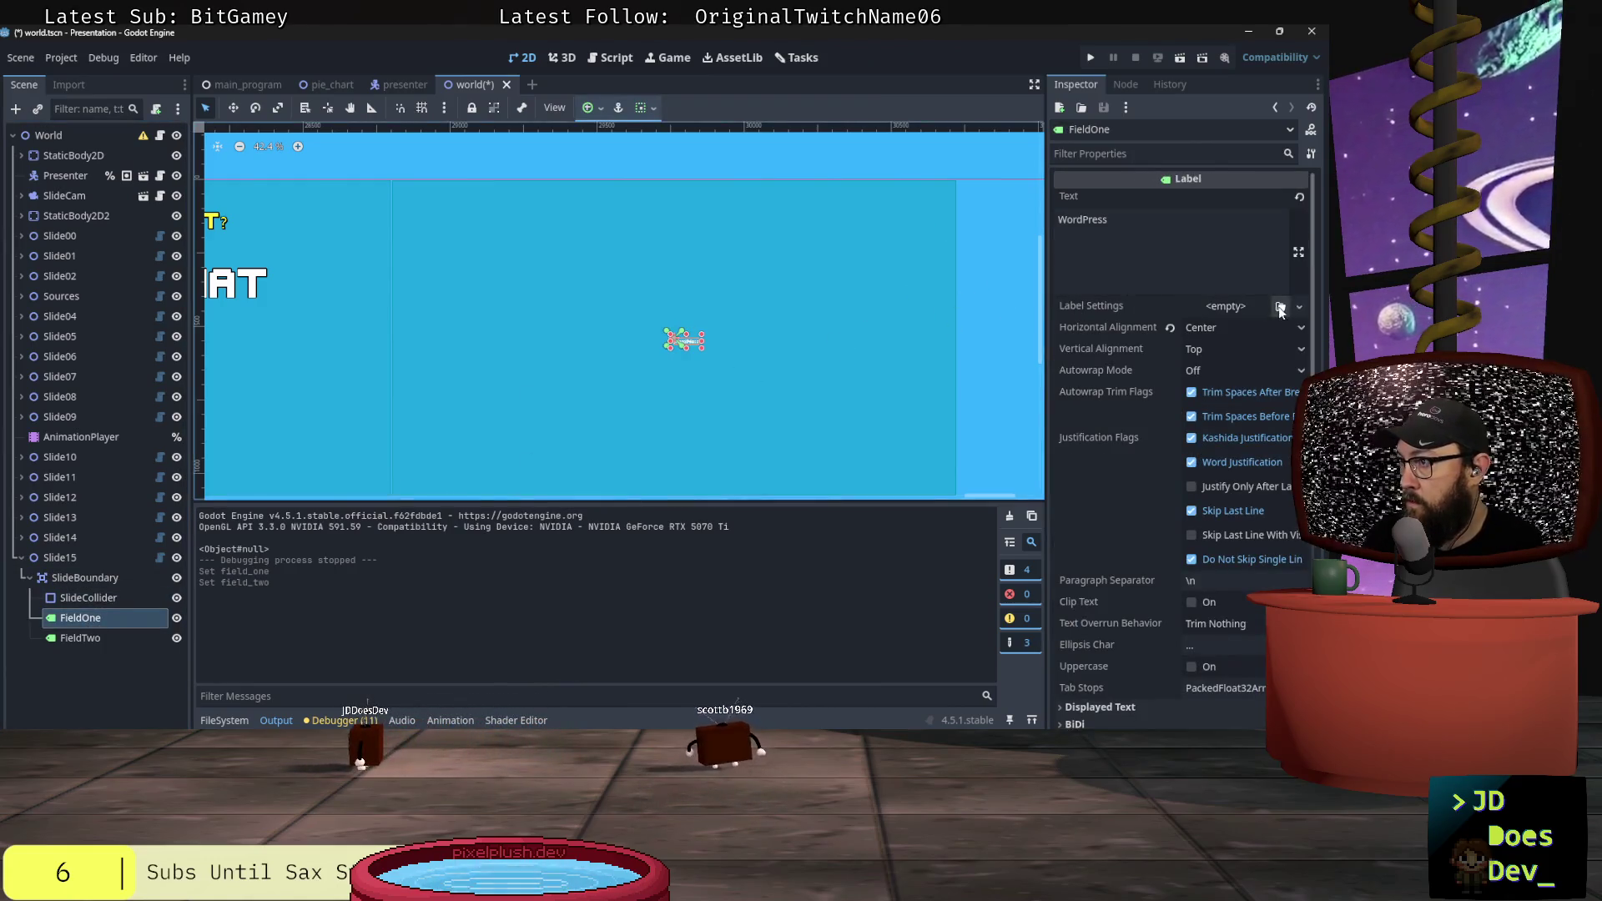
pyautogui.click(1280, 307)
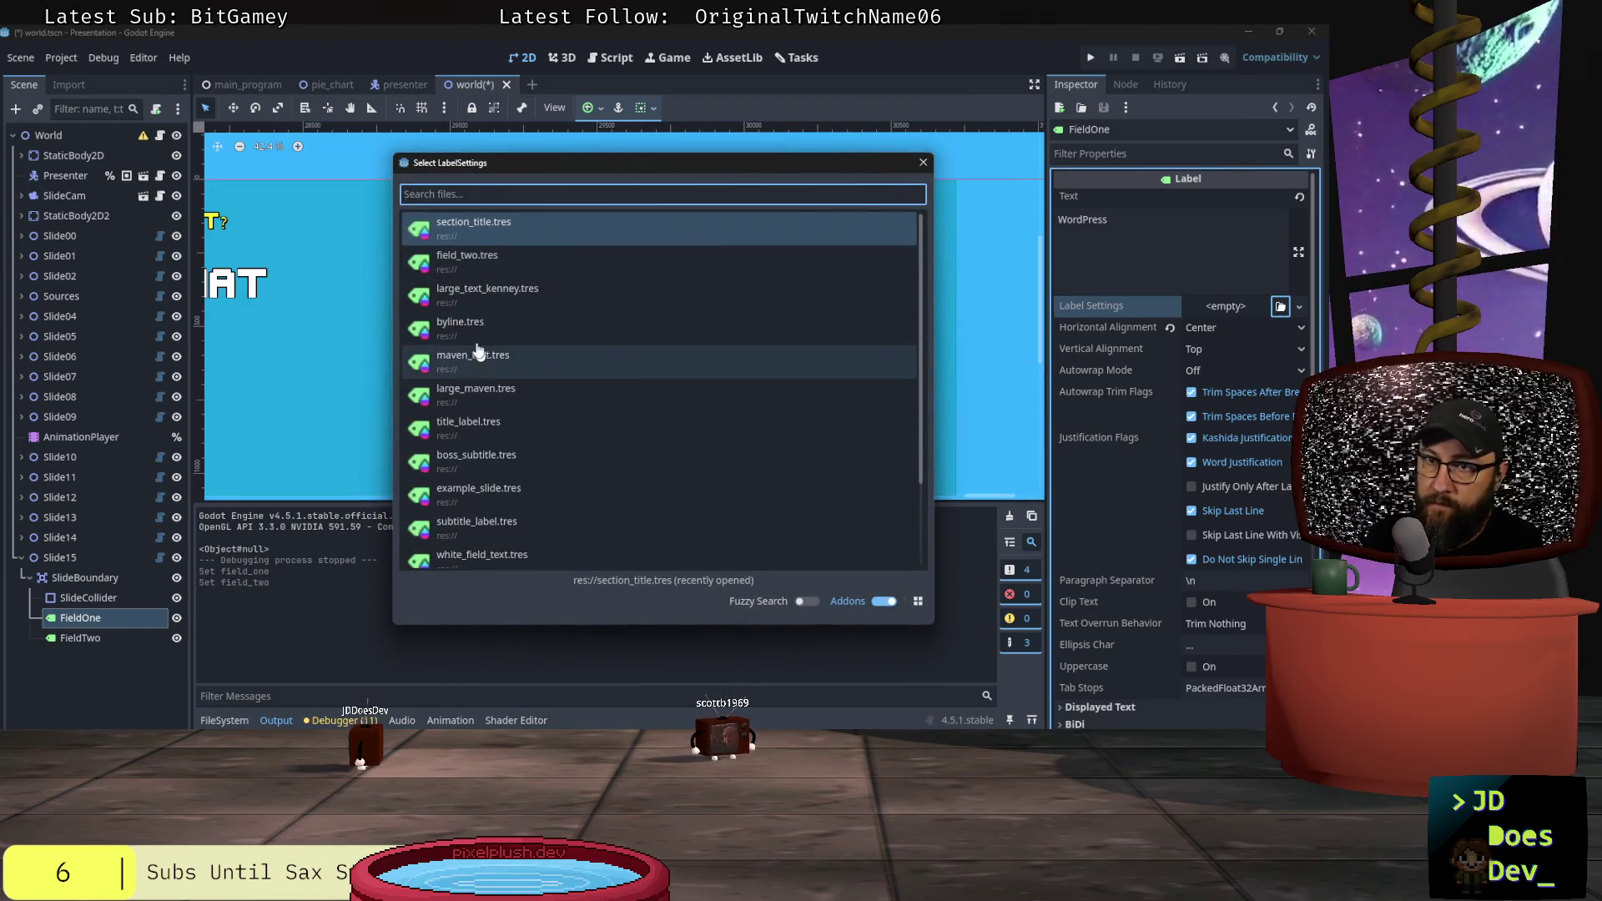
# Step: Apply title_label.tres to the WordPress label and move it to (-880, -453) at the top-left
pyautogui.click(479, 430)
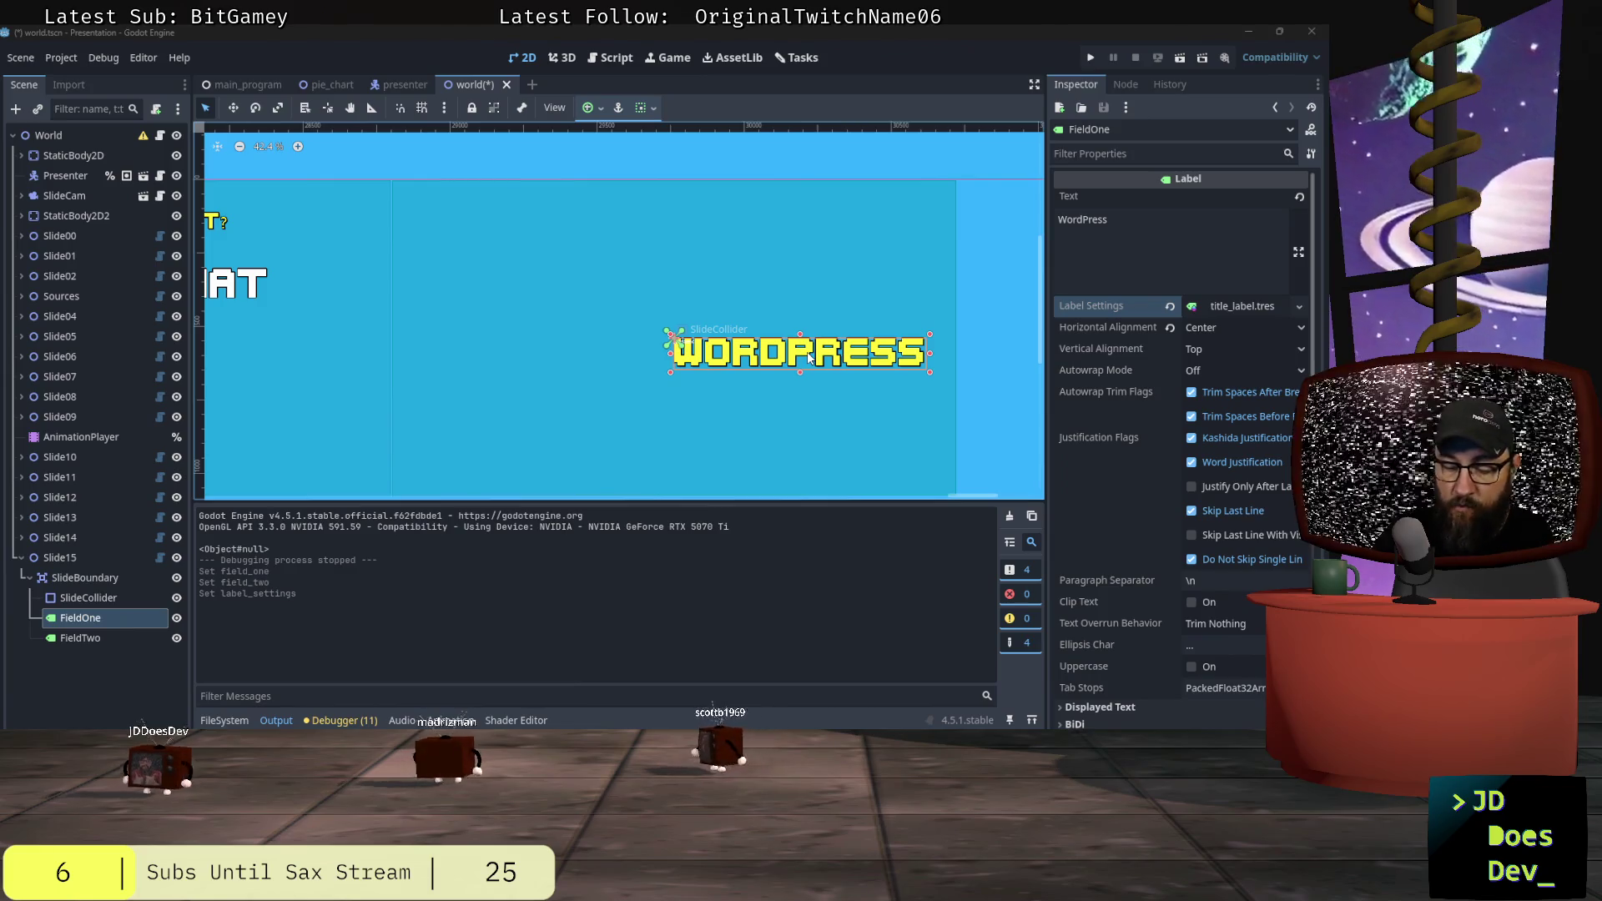
pyautogui.moveTo(807, 357)
pyautogui.mouseDown()
pyautogui.moveTo(561, 258)
pyautogui.moveTo(540, 220)
pyautogui.mouseUp()
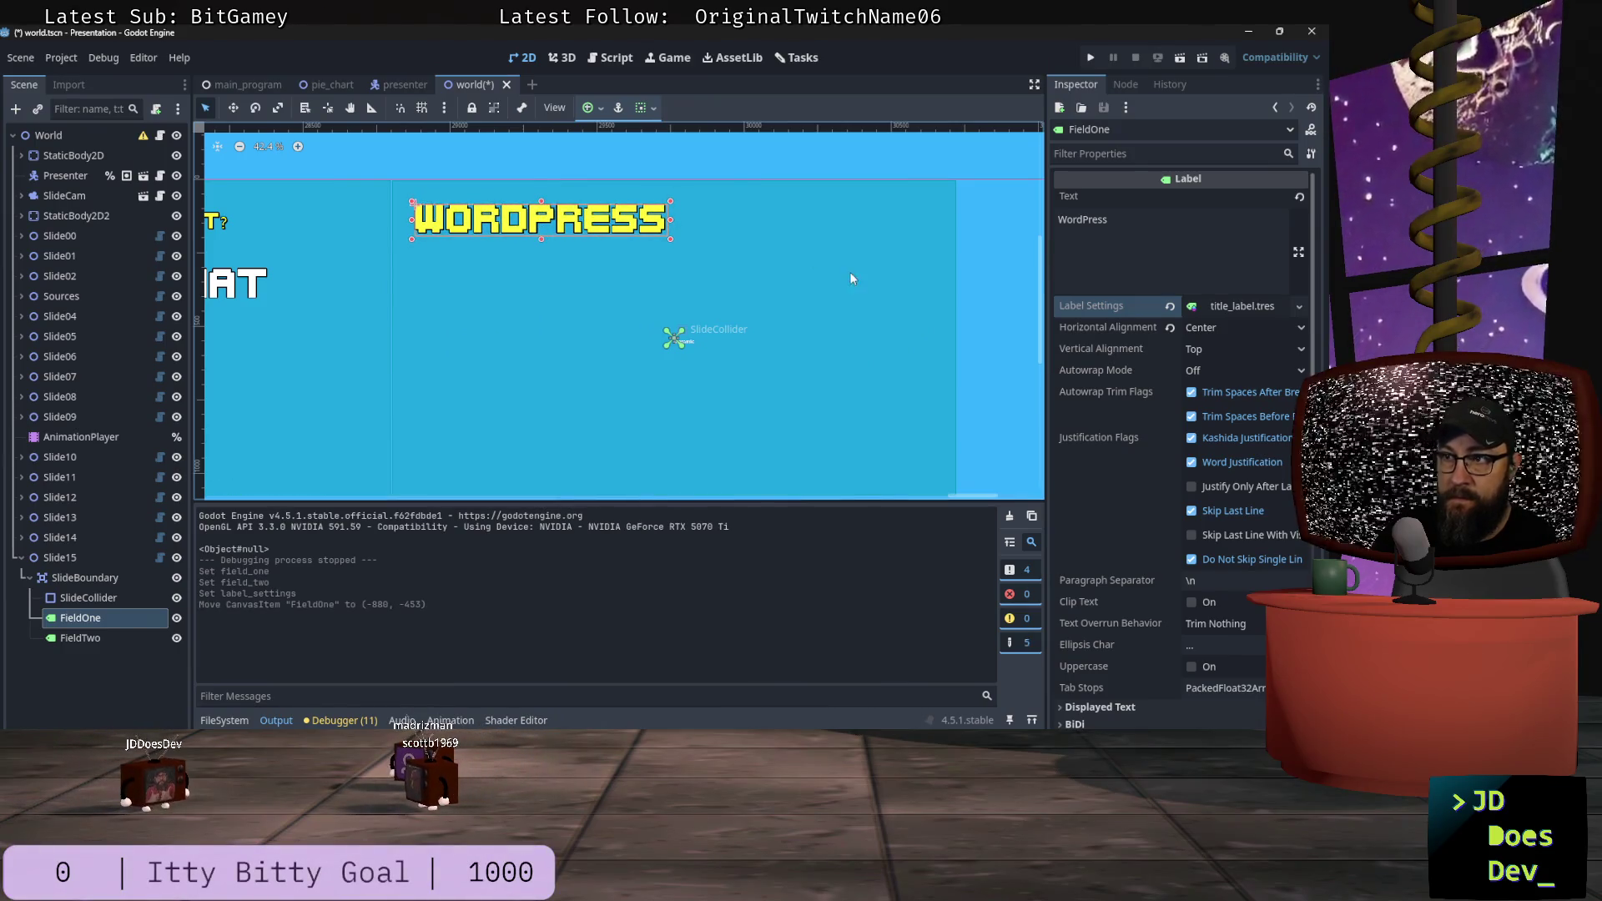
# Step: Apply white_field_text.tres to the WordPress label, then select the Statamic label FieldTwo
pyautogui.click(1299, 307)
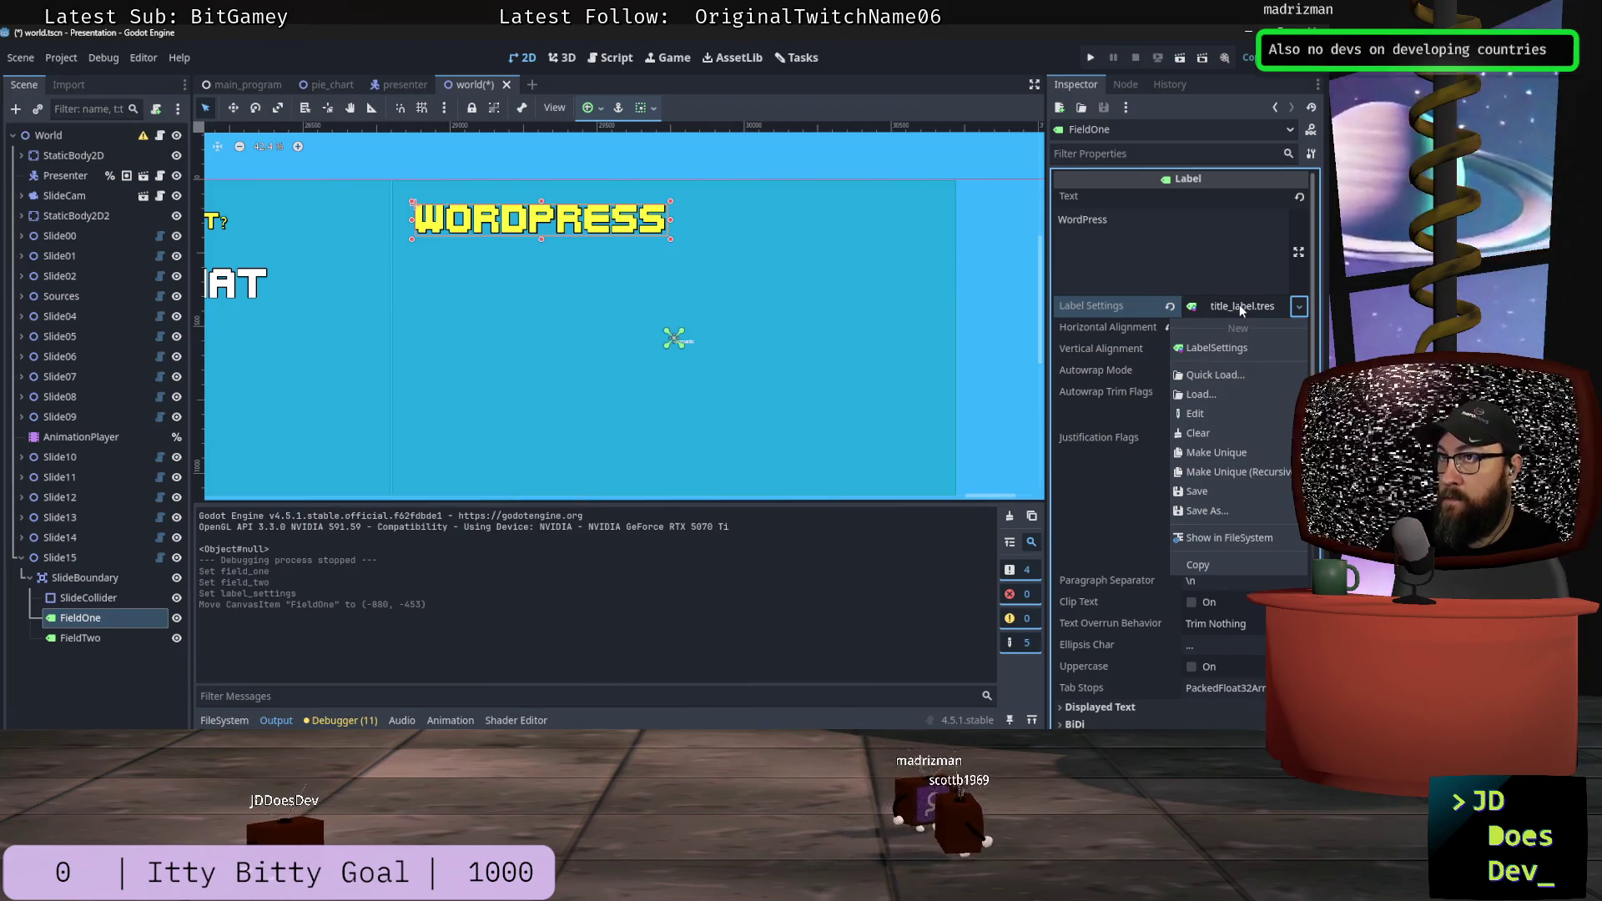
pyautogui.click(1211, 374)
pyautogui.scroll(-3, 509, 426)
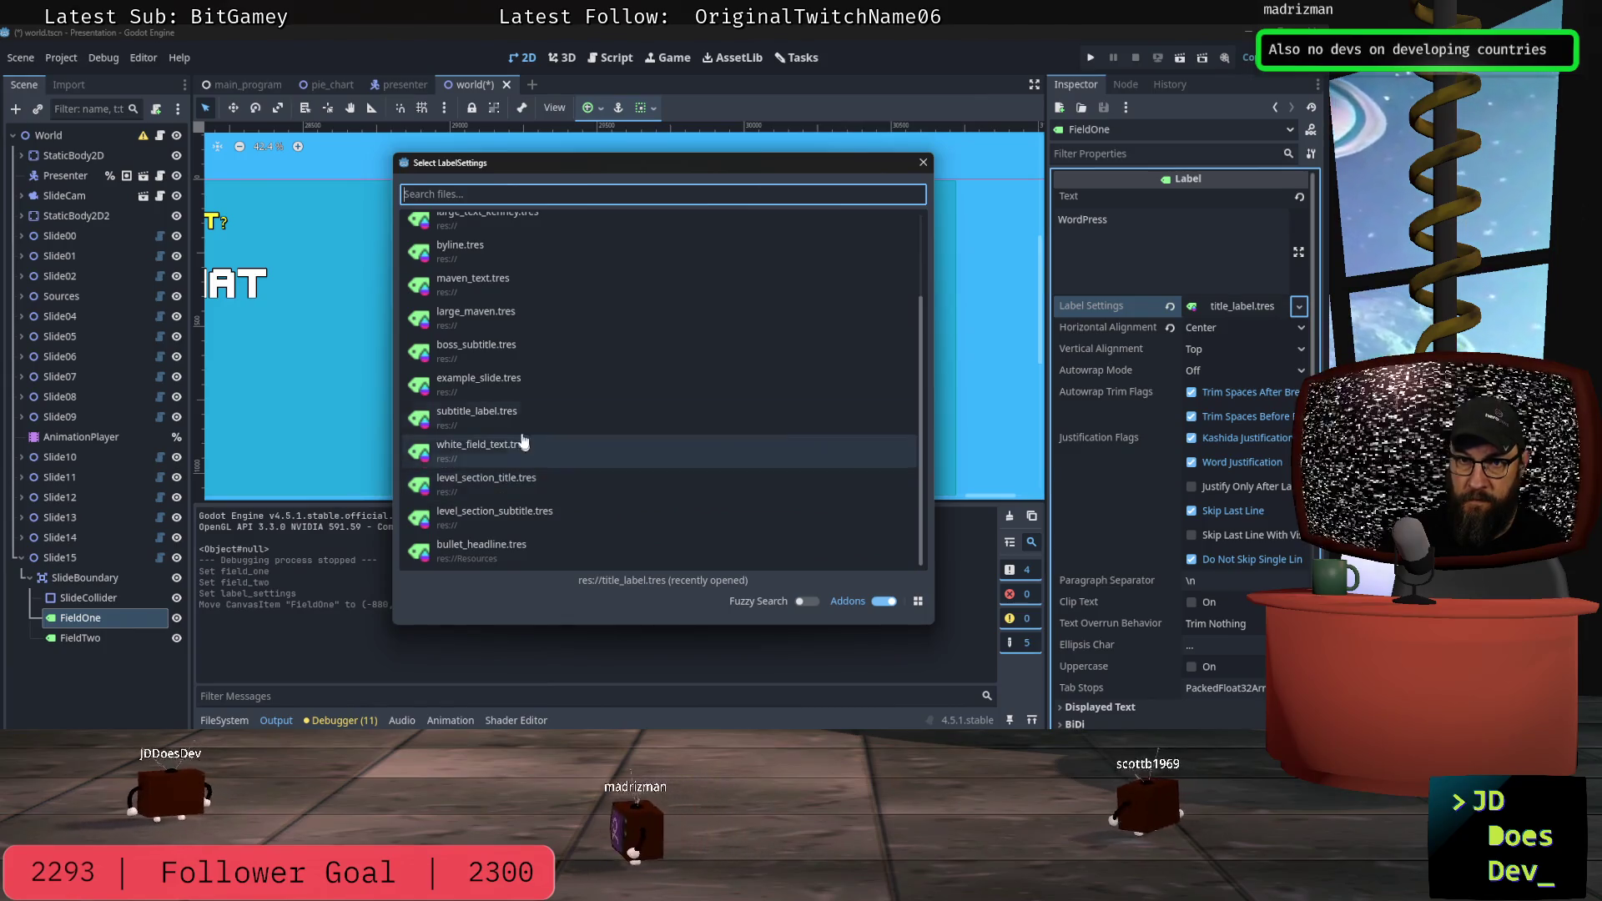
pyautogui.doubleClick(488, 453)
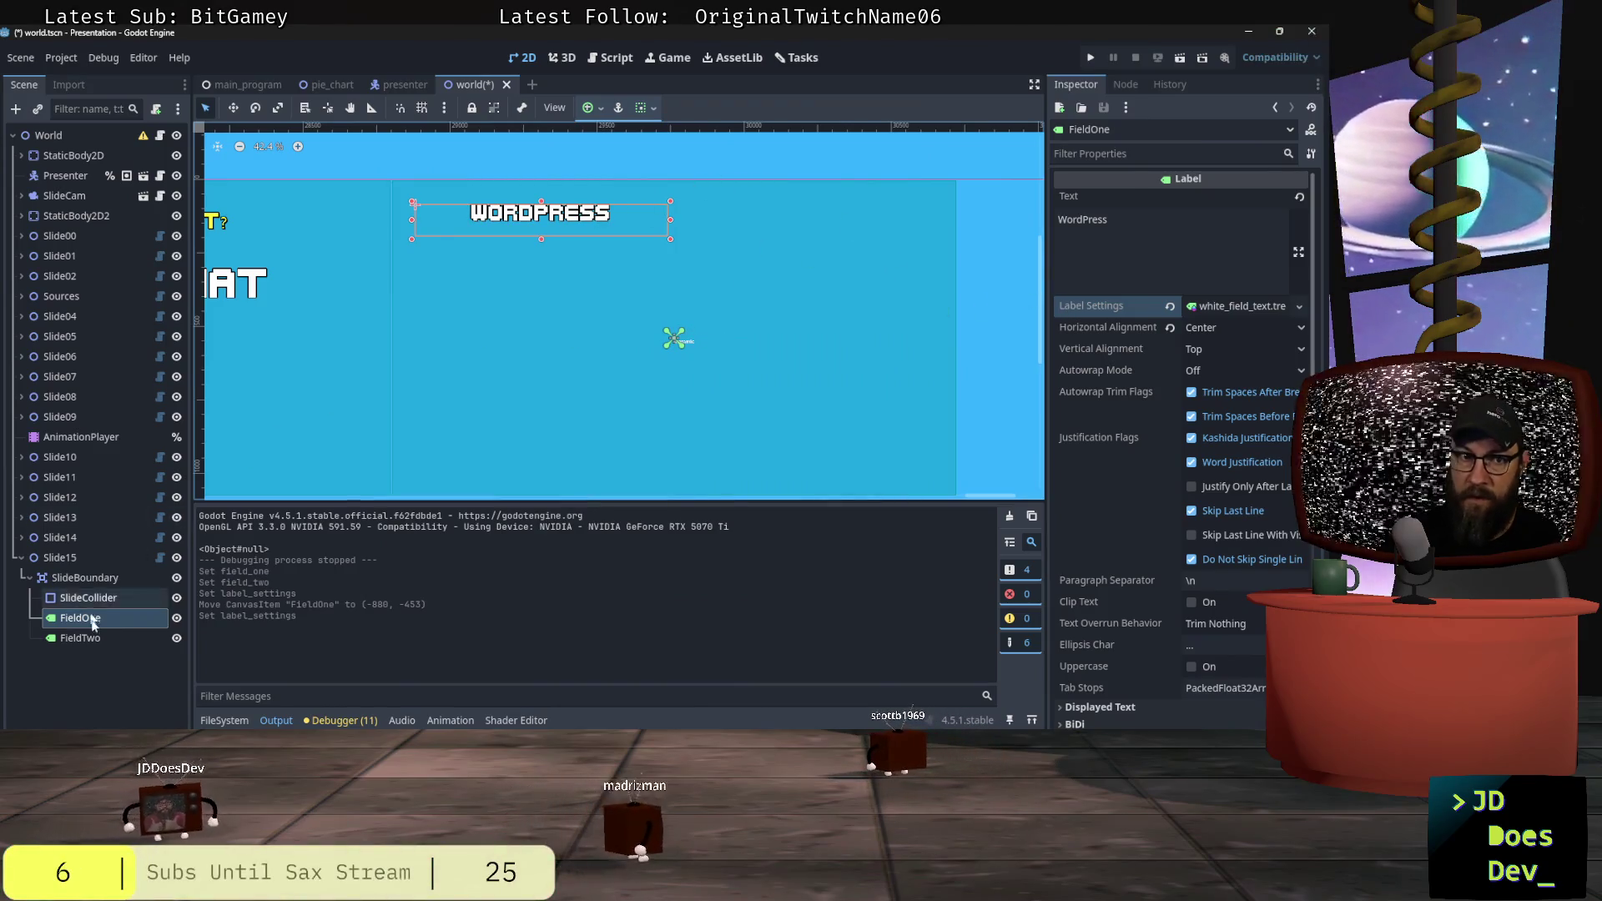
pyautogui.click(82, 639)
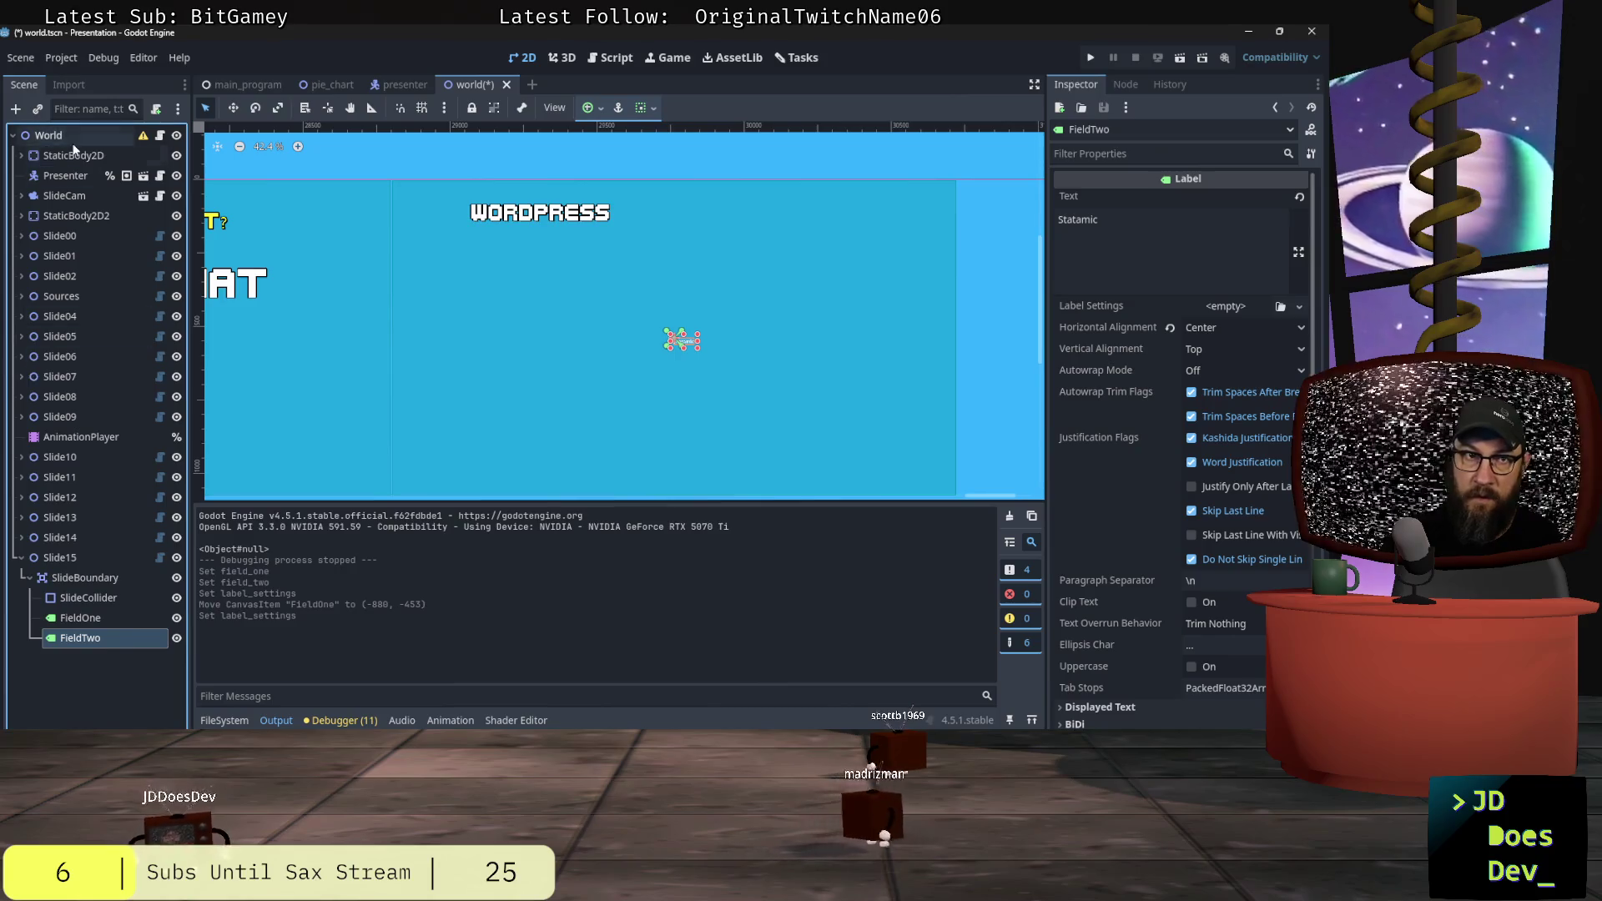
pyautogui.click(1280, 307)
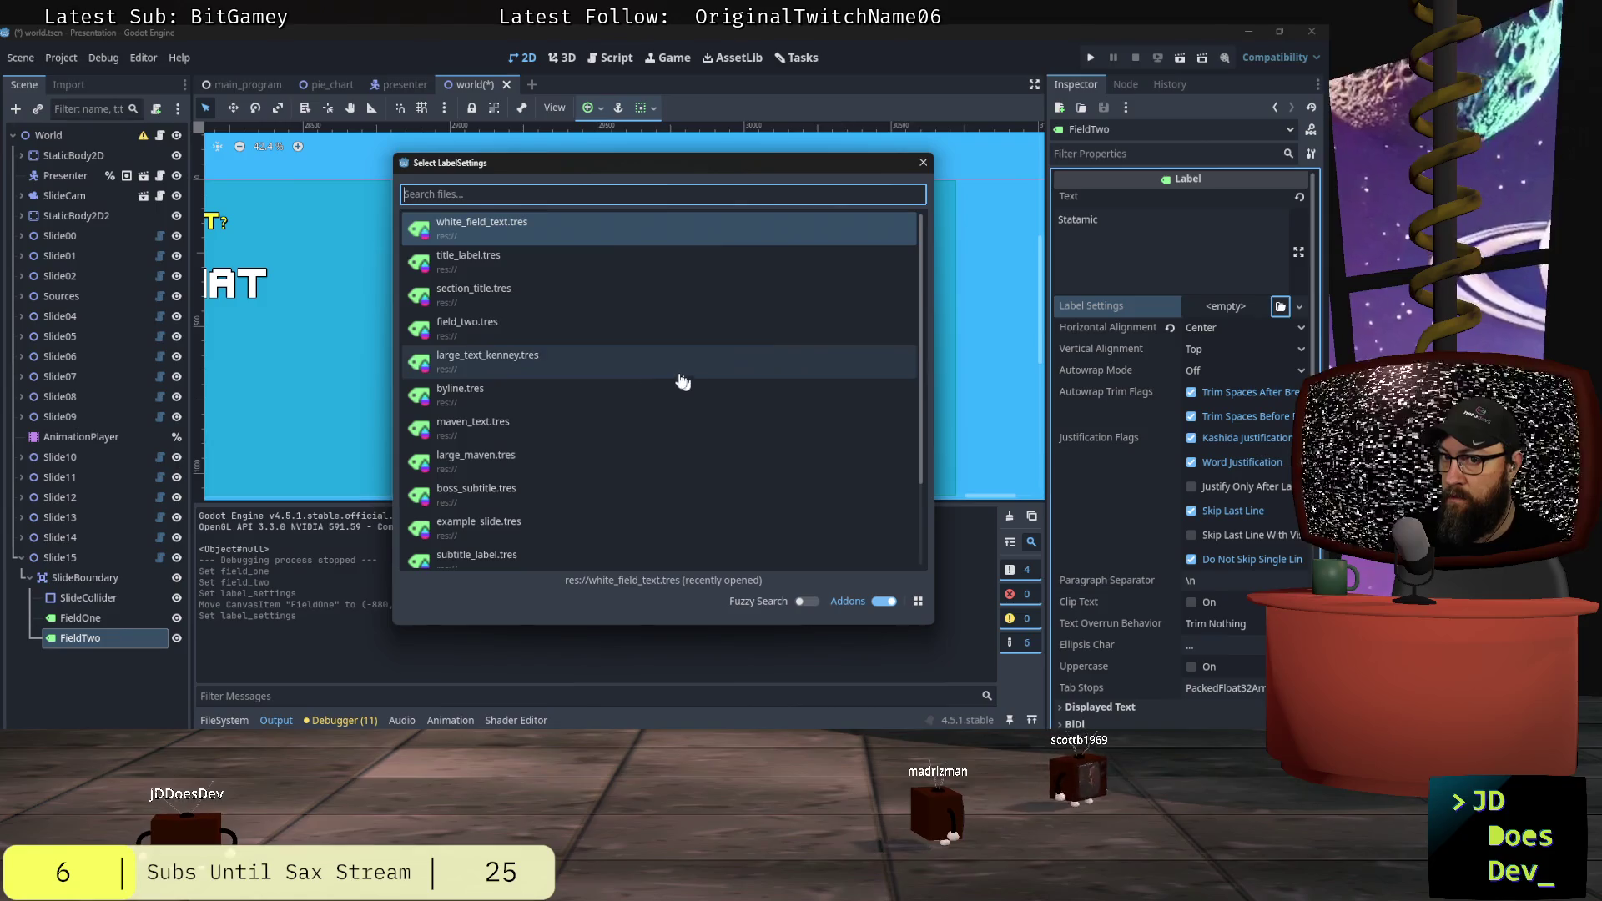
# Step: Give STATAMIC white_field_text.tres, move it top right beside WORDPRESS, and select both labels
pyautogui.scroll(-3, 575, 472)
pyautogui.scroll(3, 579, 464)
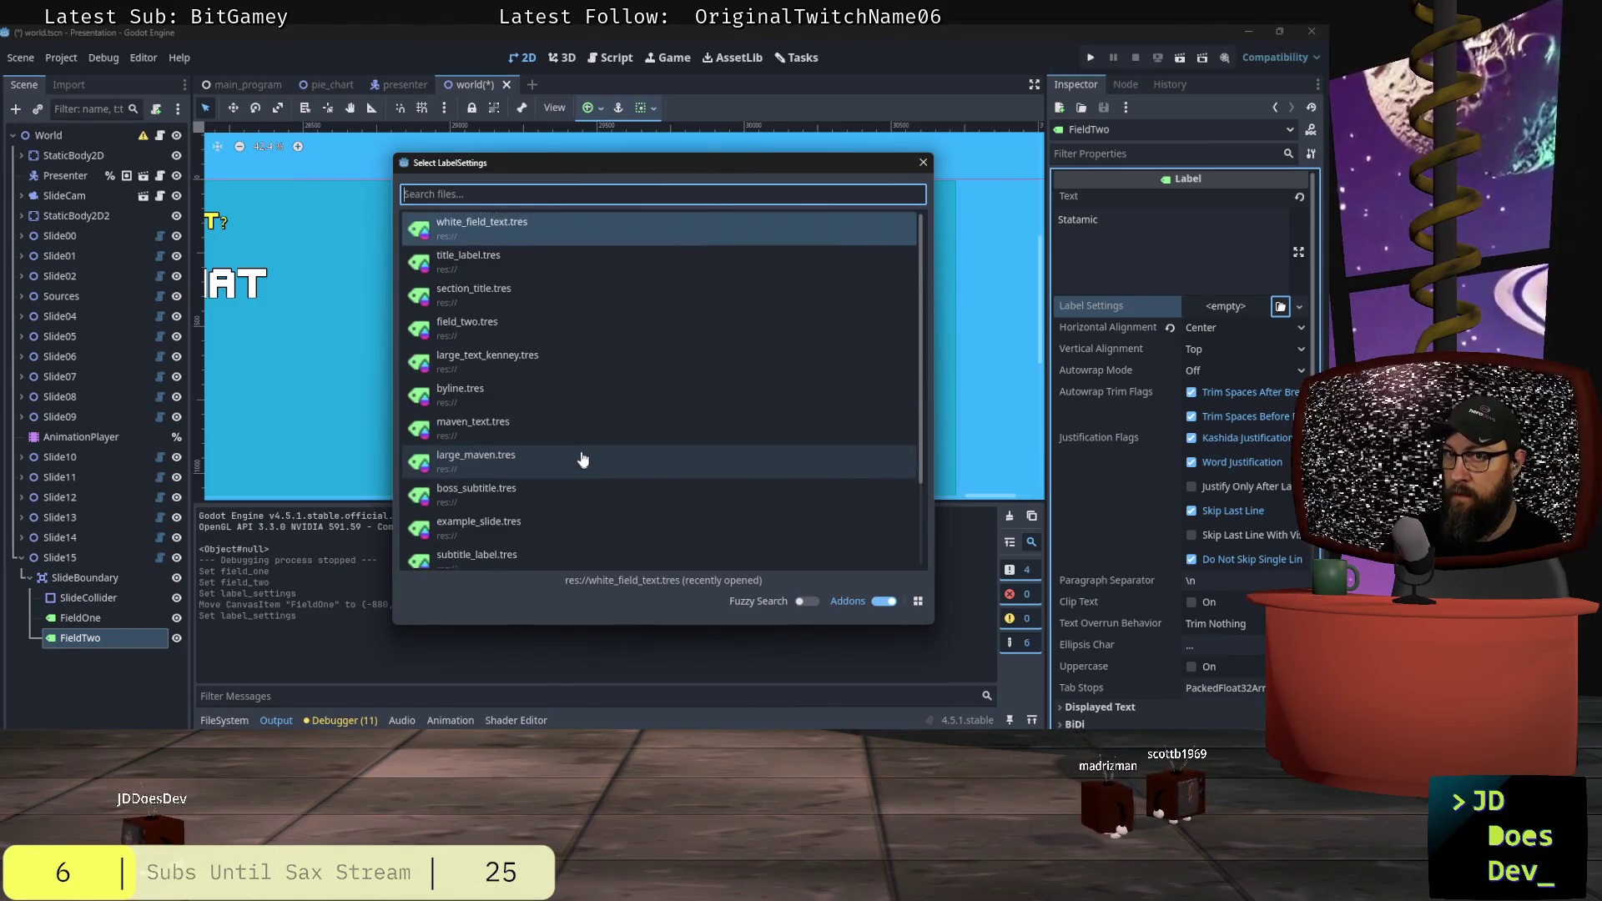
pyautogui.doubleClick(477, 222)
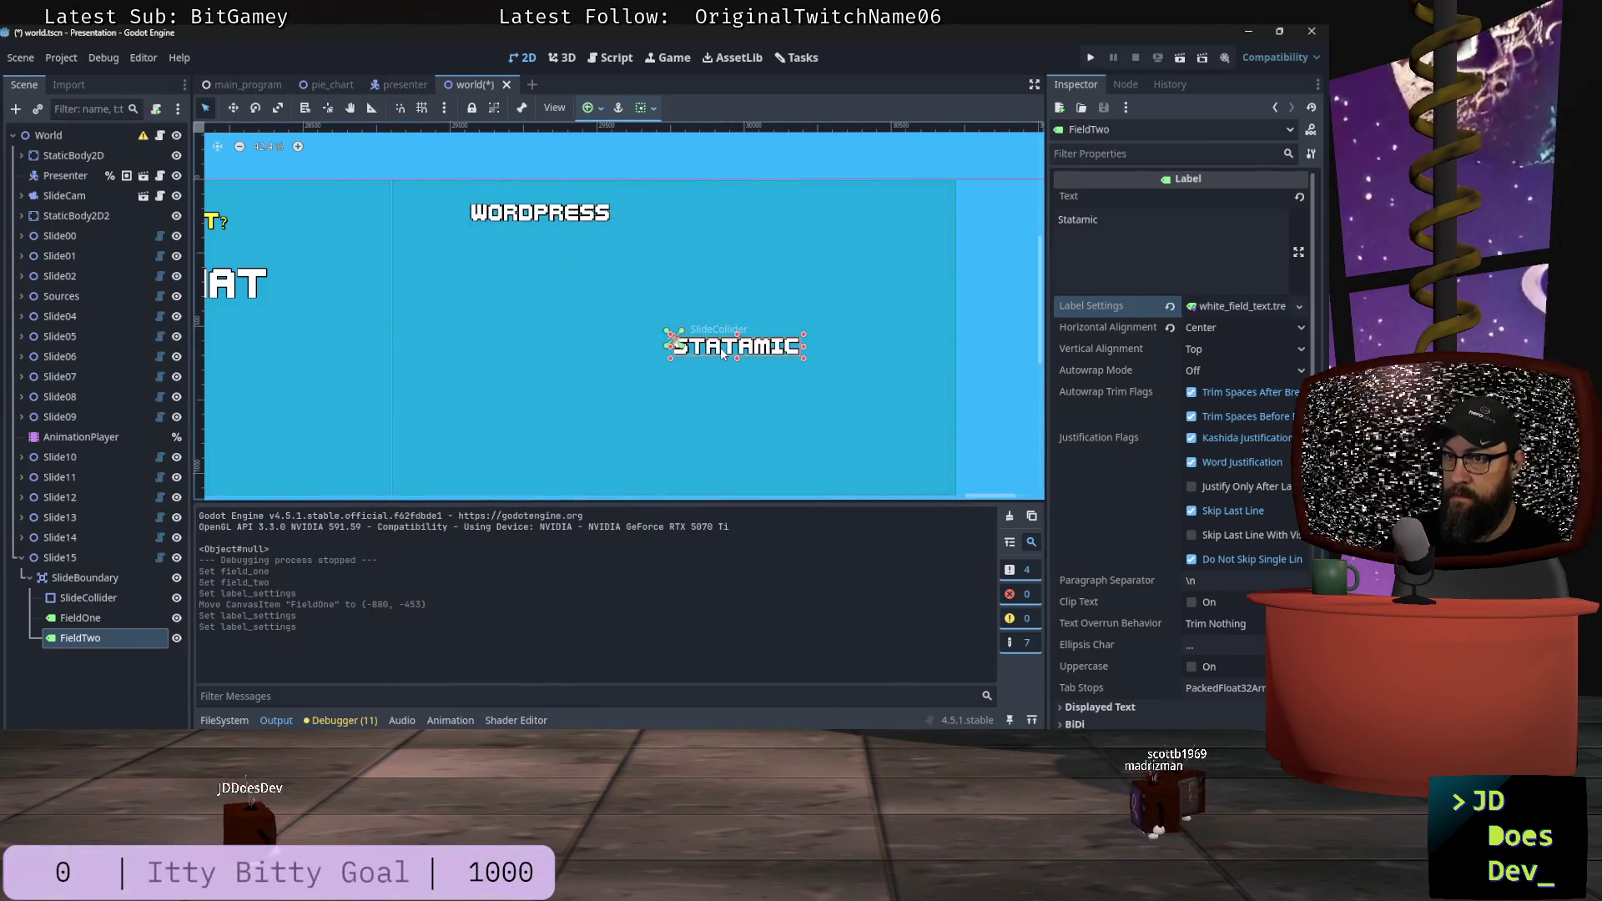
pyautogui.moveTo(726, 352)
pyautogui.mouseDown()
pyautogui.moveTo(793, 282)
pyautogui.moveTo(803, 215)
pyautogui.moveTo(775, 214)
pyautogui.moveTo(841, 214)
pyautogui.moveTo(820, 213)
pyautogui.mouseUp()
pyautogui.keyDown('shift'); pyautogui.click(552, 213); pyautogui.keyUp('shift')
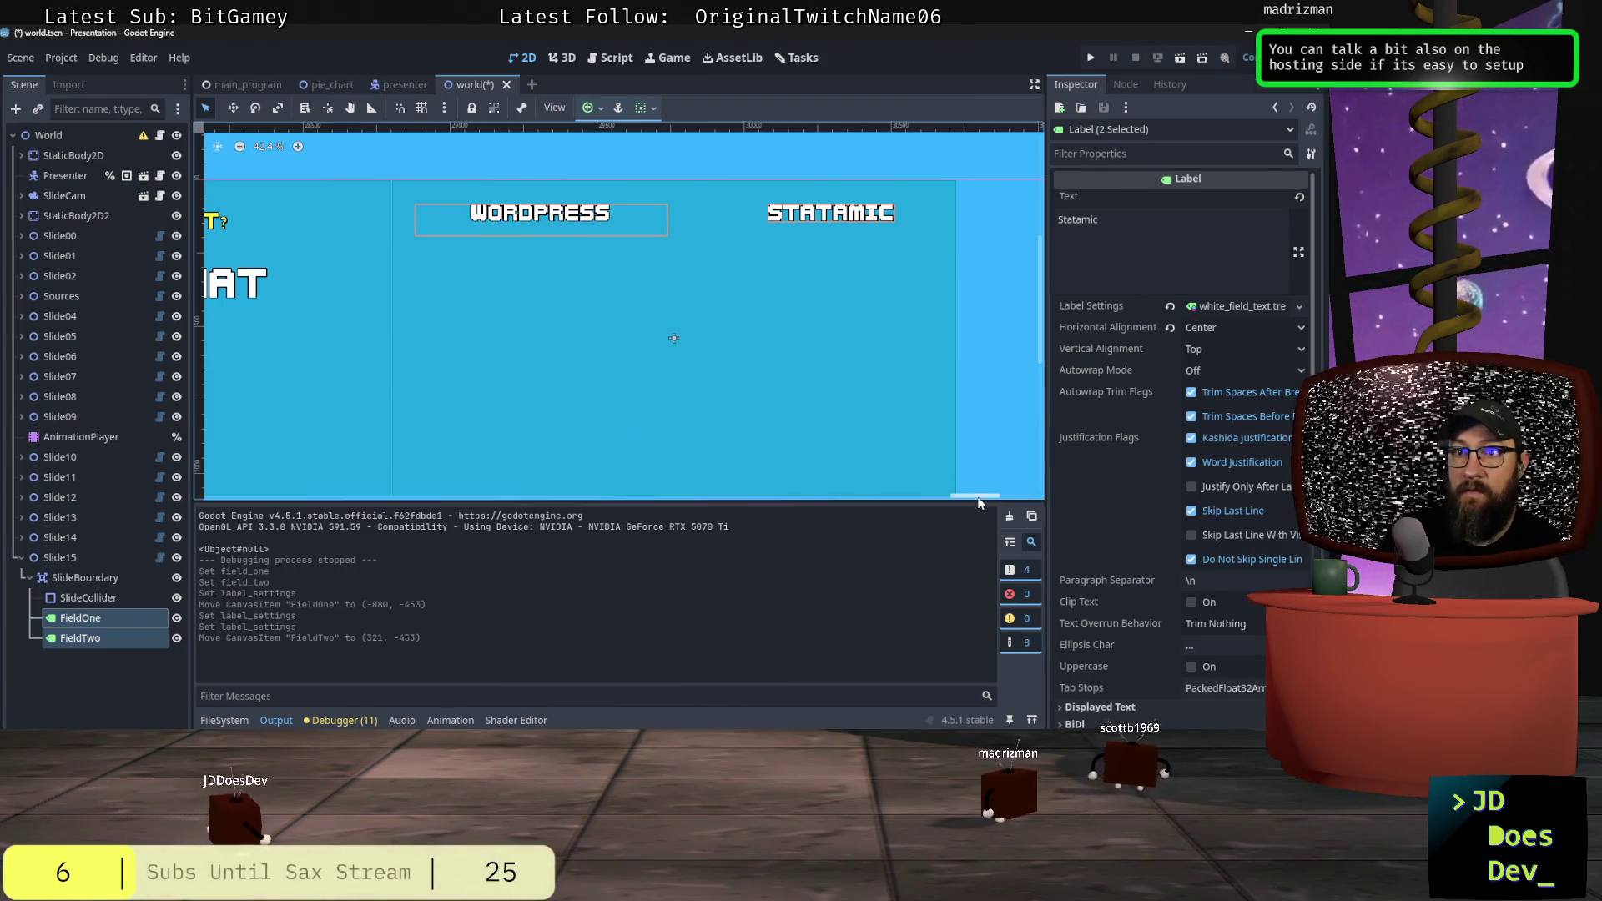
pyautogui.click(591, 112)
# Step: Anchor both labels Top Wide and level them at the top: WORDPRESS (-780, -413), STATAMIC (325, -413)
pyautogui.click(621, 162)
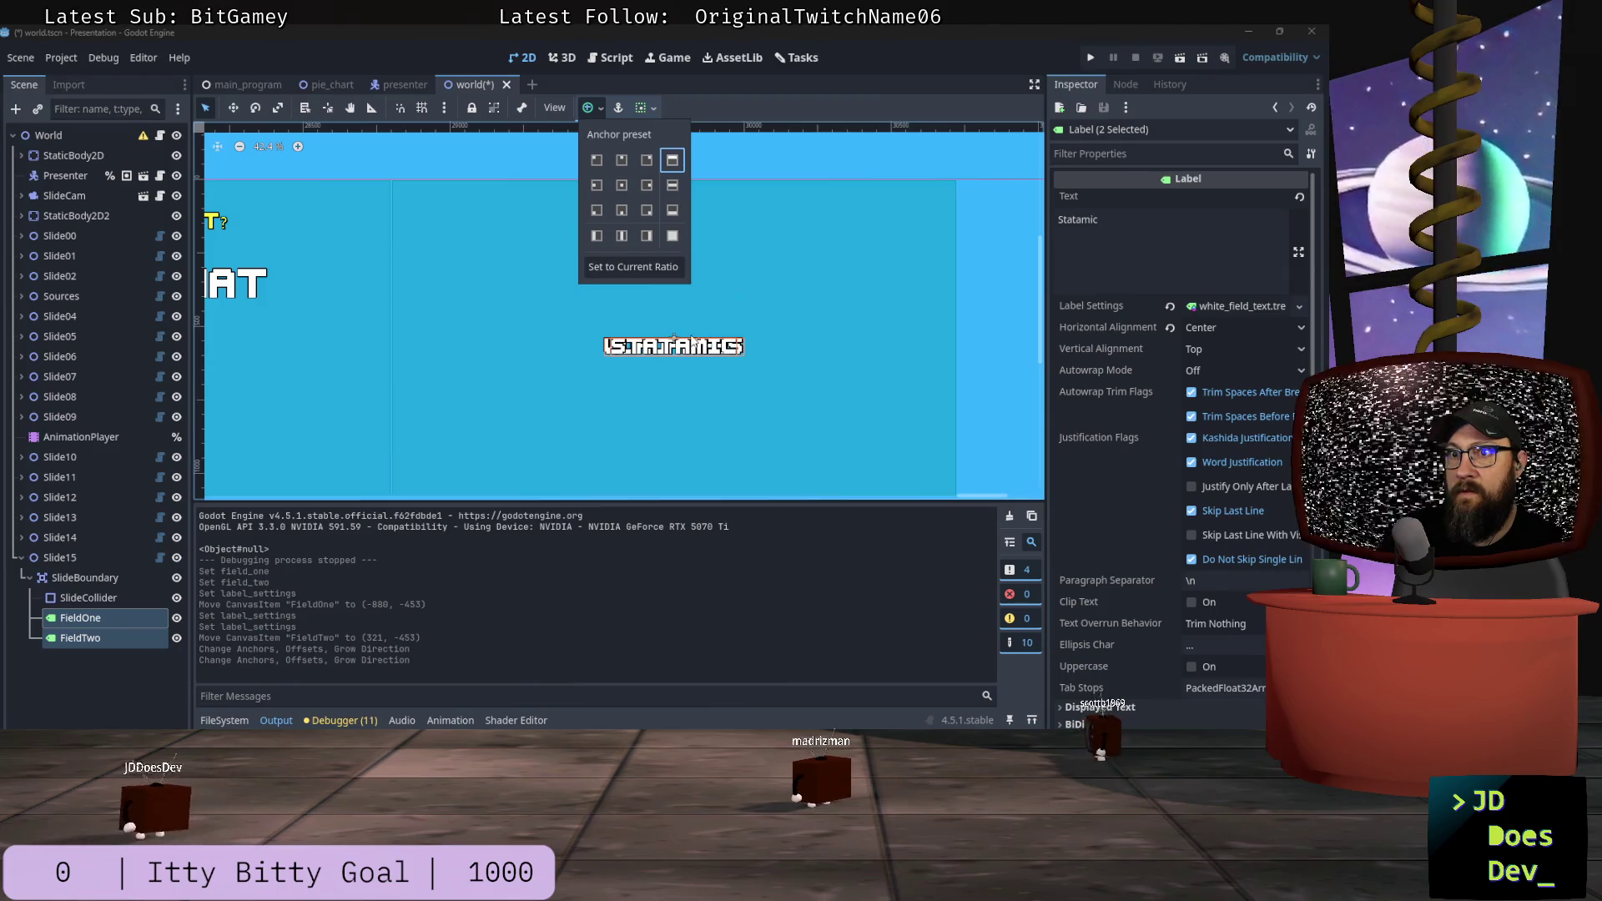
pyautogui.click(696, 351)
pyautogui.moveTo(733, 327)
pyautogui.mouseDown()
pyautogui.moveTo(863, 220)
pyautogui.moveTo(788, 271)
pyautogui.moveTo(826, 232)
pyautogui.moveTo(891, 232)
pyautogui.moveTo(853, 231)
pyautogui.mouseUp()
pyautogui.click(750, 299)
pyautogui.moveTo(747, 296)
pyautogui.mouseDown()
pyautogui.moveTo(596, 227)
pyautogui.moveTo(526, 224)
pyautogui.moveTo(526, 288)
pyautogui.moveTo(529, 227)
pyautogui.mouseUp()
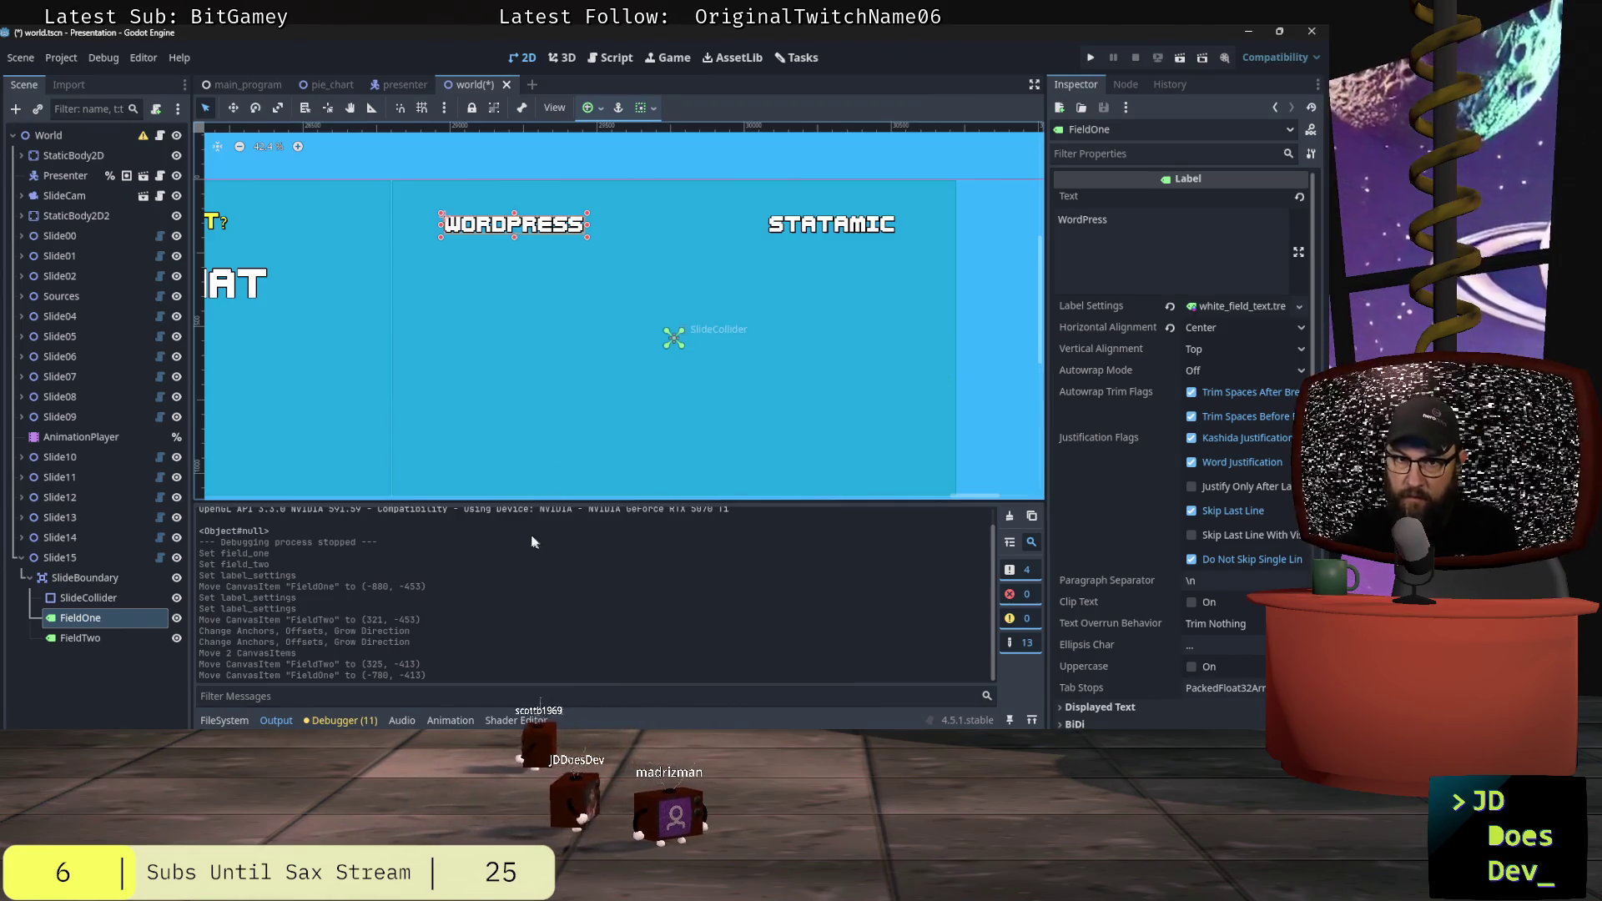
# Step: Check the WordPress label's size and position under Layout > Transform
pyautogui.scroll(-5, 1144, 584)
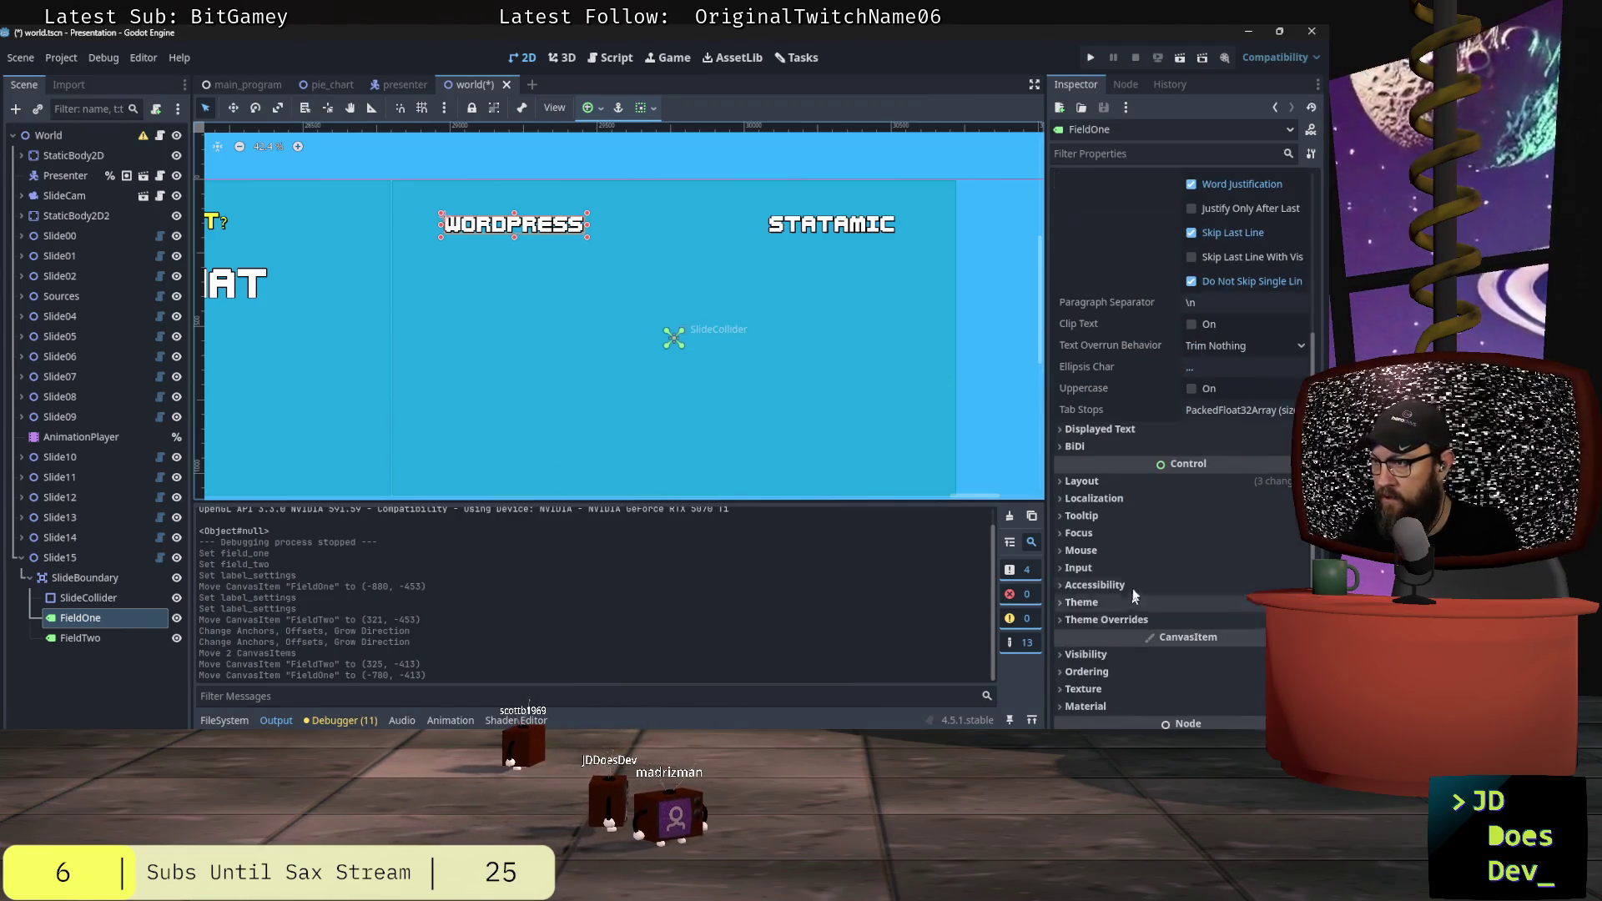
pyautogui.click(1085, 482)
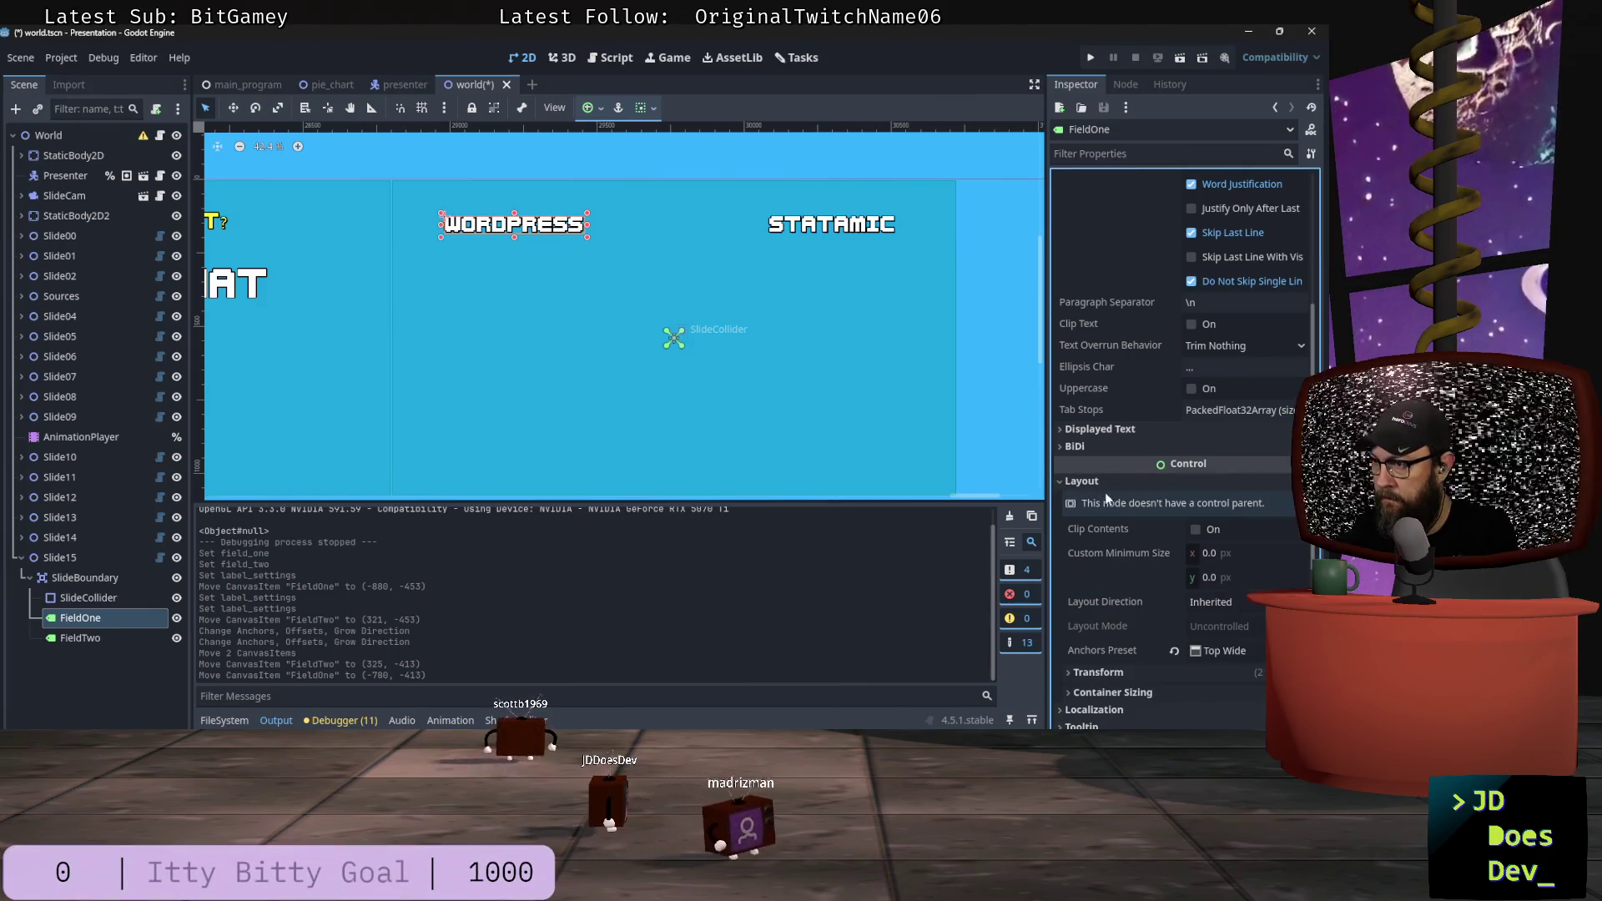
pyautogui.click(1099, 671)
pyautogui.scroll(-3, 1145, 615)
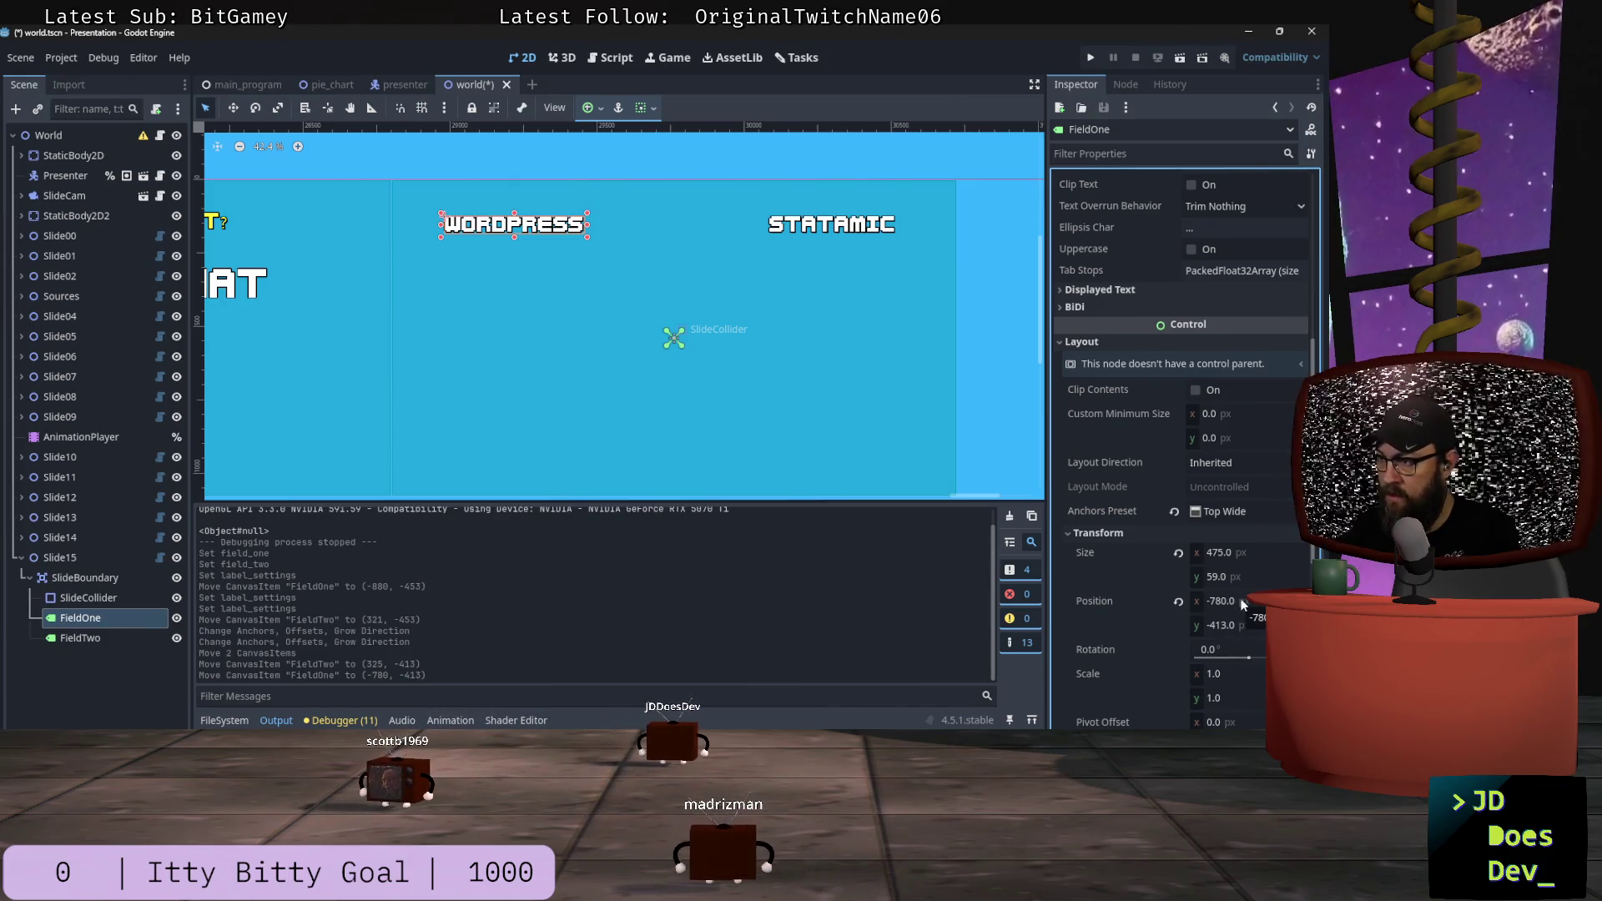
# Step: Check the Statamic label's transform, then nudge it slightly left to (268, -413)
pyautogui.click(831, 223)
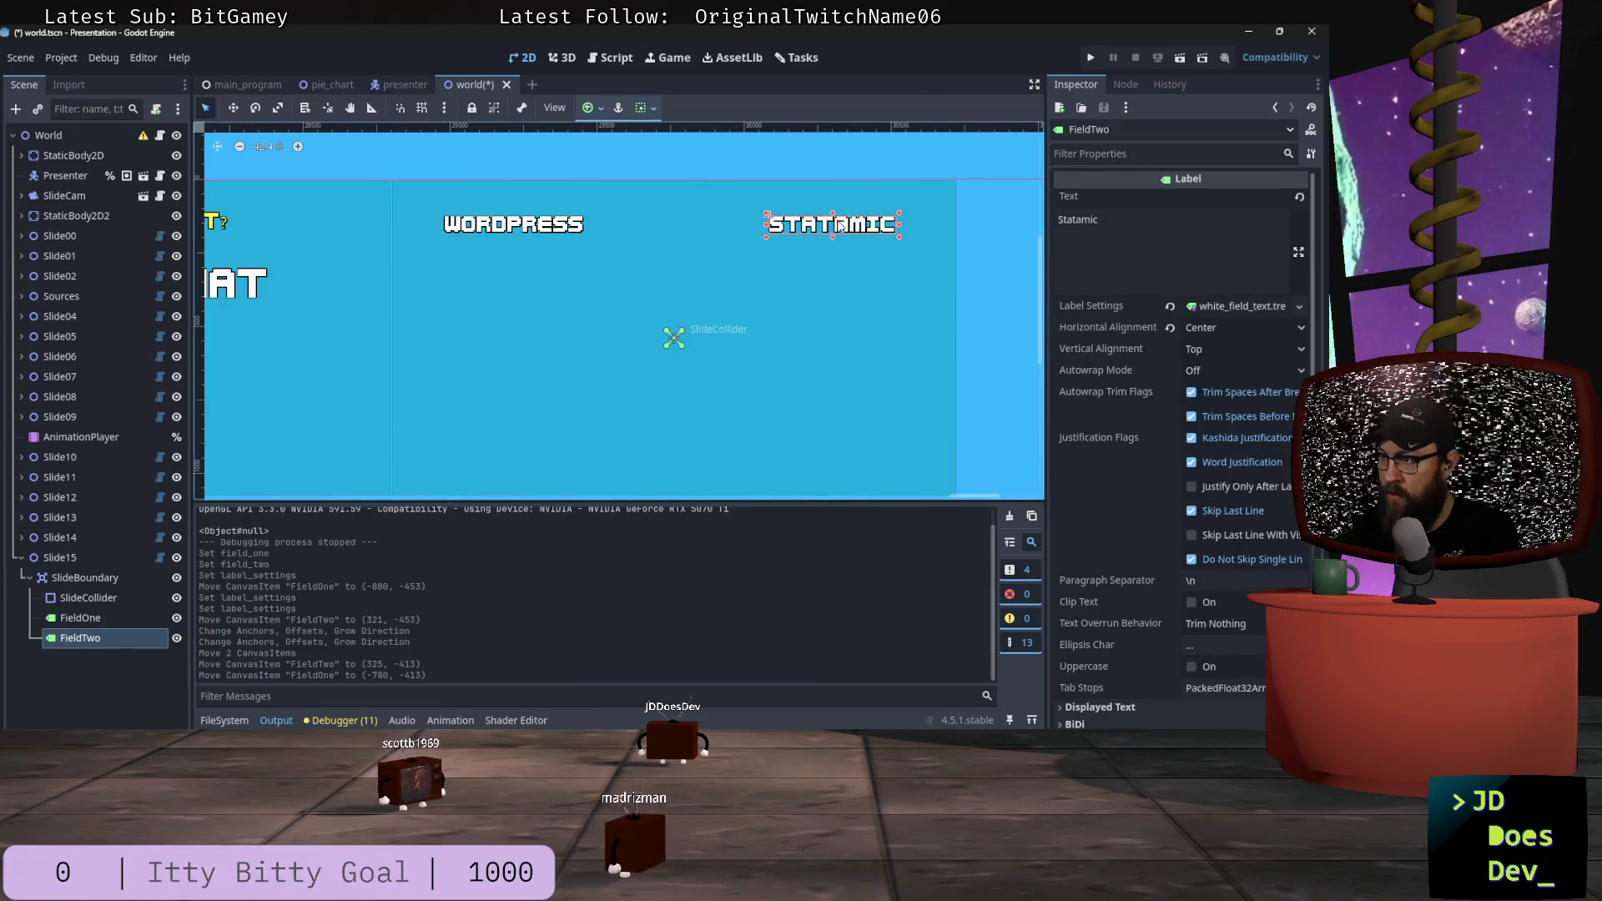
pyautogui.scroll(2, 1164, 626)
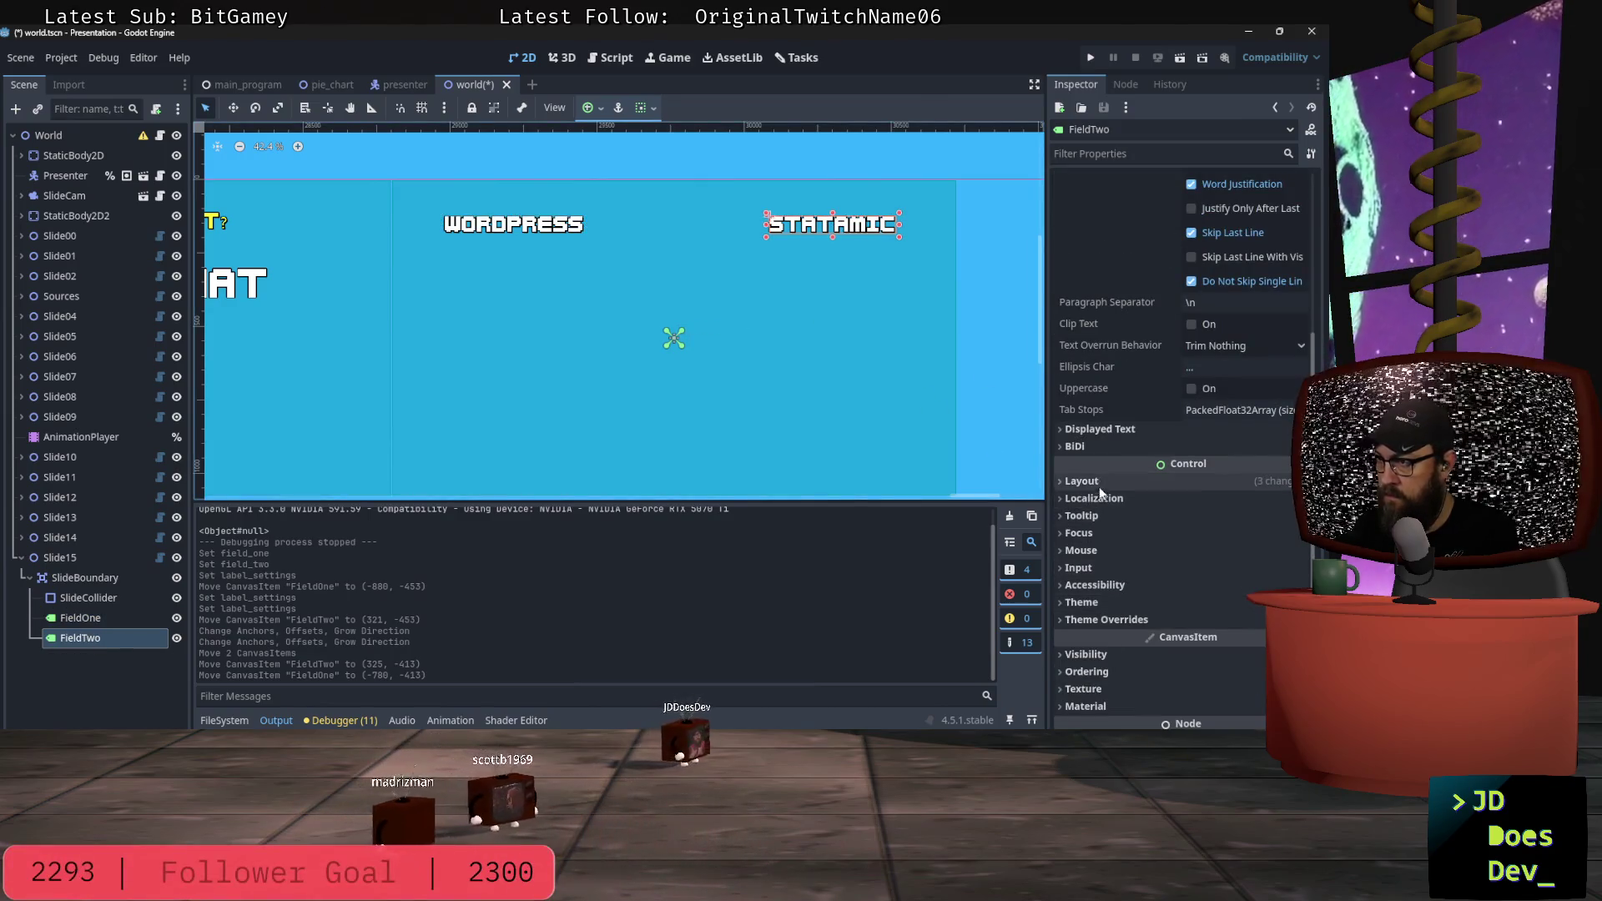
pyautogui.scroll(-5, 1108, 505)
pyautogui.click(1084, 412)
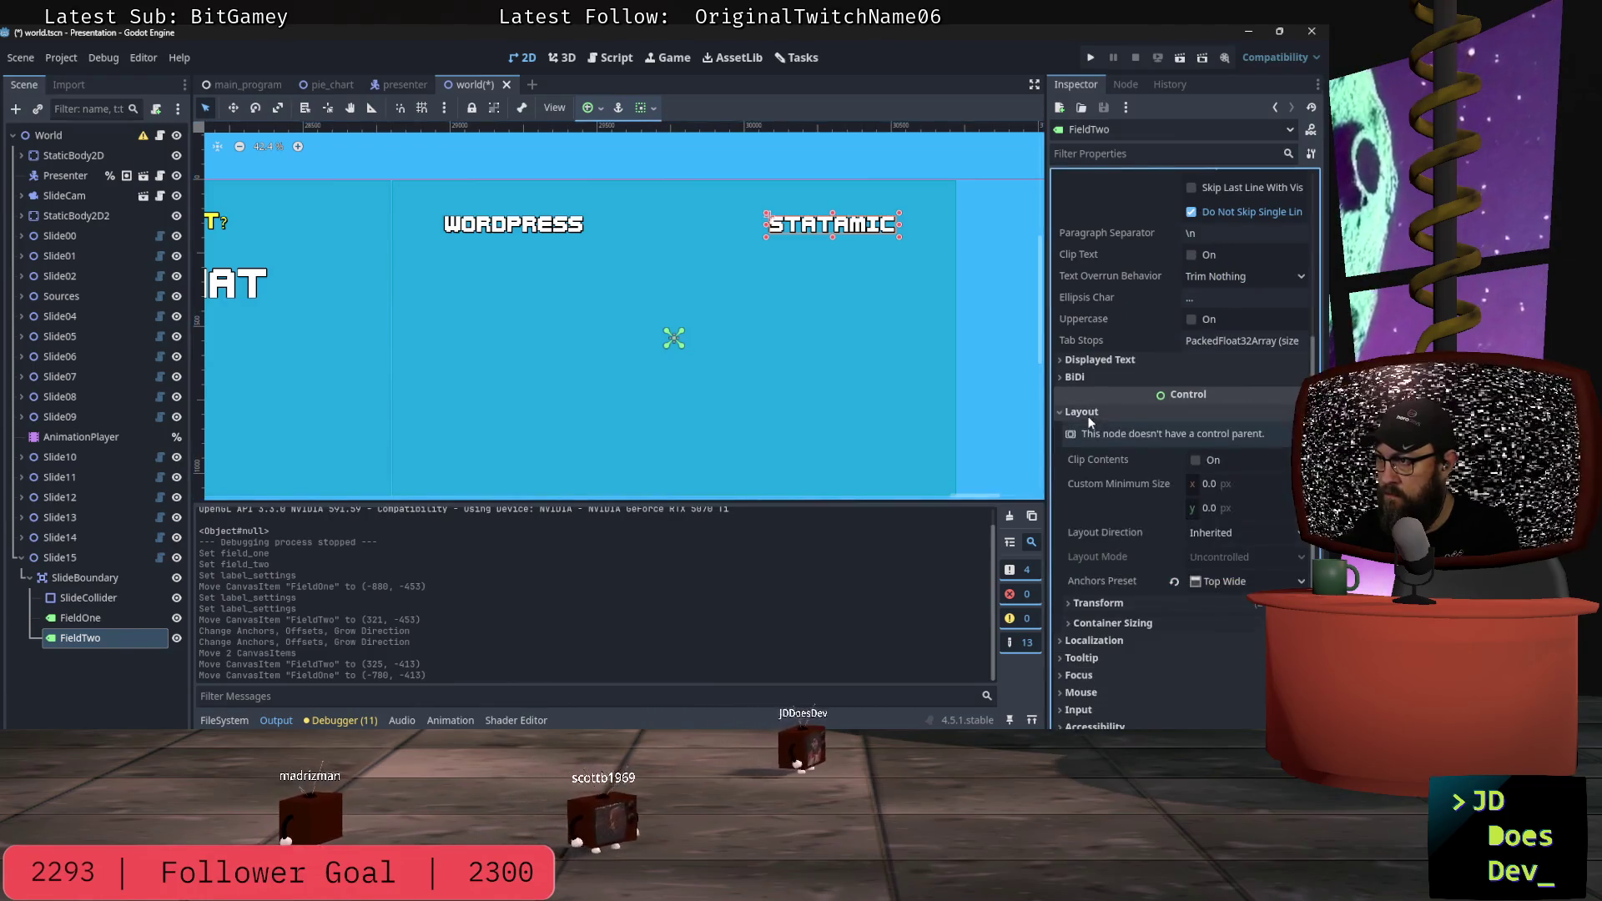
pyautogui.click(1099, 603)
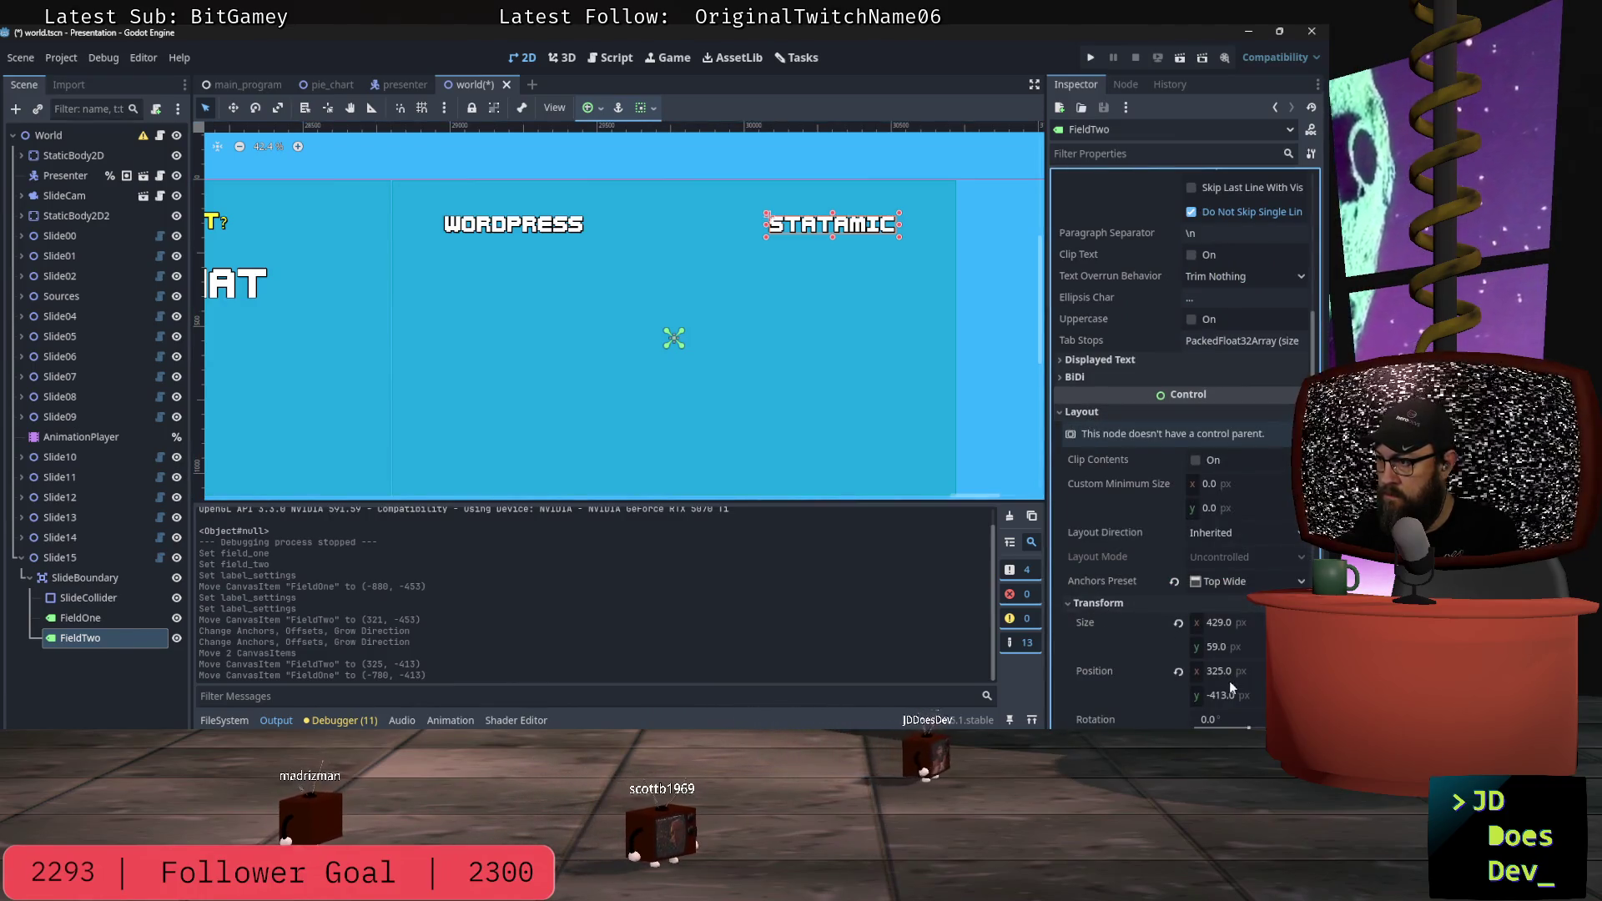
pyautogui.scroll(-2, 1129, 629)
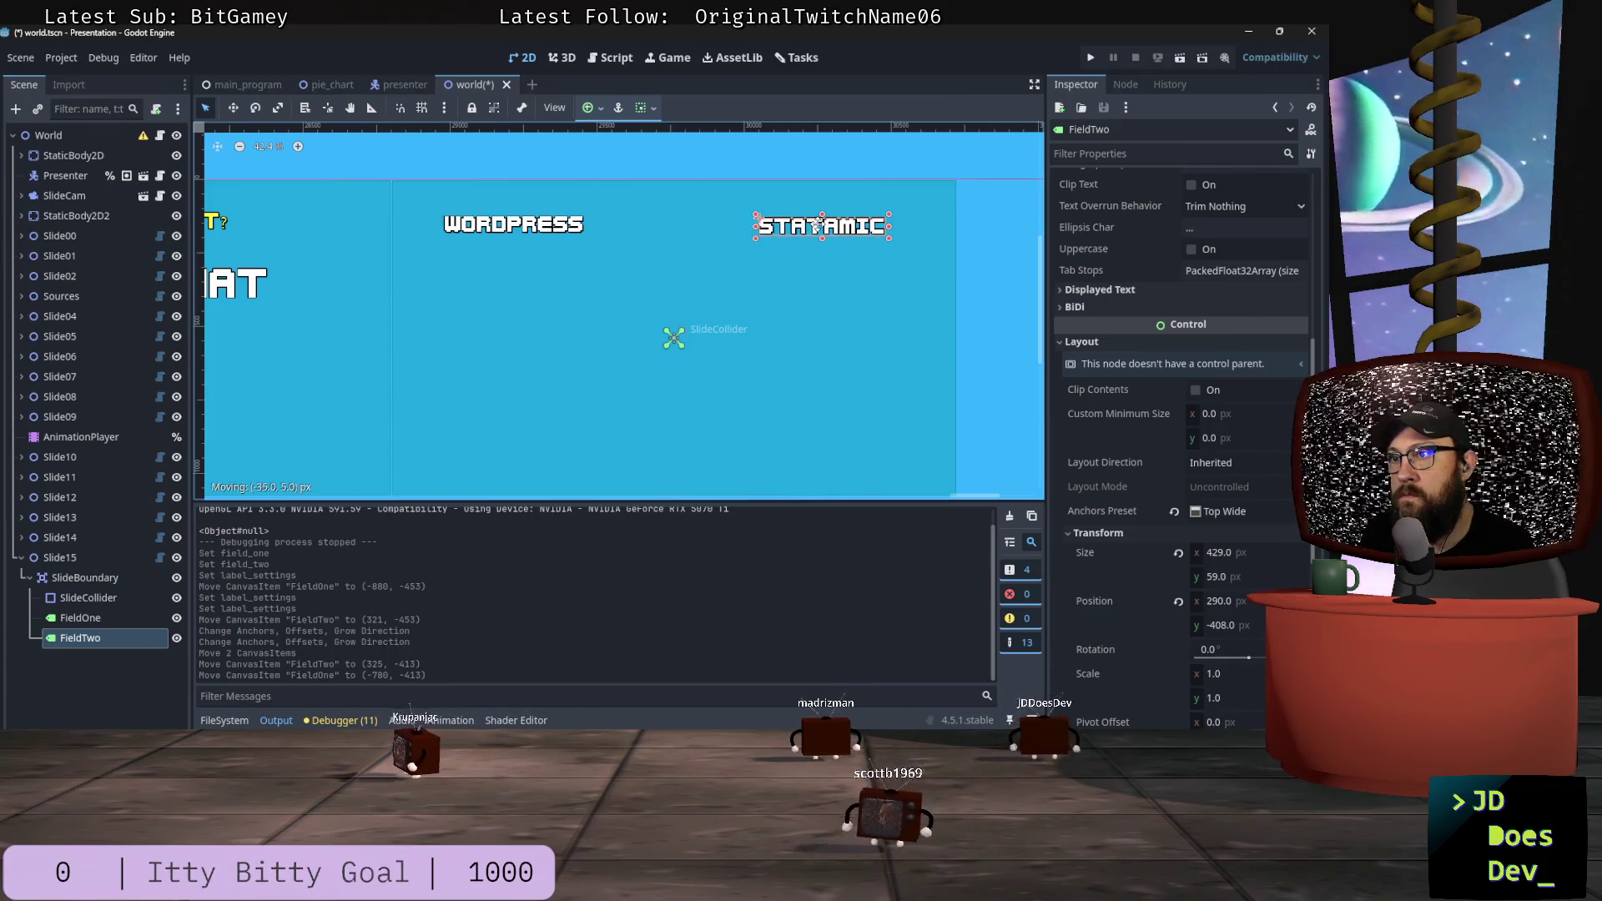
pyautogui.moveTo(815, 223); pyautogui.dragTo(809, 224)
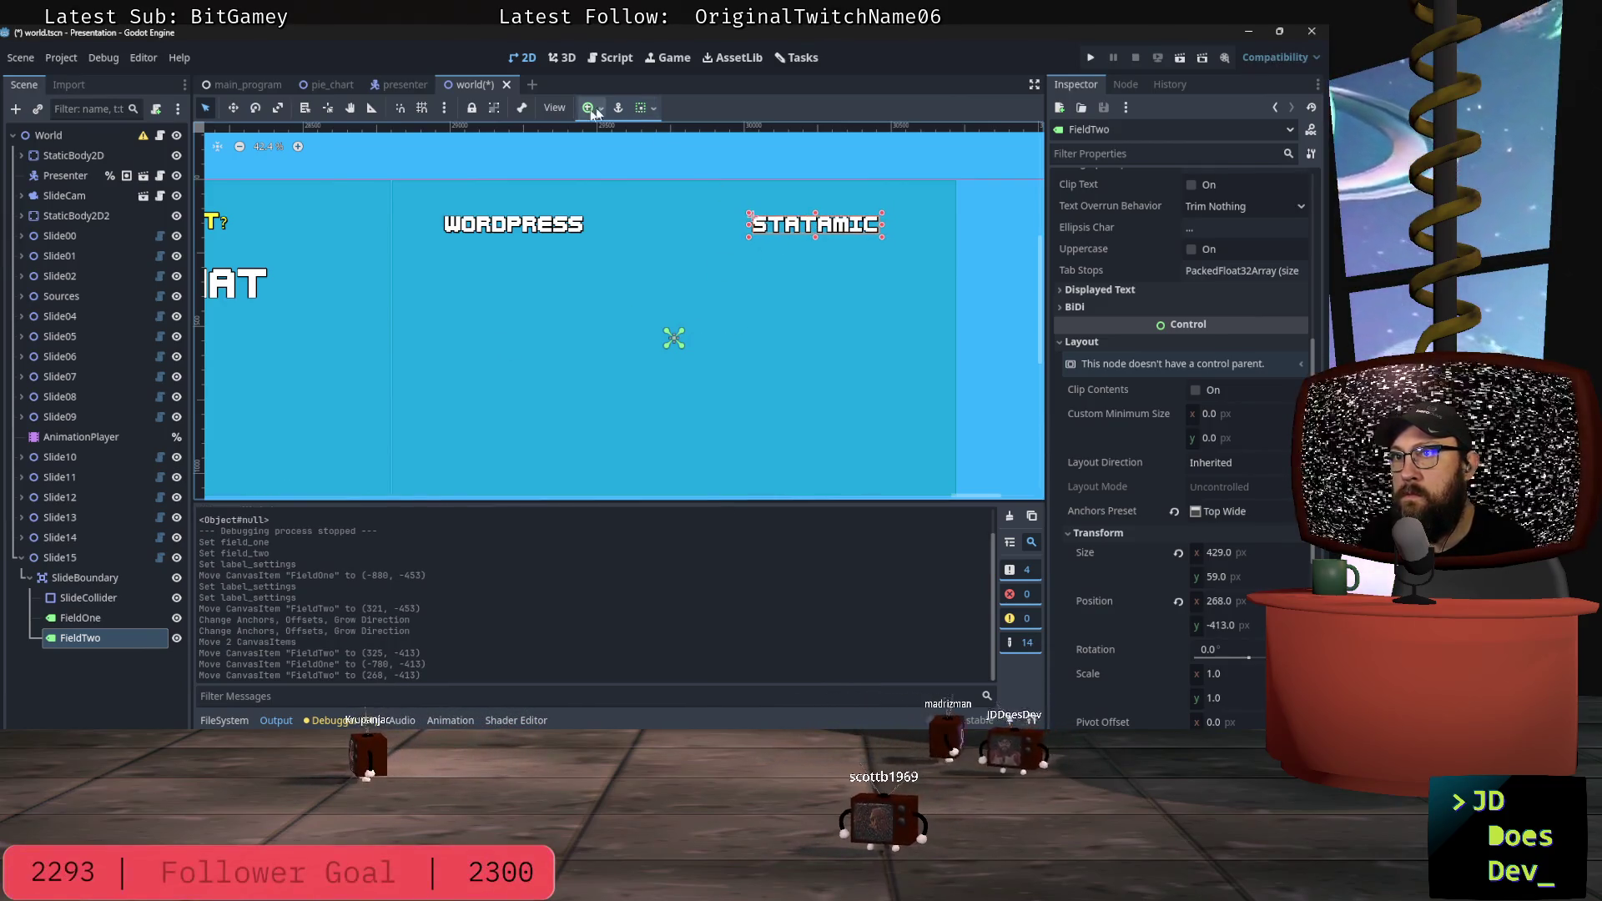
# Step: Give the STATAMIC label centred horizontal and vertical size flags
pyautogui.click(641, 109)
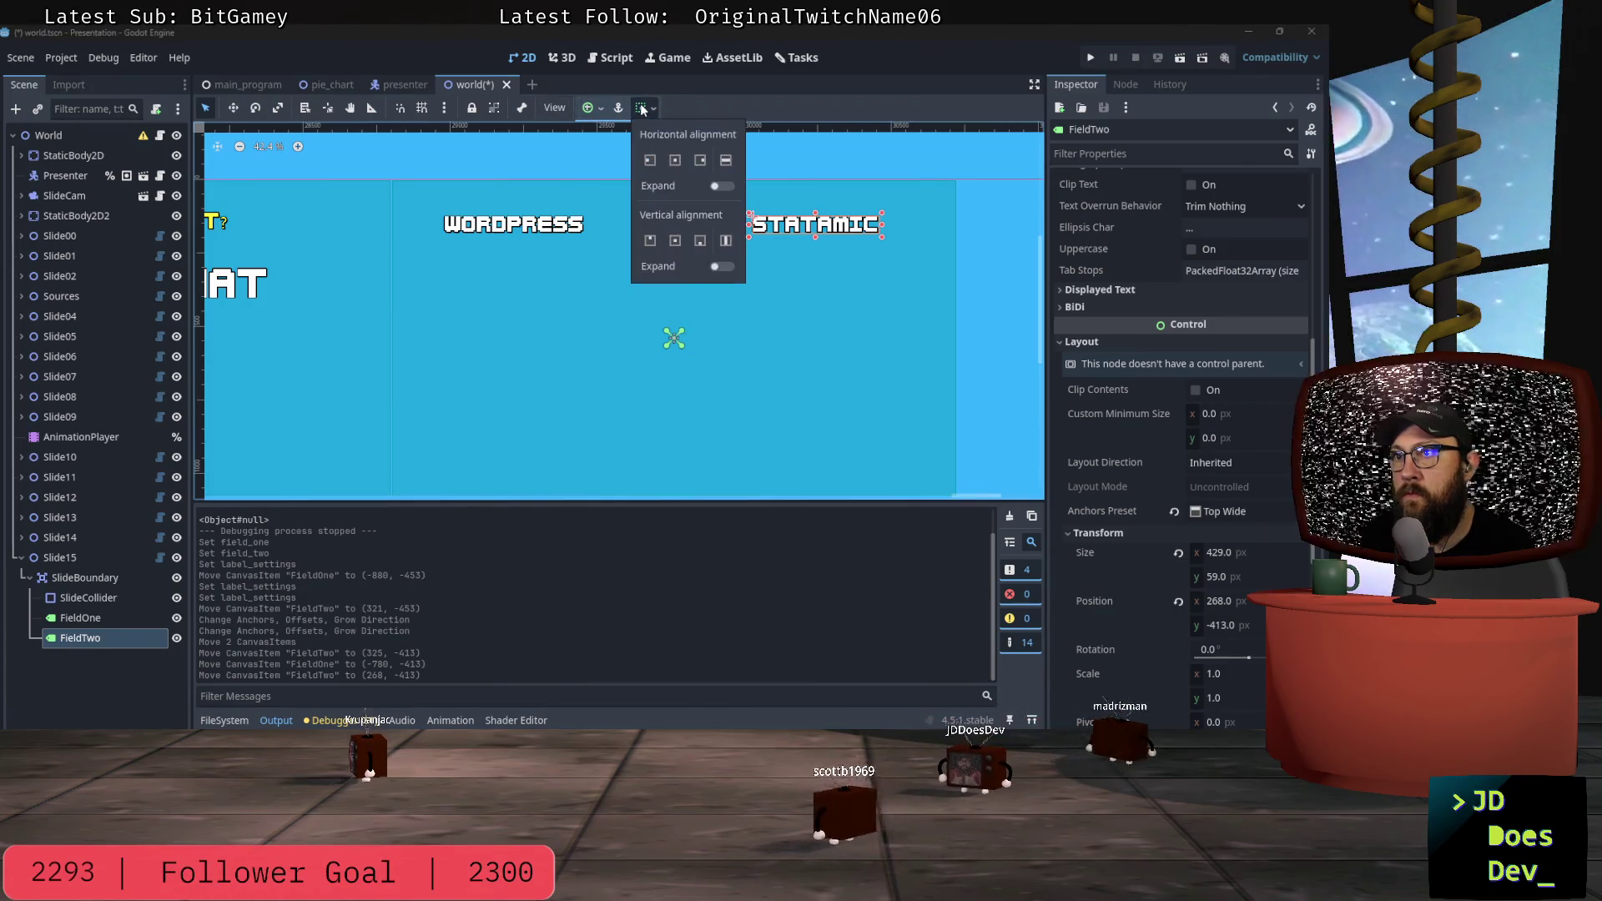
pyautogui.click(675, 161)
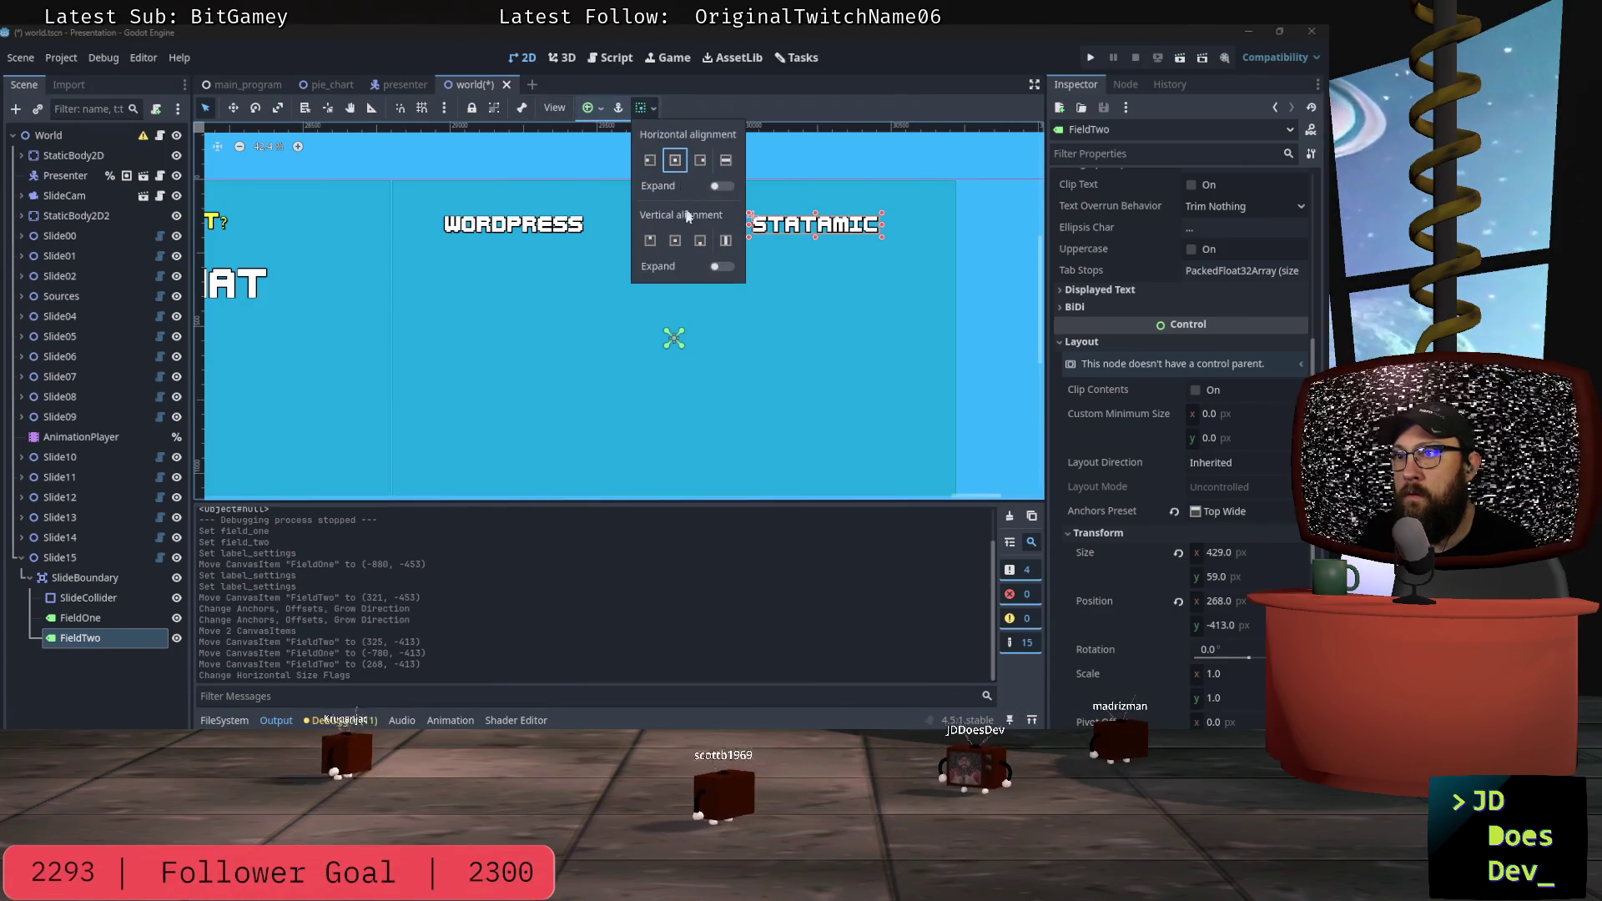
pyautogui.click(650, 241)
pyautogui.click(676, 241)
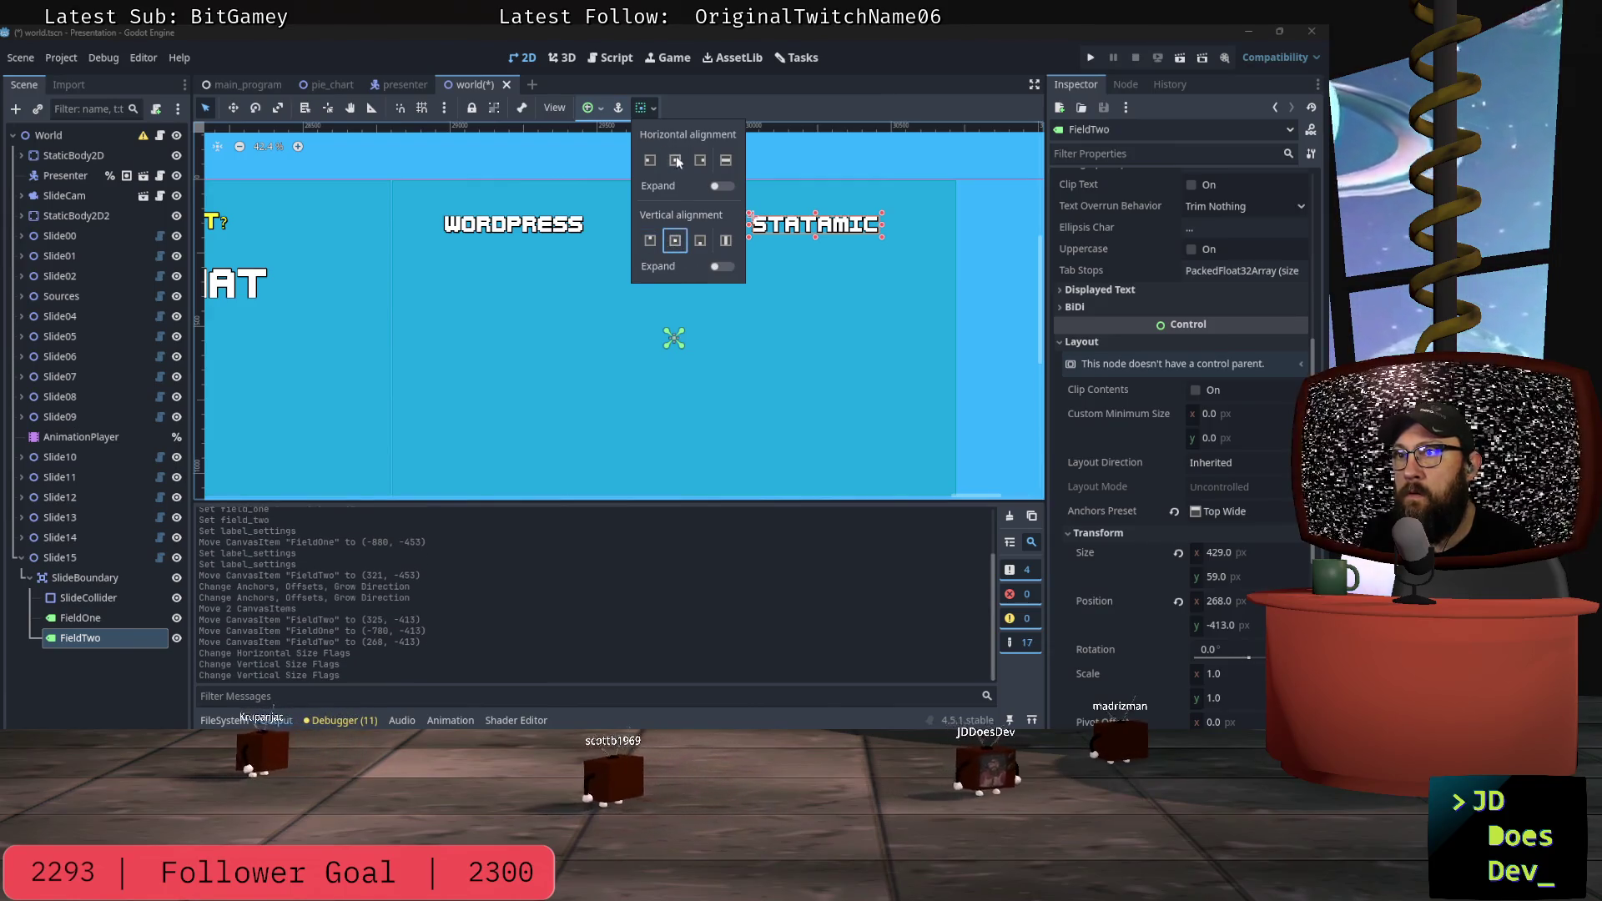
pyautogui.click(671, 161)
pyautogui.click(814, 229)
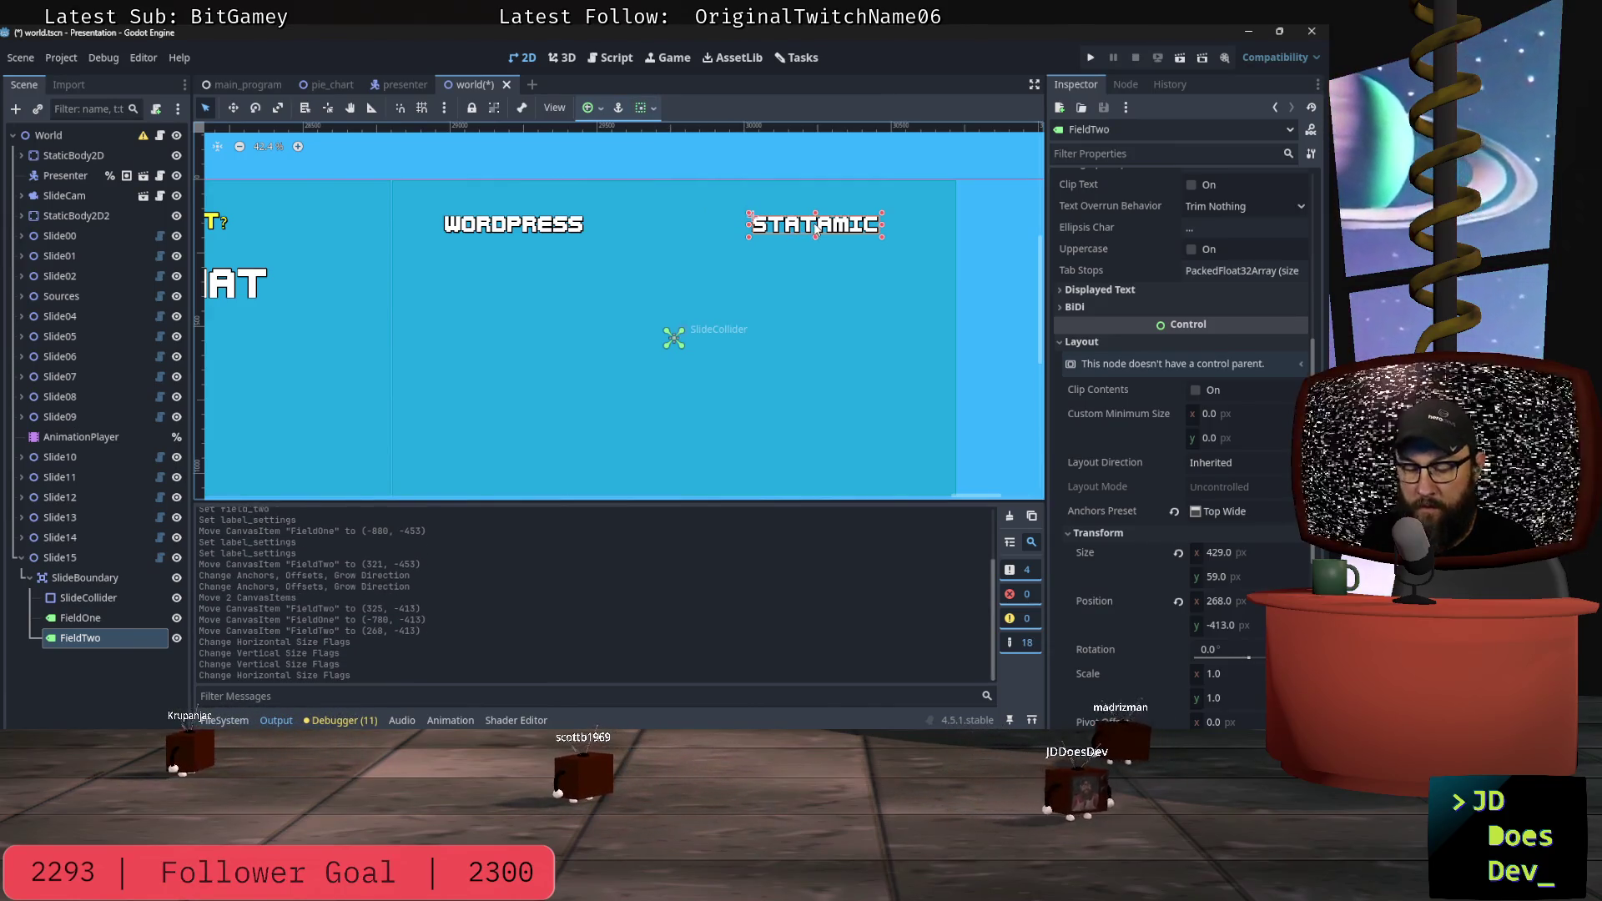
# Step: Set STATAMIC's pivot offset near its middle at about (212, 26)
pyautogui.press('v')
pyautogui.scroll(5, 819, 230)
pyautogui.press('v')
pyautogui.press('v')
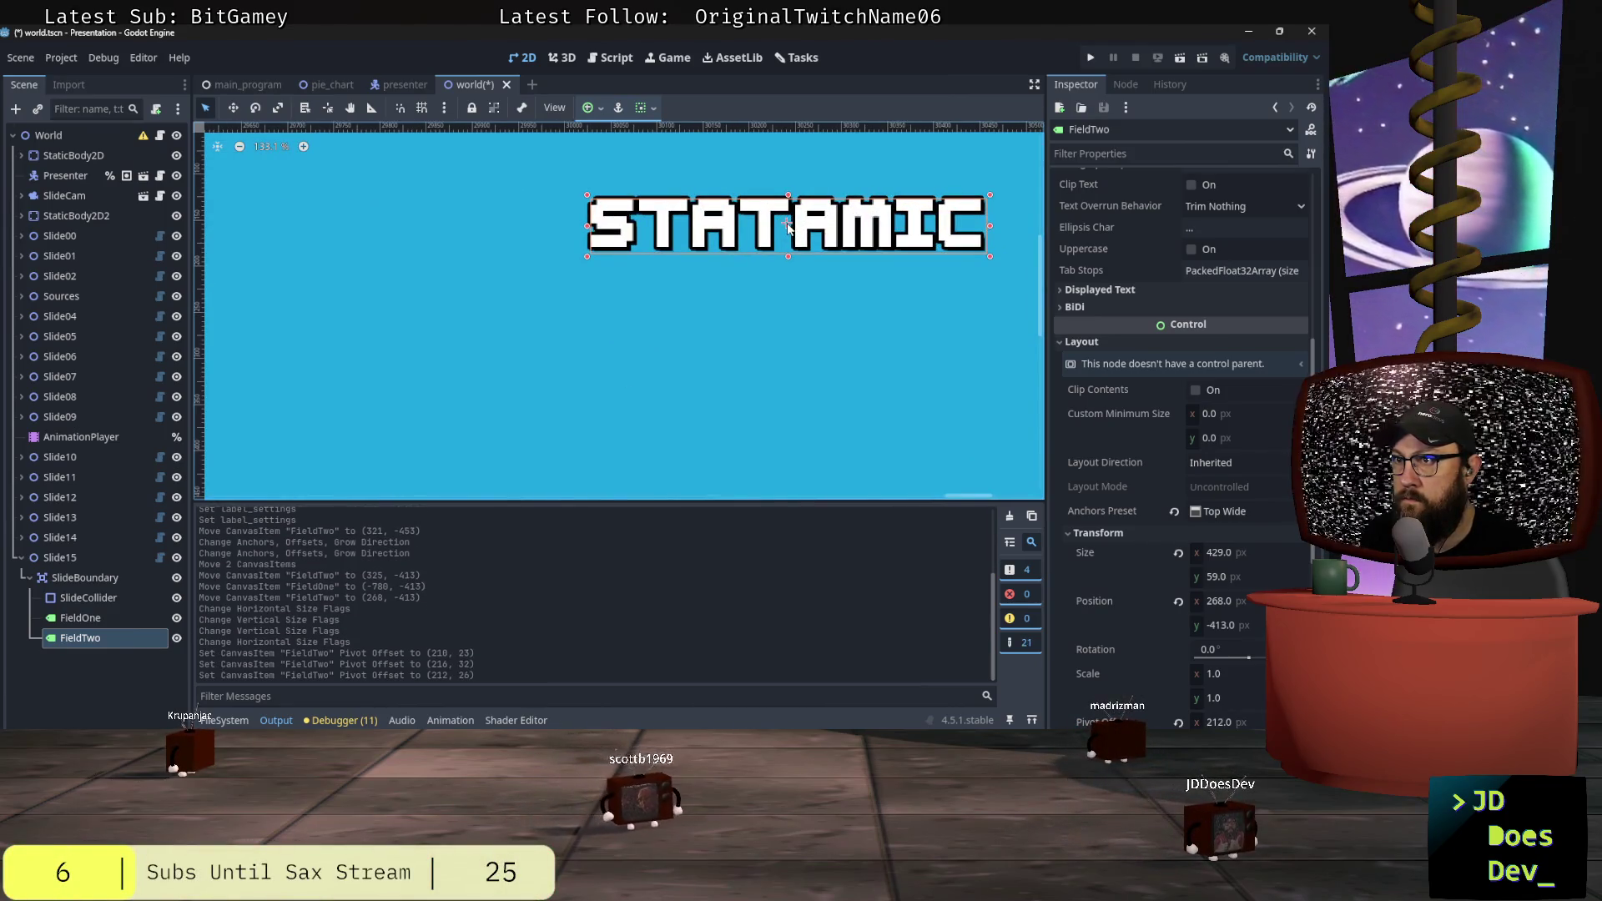
pyautogui.press('v')
pyautogui.press('v')
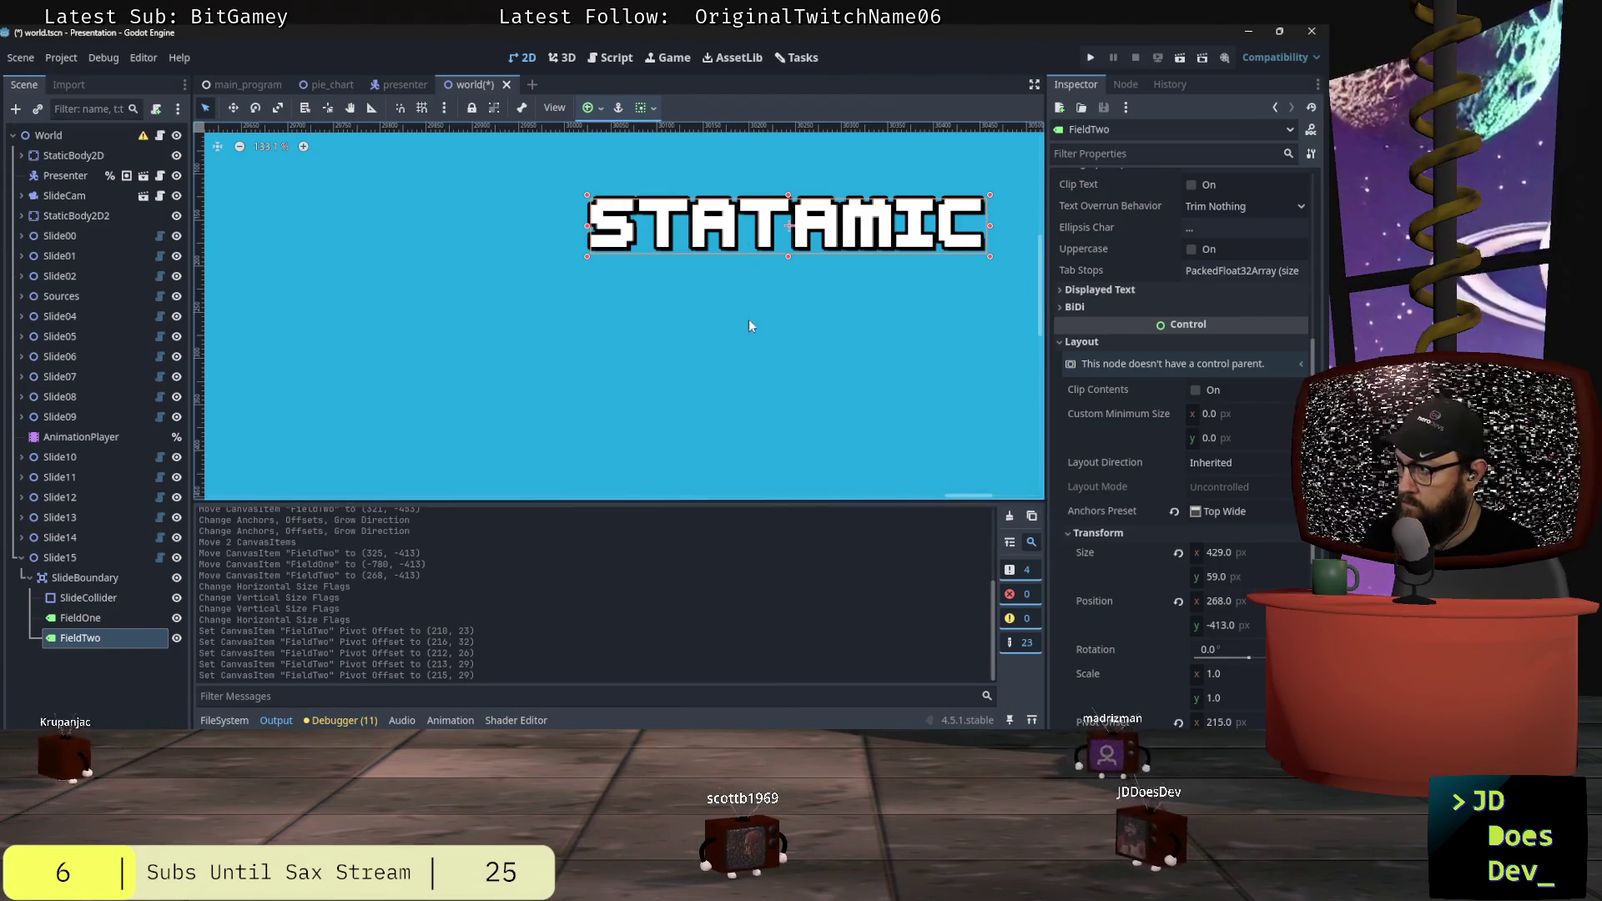
# Step: Reset STATAMIC's pivot offset from (215, 29) to zero, toggling the reset with undo and redo
pyautogui.click(805, 309)
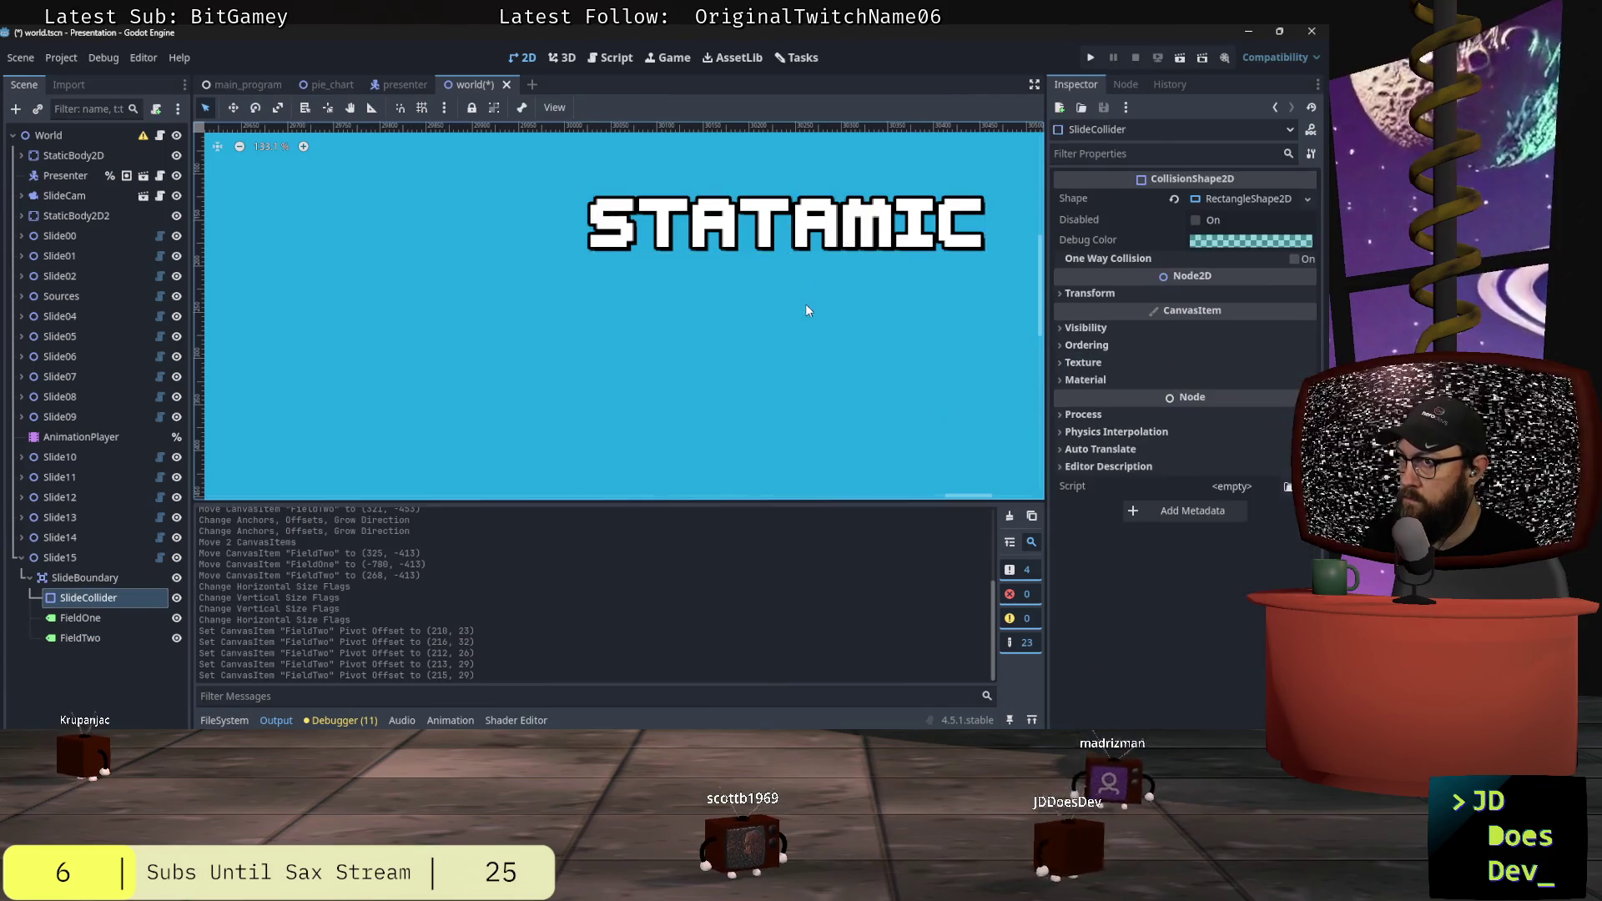
pyautogui.click(804, 237)
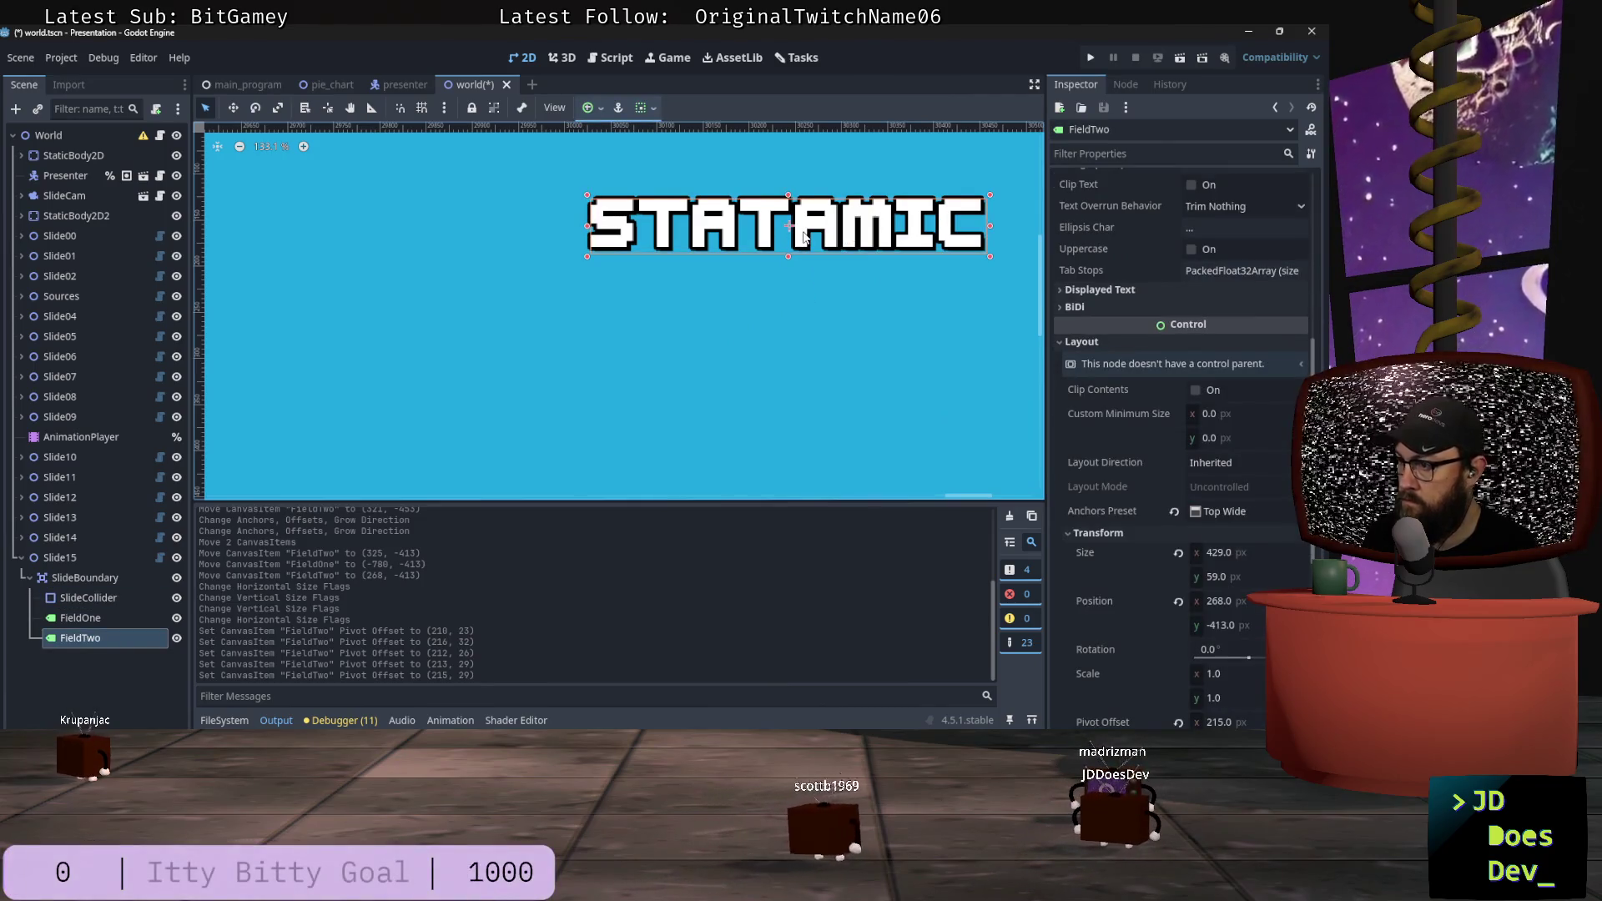
pyautogui.scroll(-1, 878, 383)
pyautogui.scroll(-5, 1157, 487)
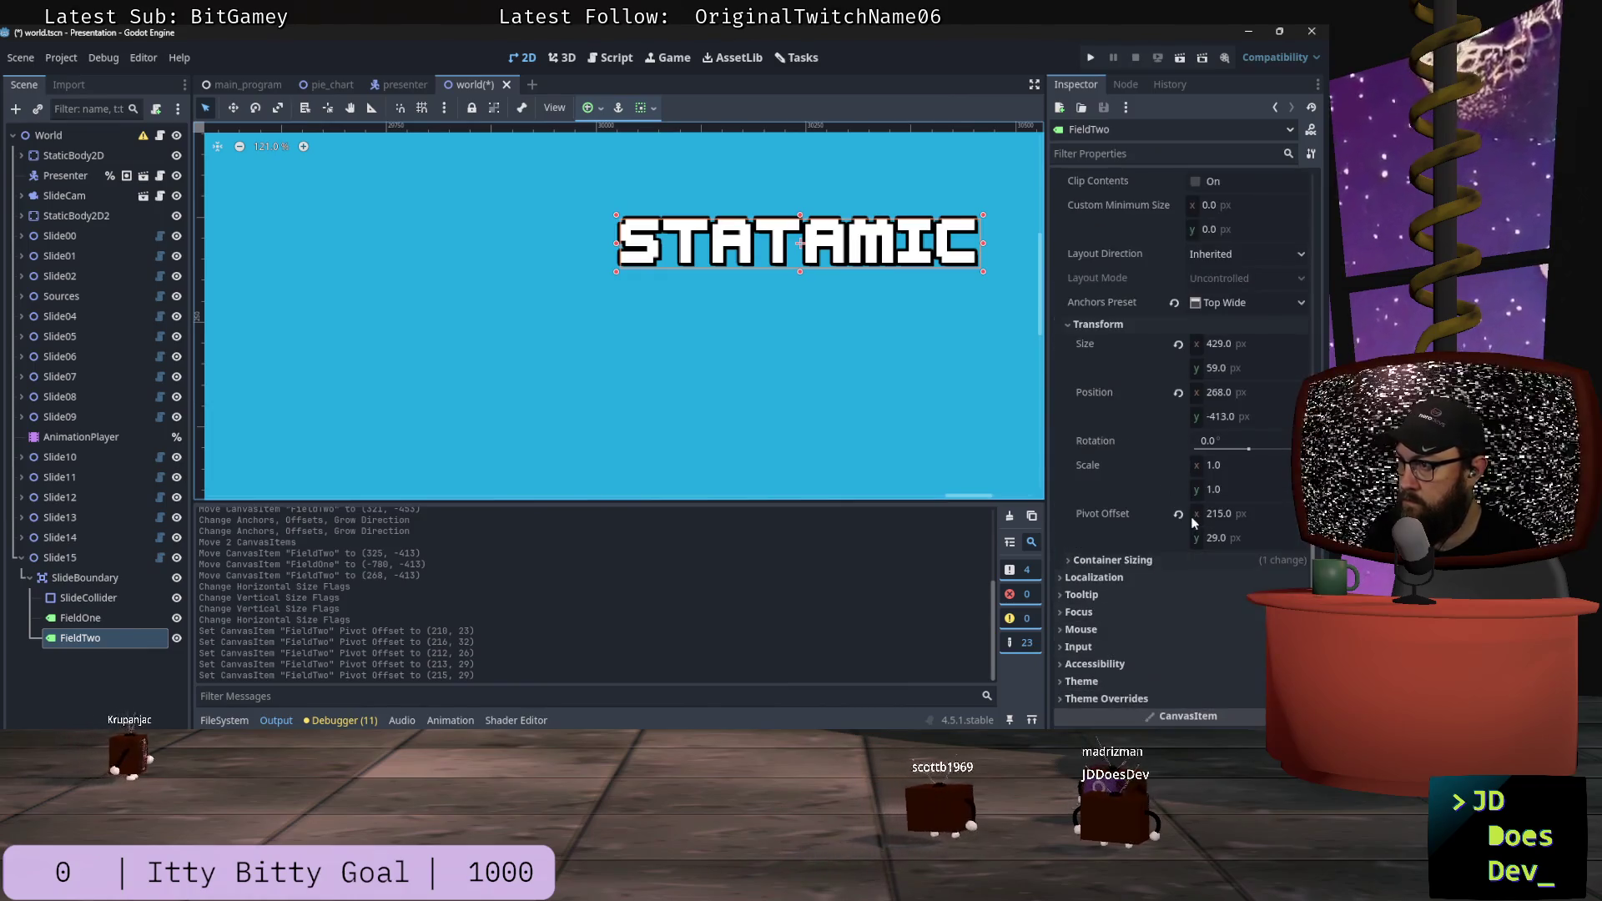
pyautogui.click(1178, 514)
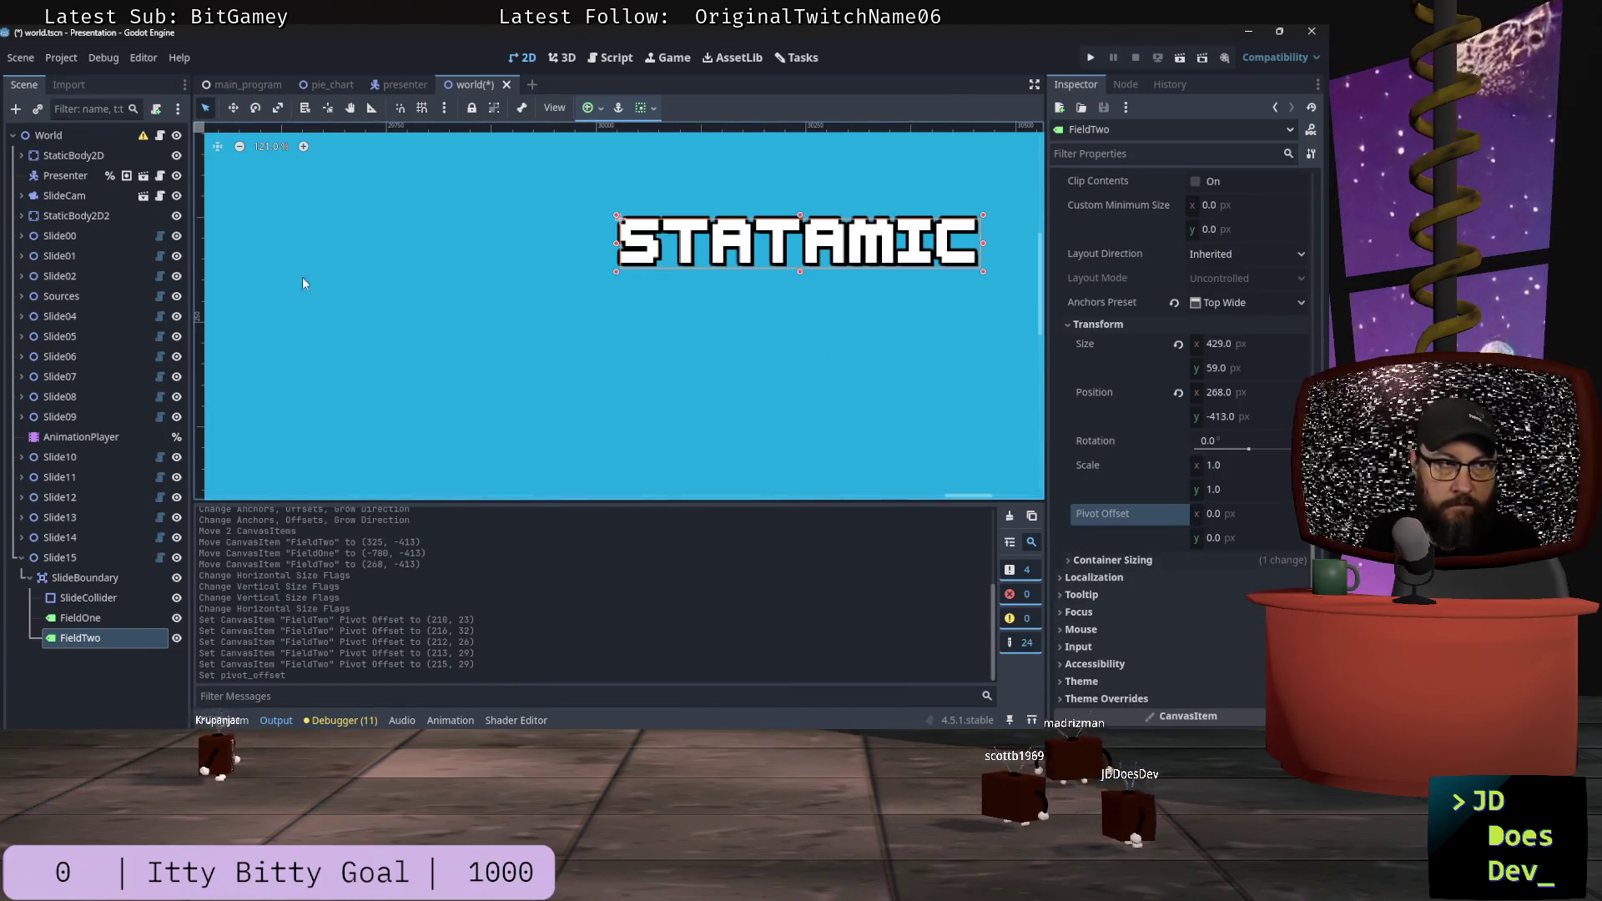
pyautogui.hotkey('ctrl', 'z')
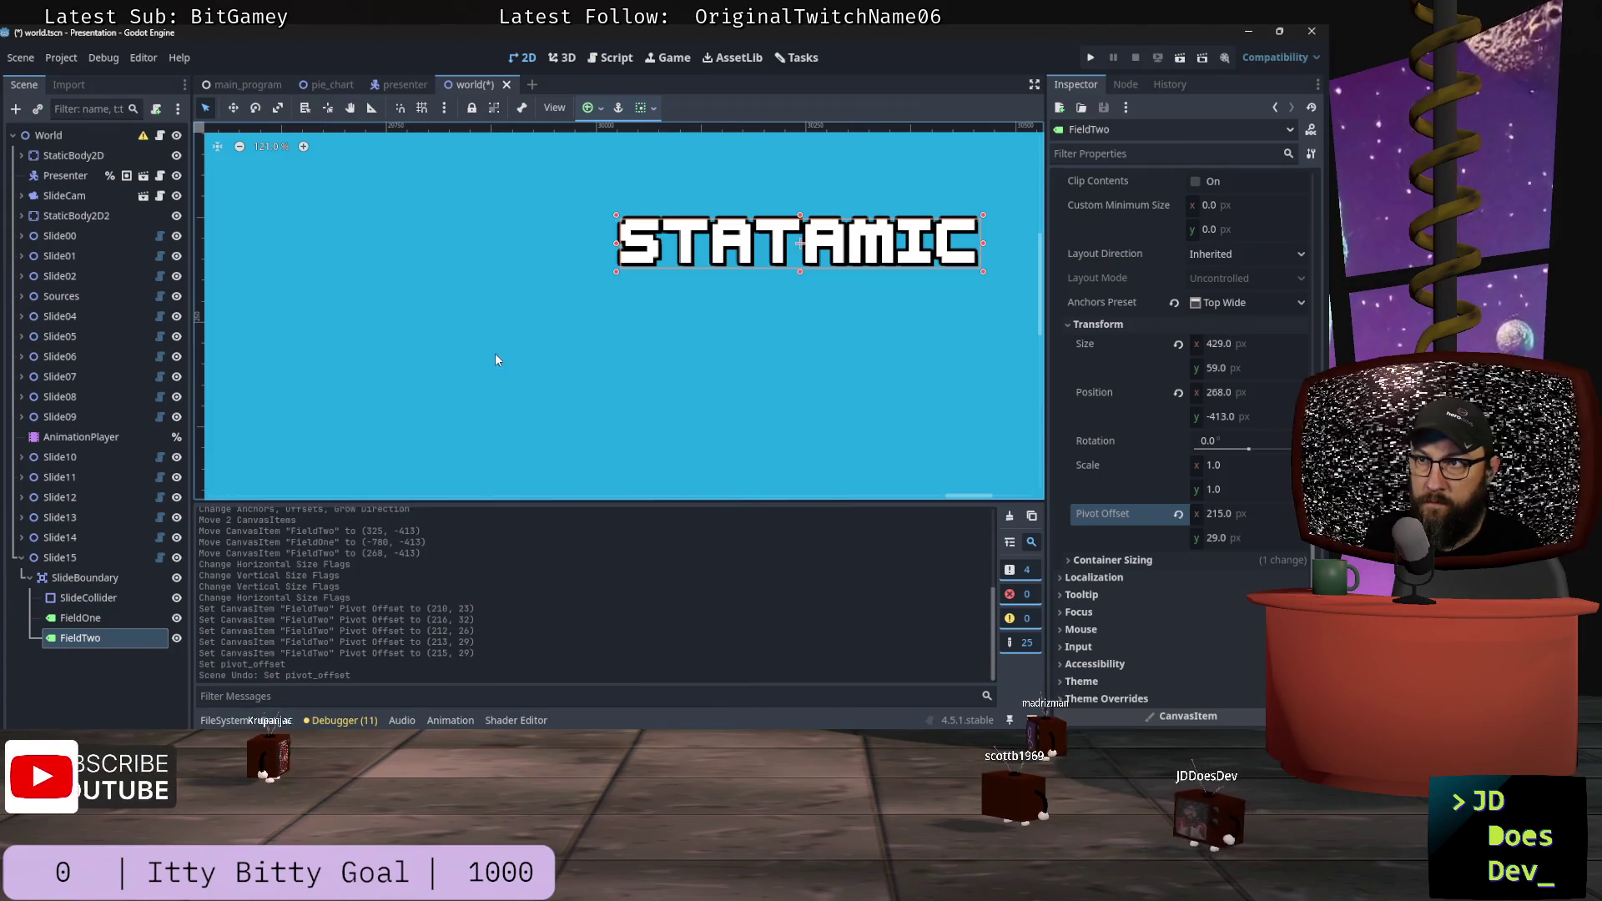
pyautogui.hotkey('ctrl', 'z')
pyautogui.hotkey('ctrl', 'shift', 'z')
pyautogui.hotkey('ctrl', 'shift', 'z')
pyautogui.scroll(-9, 475, 342)
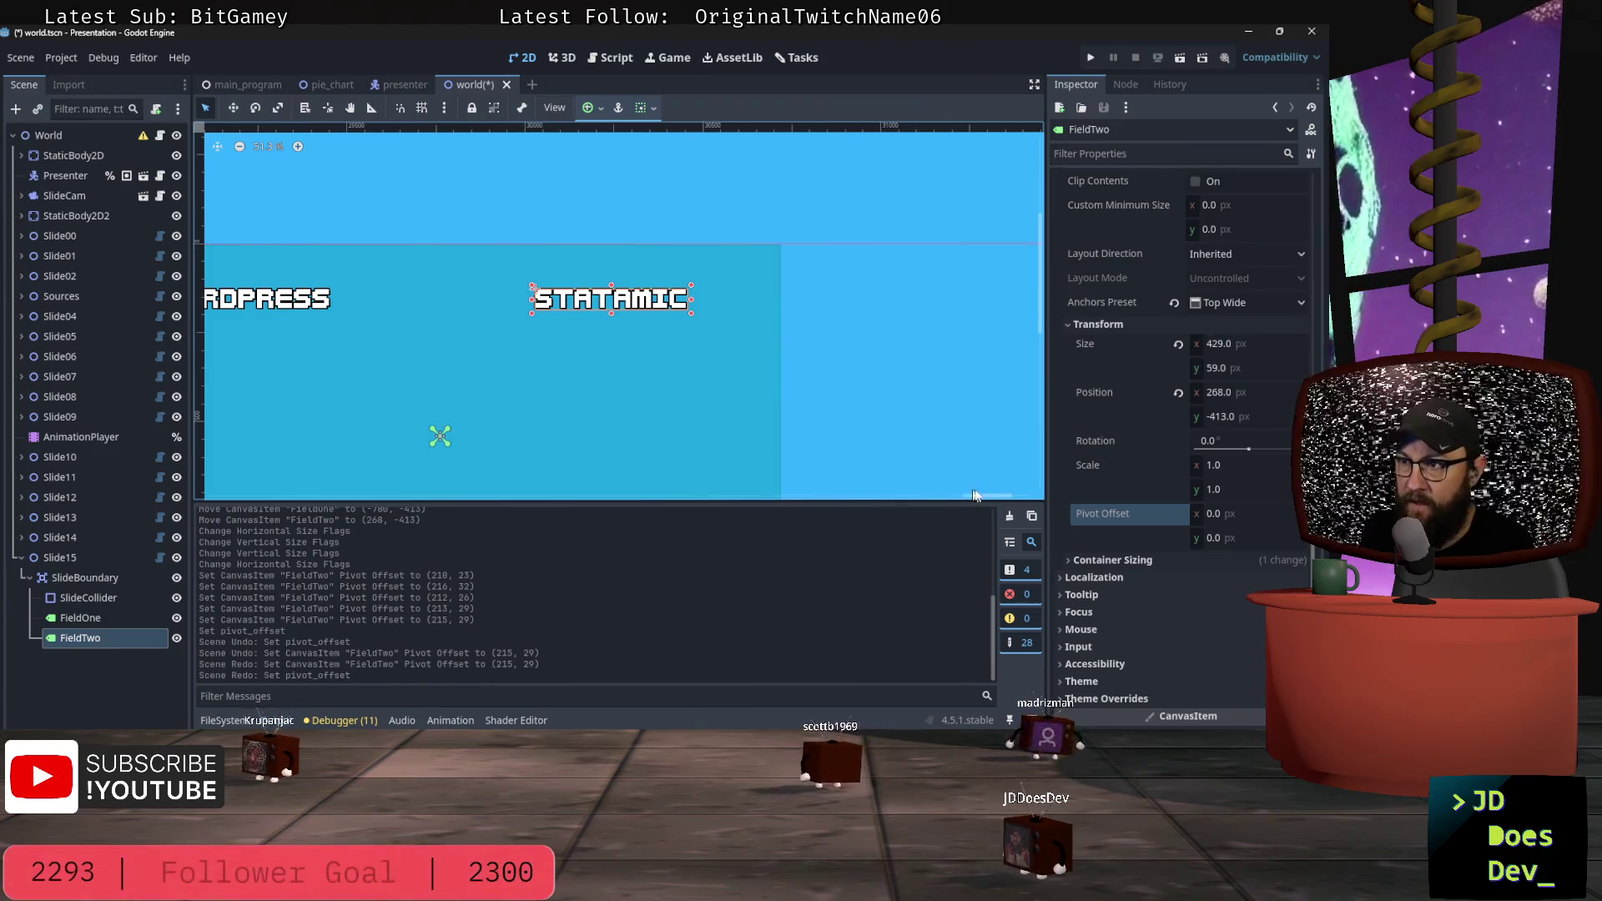
# Step: Pan the canvas and show the project's Assets files in the FileSystem dock
pyautogui.hscroll(-5, 973, 495)
pyautogui.hscroll(4, 980, 495)
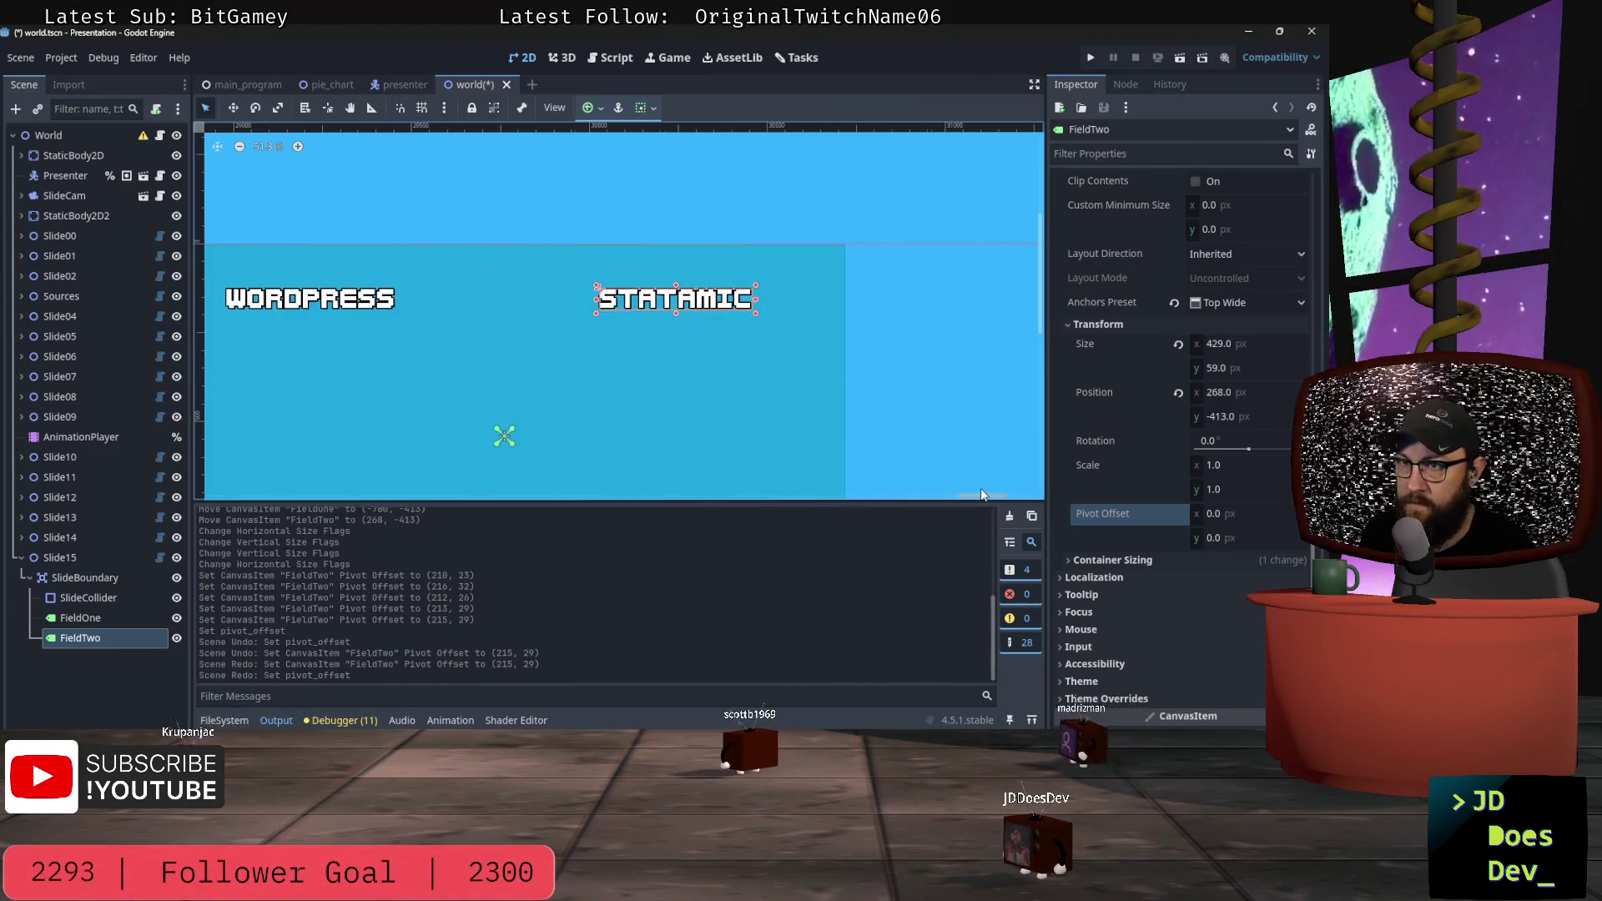
pyautogui.hscroll(-1, 982, 495)
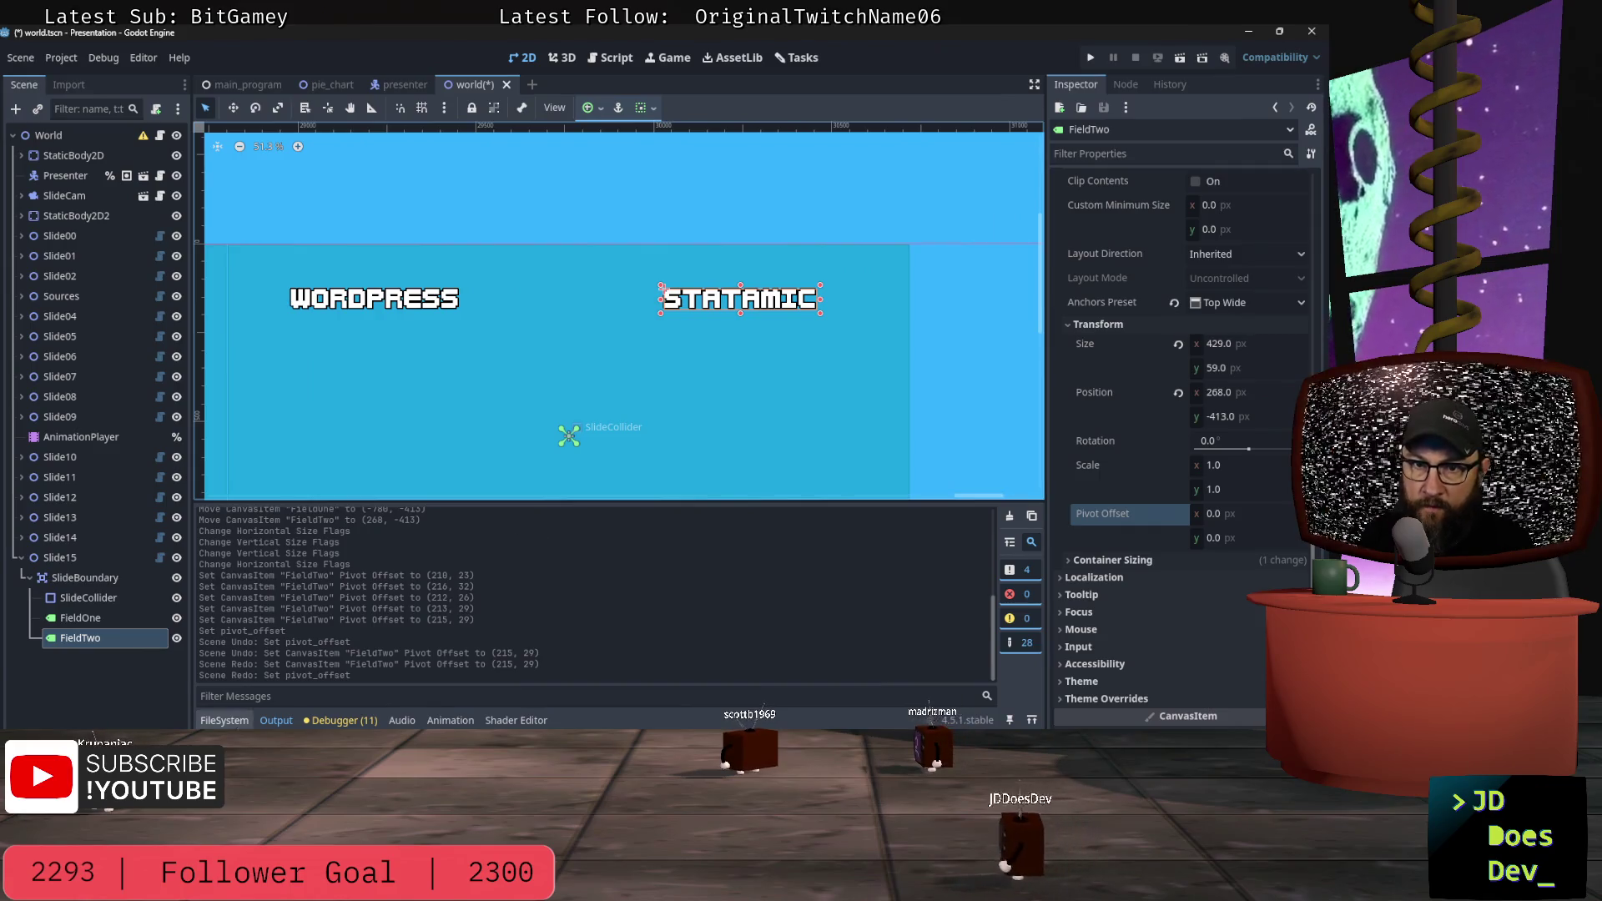
pyautogui.click(223, 720)
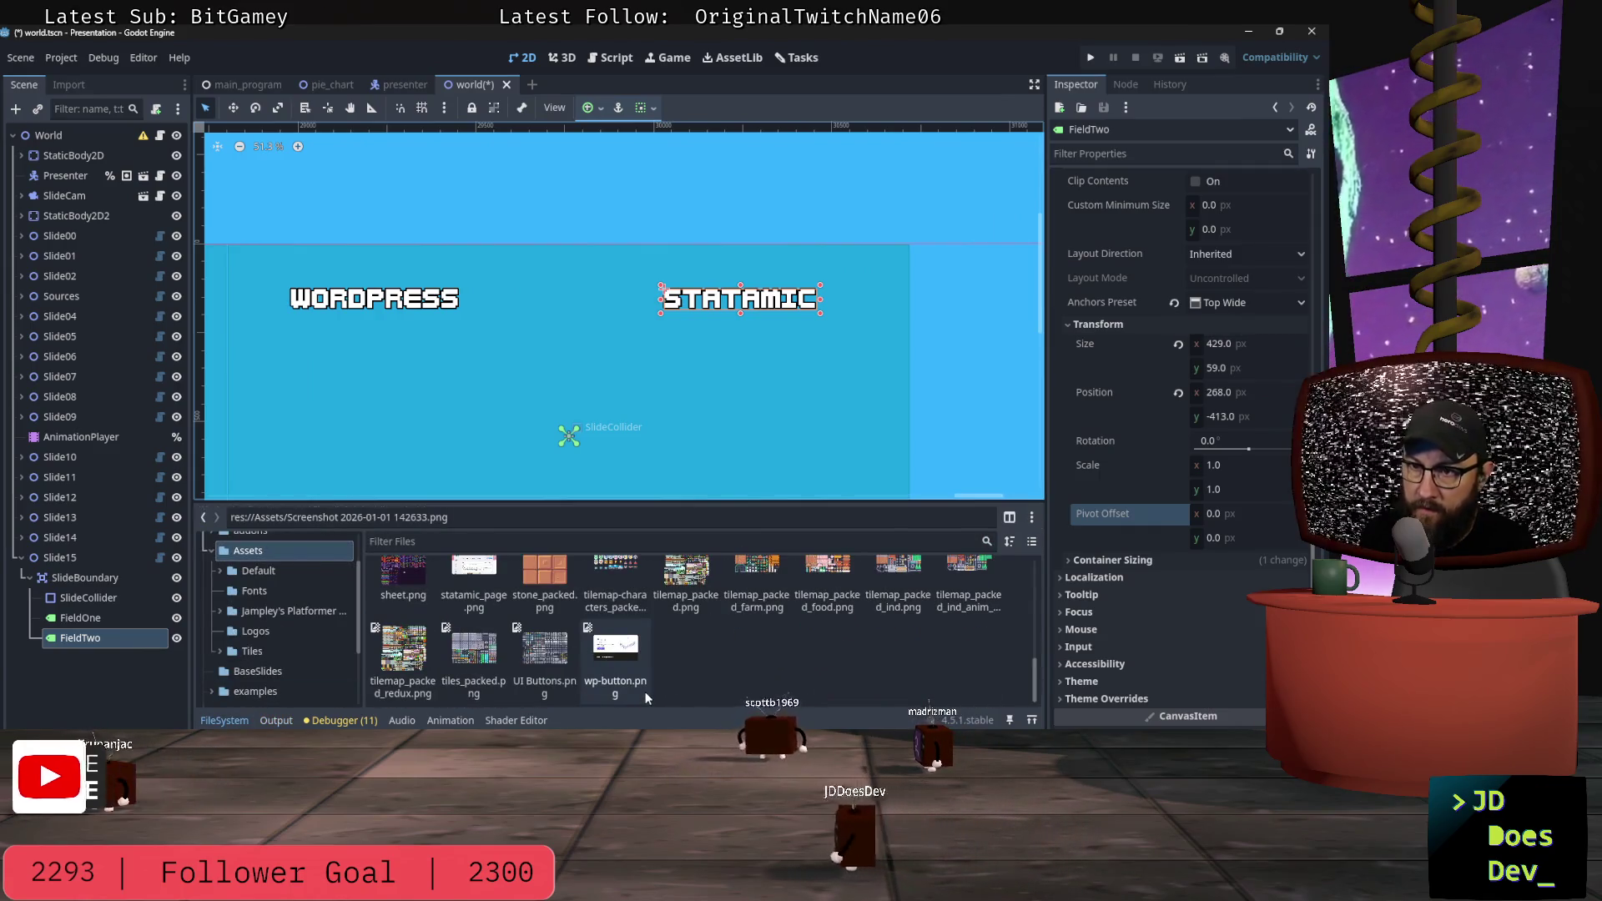
# Step: Add wp-button.png as a WpButton sprite, scale it down and place it beneath WORDPRESS
pyautogui.moveTo(645, 697)
pyautogui.mouseDown()
pyautogui.moveTo(517, 450)
pyautogui.moveTo(478, 468)
pyautogui.mouseUp()
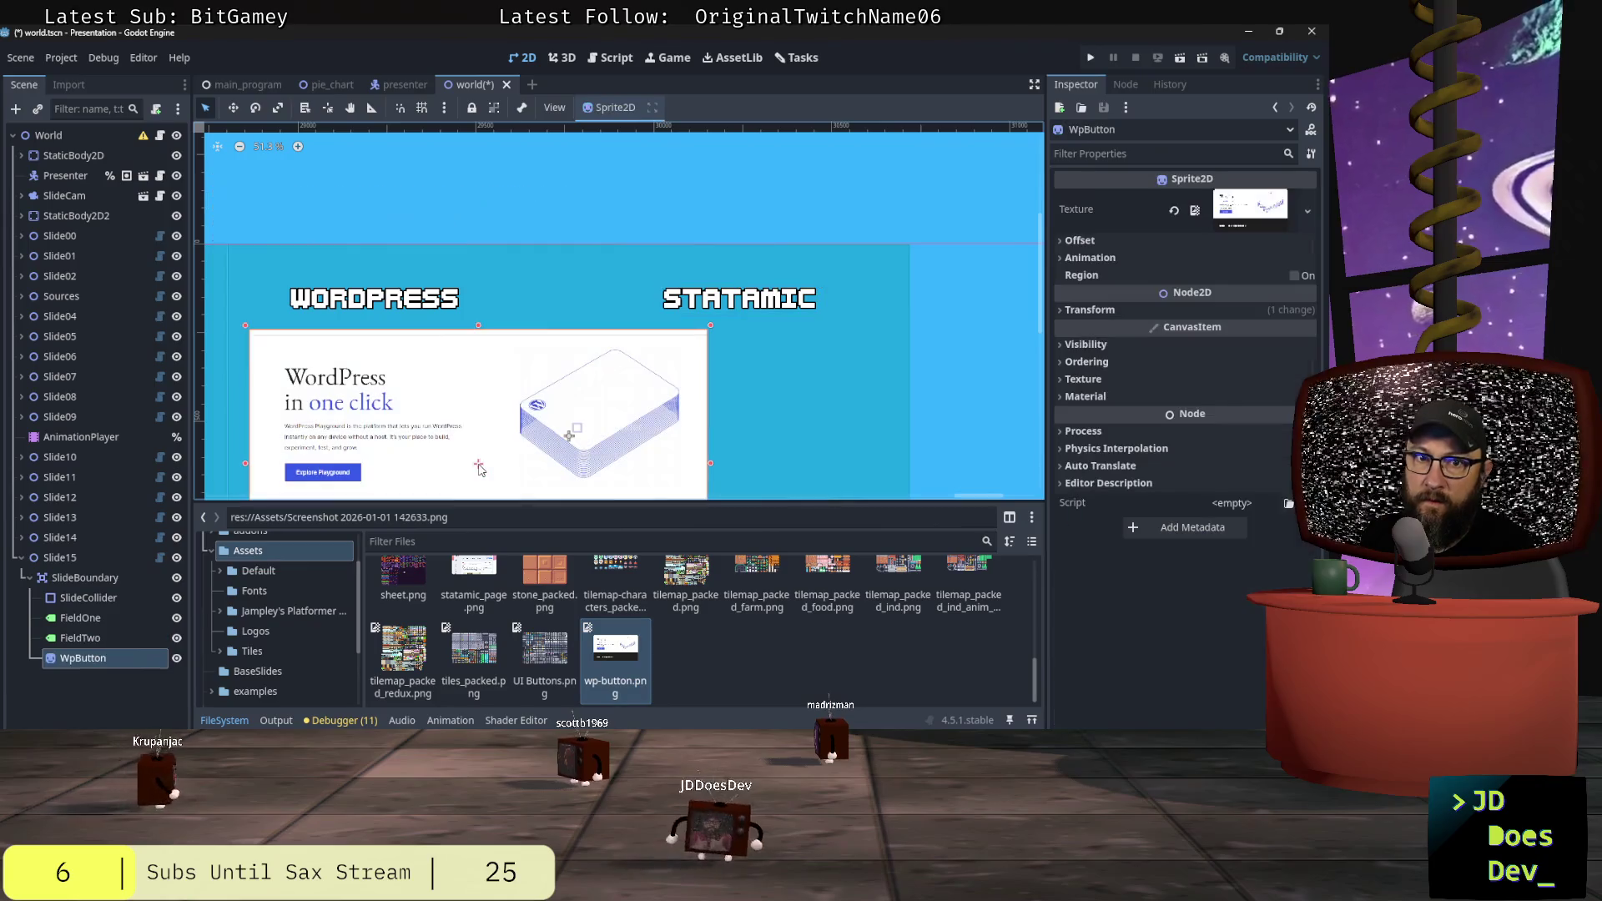
pyautogui.scroll(-2, 378, 444)
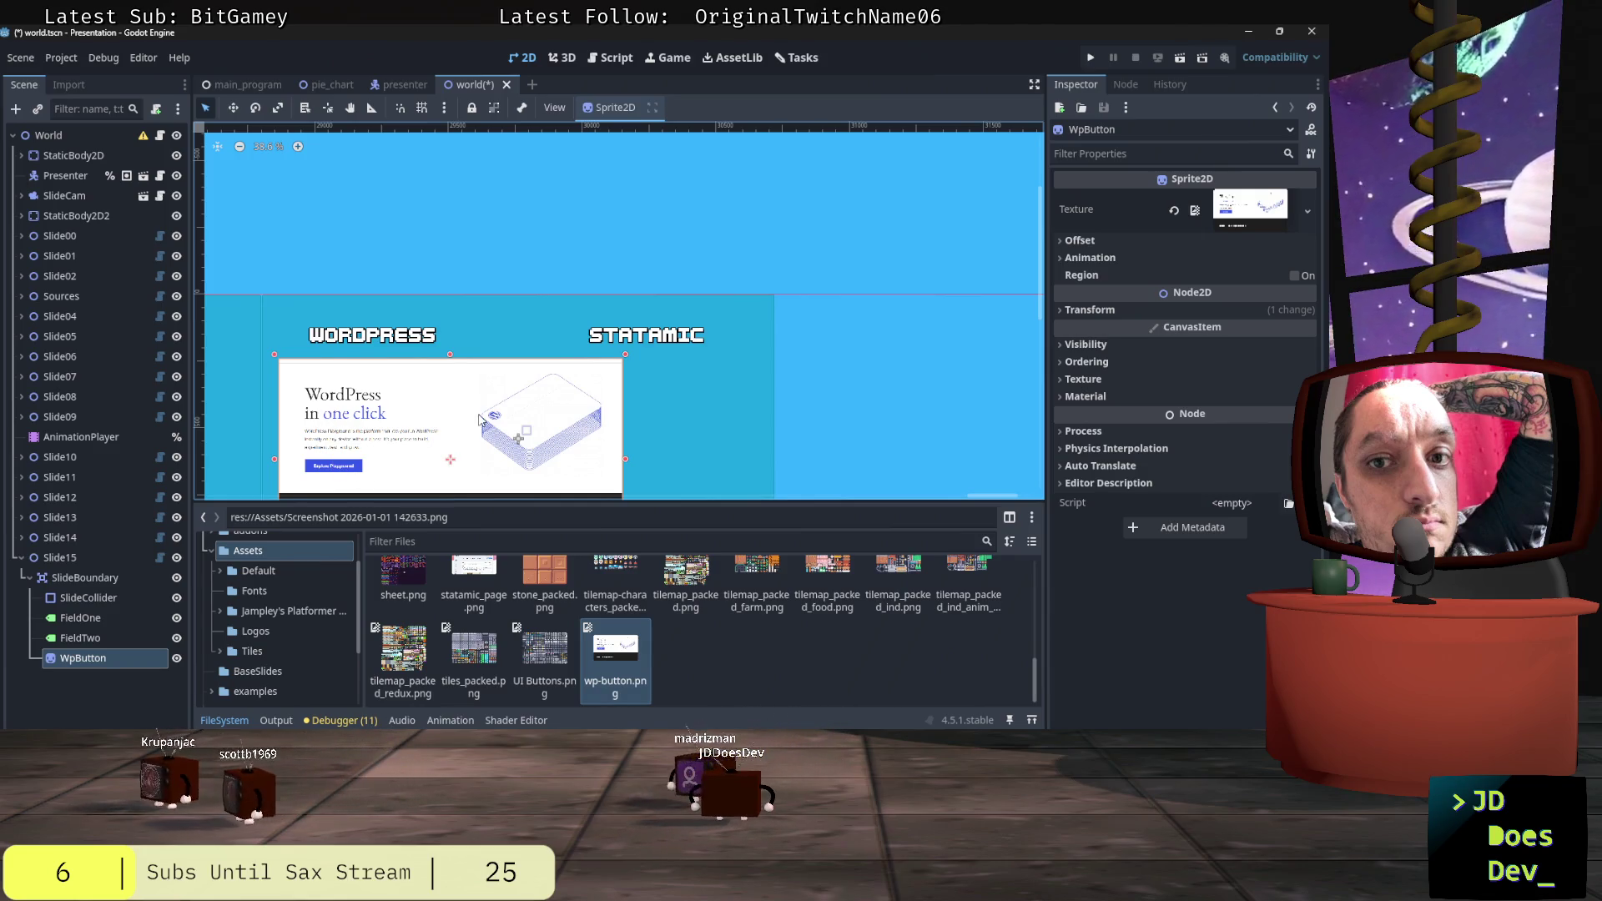
pyautogui.scroll(-2, 568, 442)
pyautogui.moveTo(791, 454); pyautogui.dragTo(782, 387)
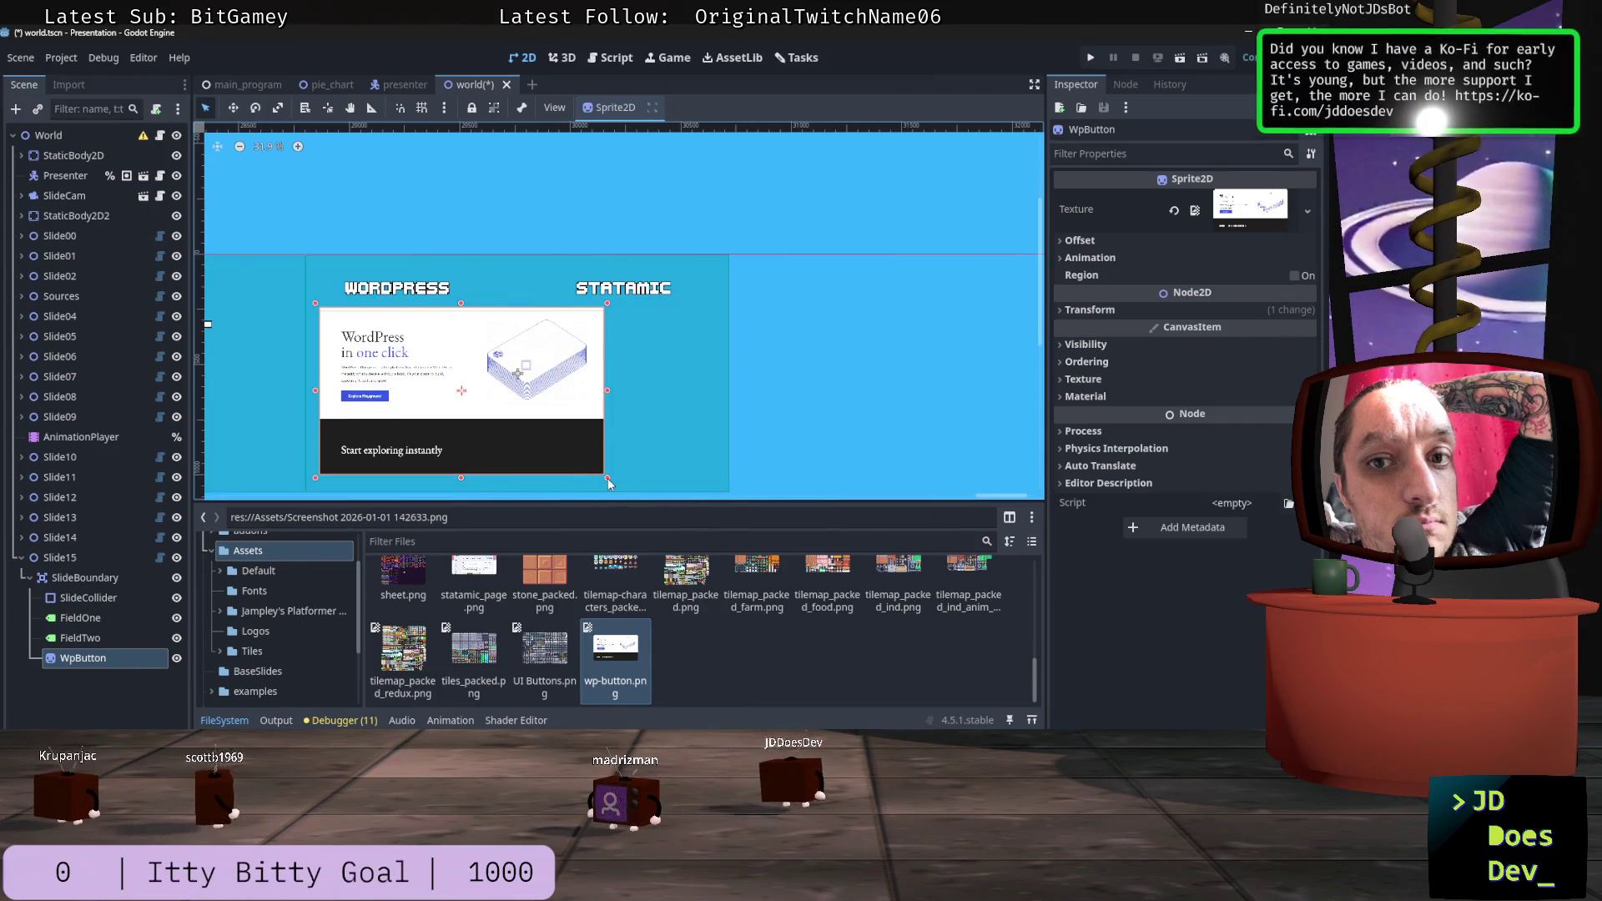
pyautogui.moveTo(608, 479); pyautogui.dragTo(486, 406)
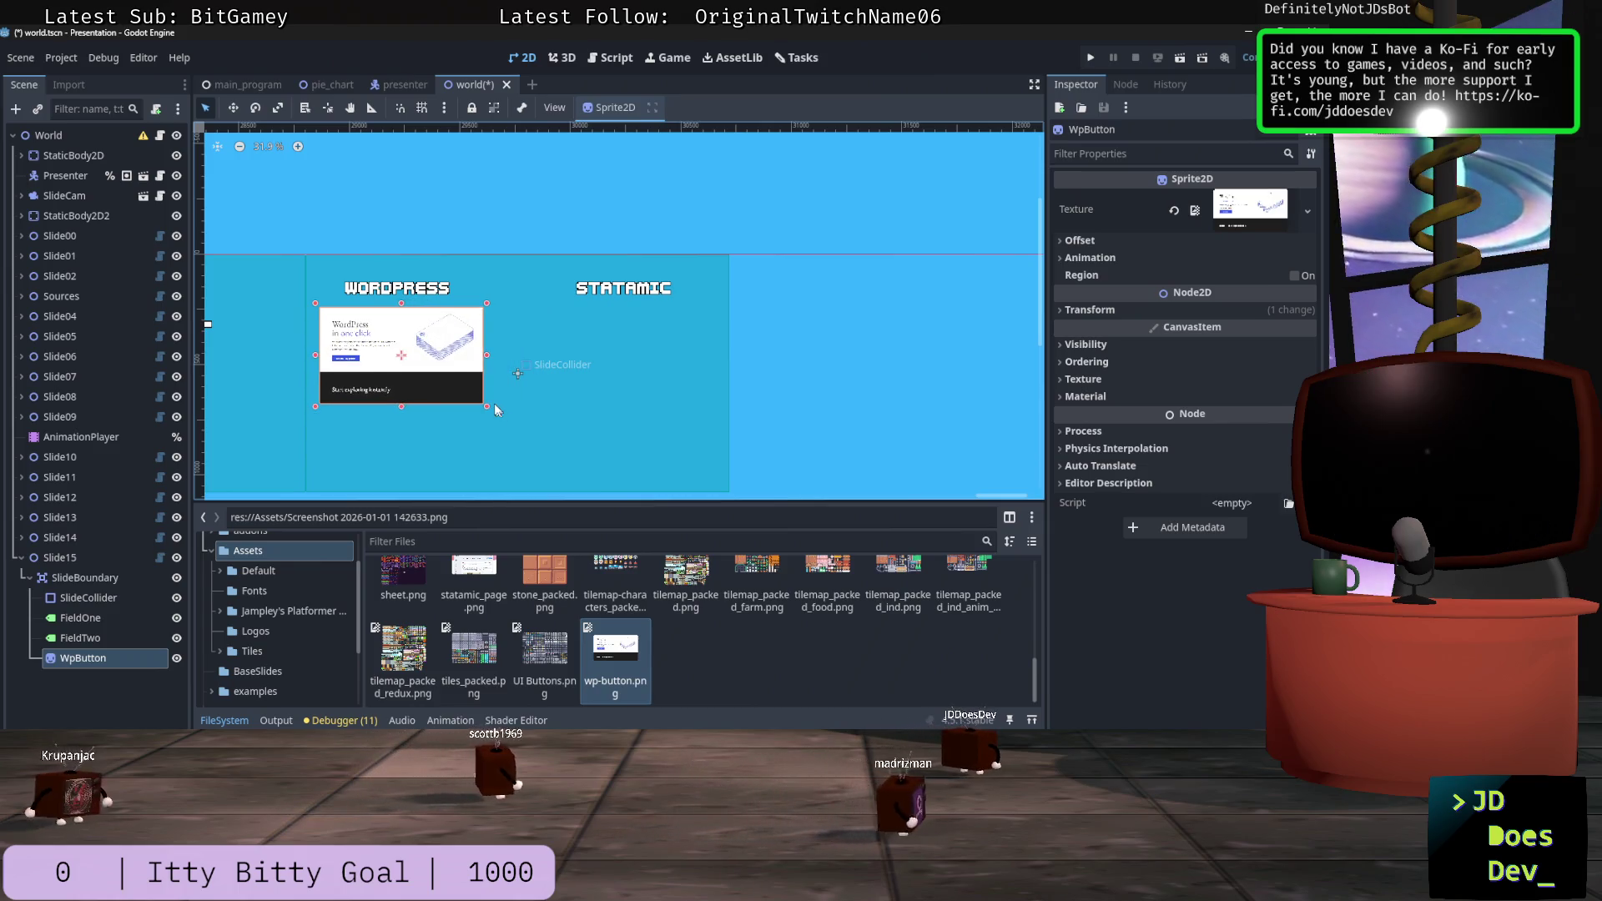
pyautogui.moveTo(435, 359); pyautogui.dragTo(431, 363)
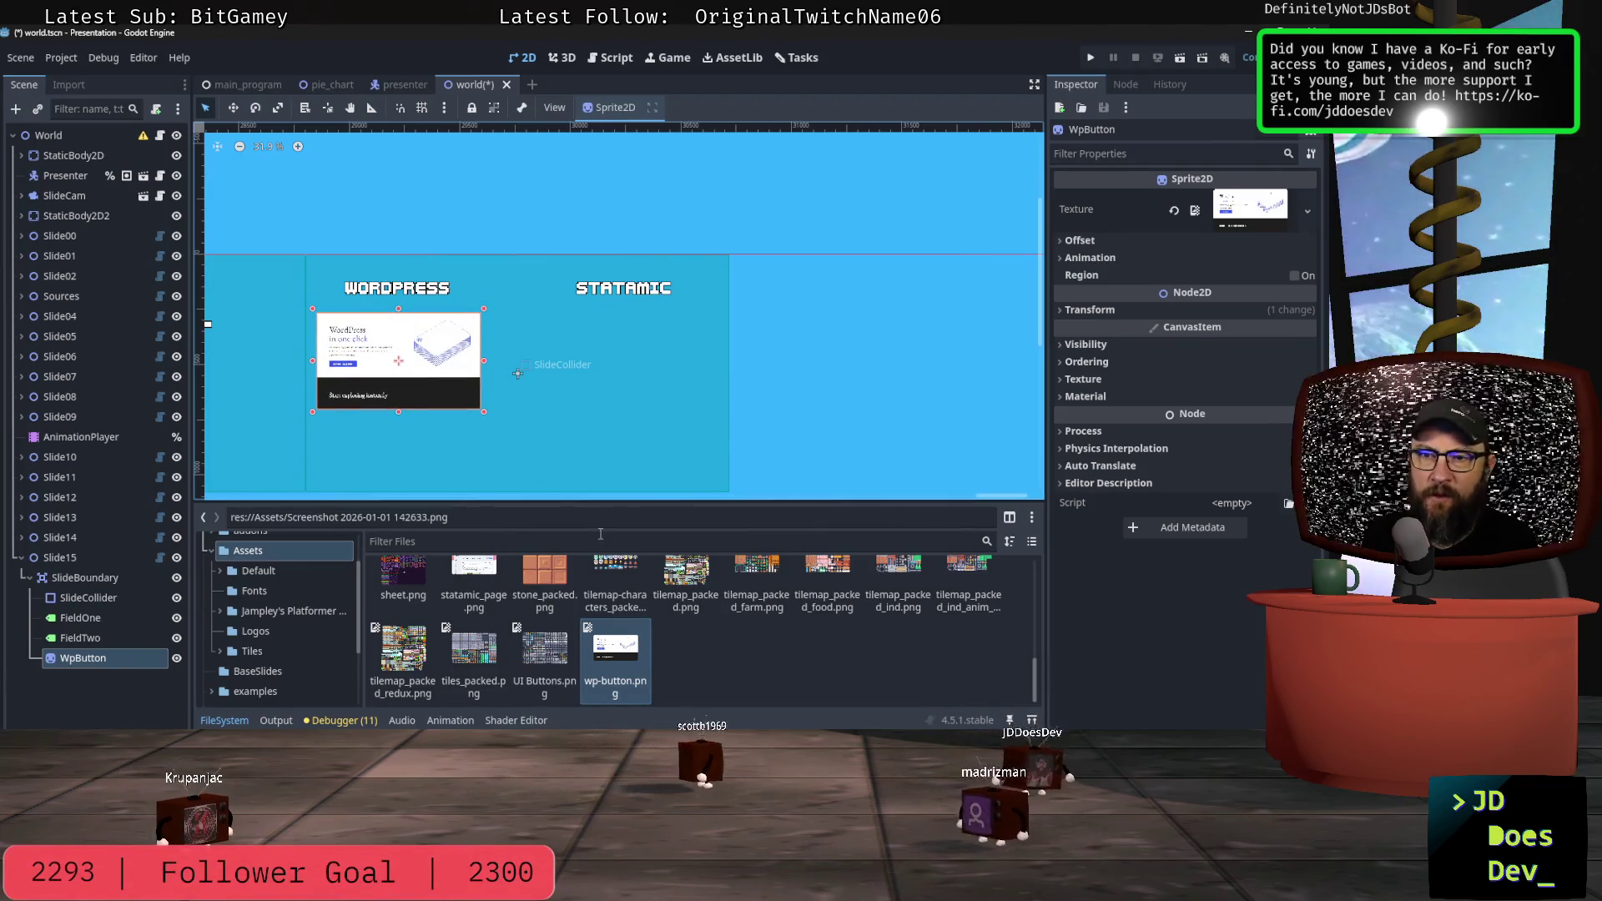
# Step: Add statamic_page.png as a StatamicPage sprite, shrink it and position it under STATAMIC
pyautogui.moveTo(467, 577); pyautogui.dragTo(665, 382)
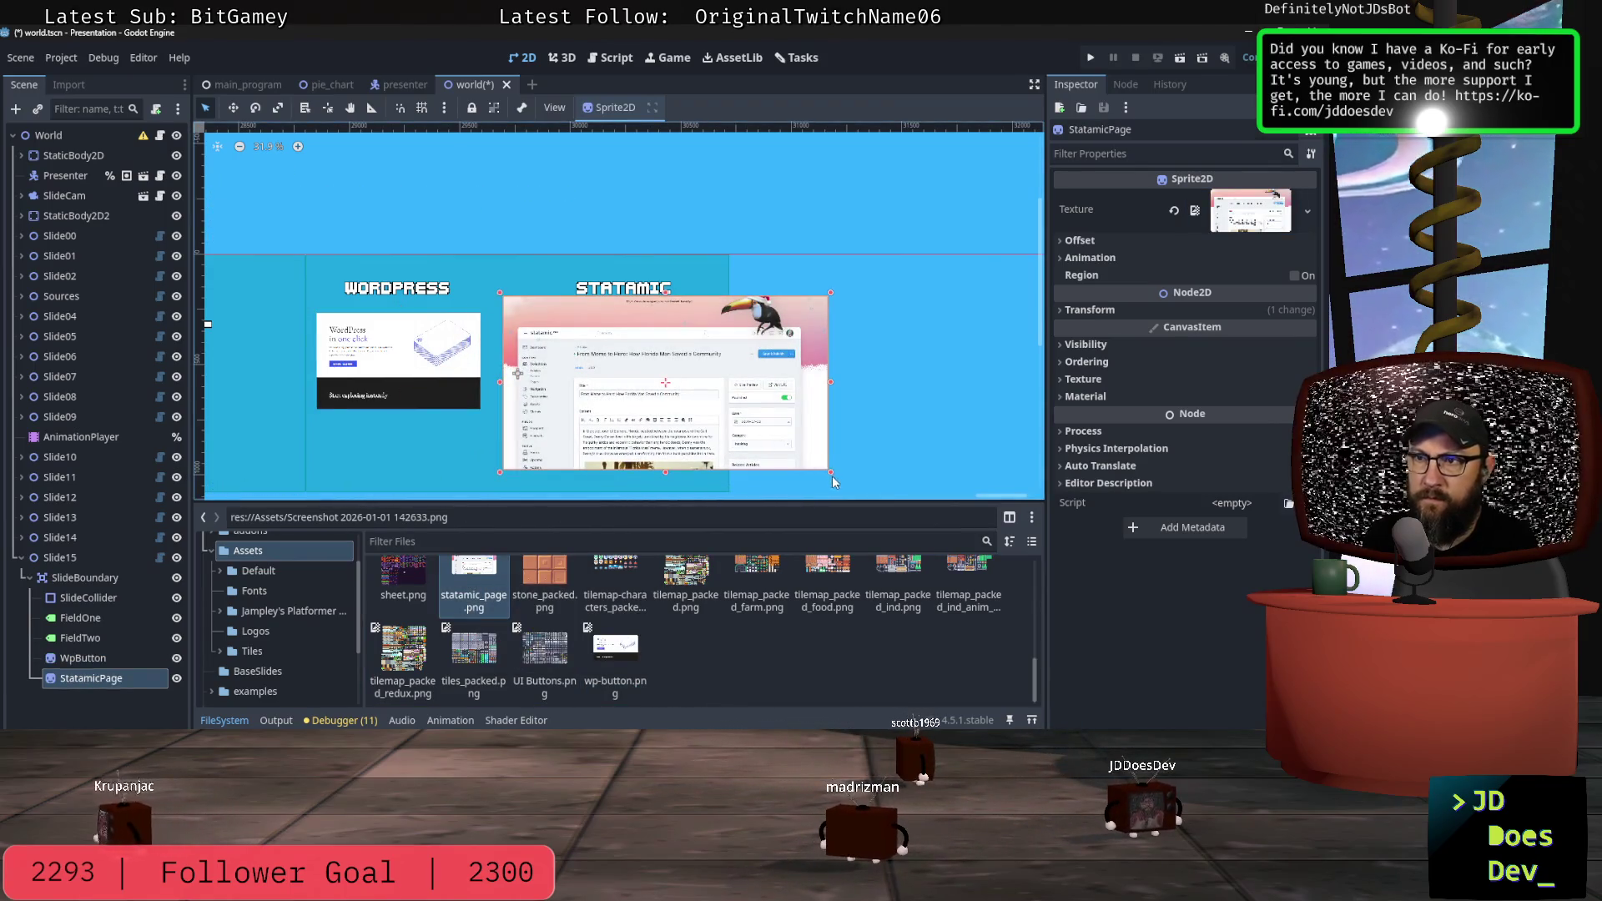
pyautogui.moveTo(831, 477); pyautogui.dragTo(692, 399)
pyautogui.moveTo(607, 344); pyautogui.dragTo(634, 365)
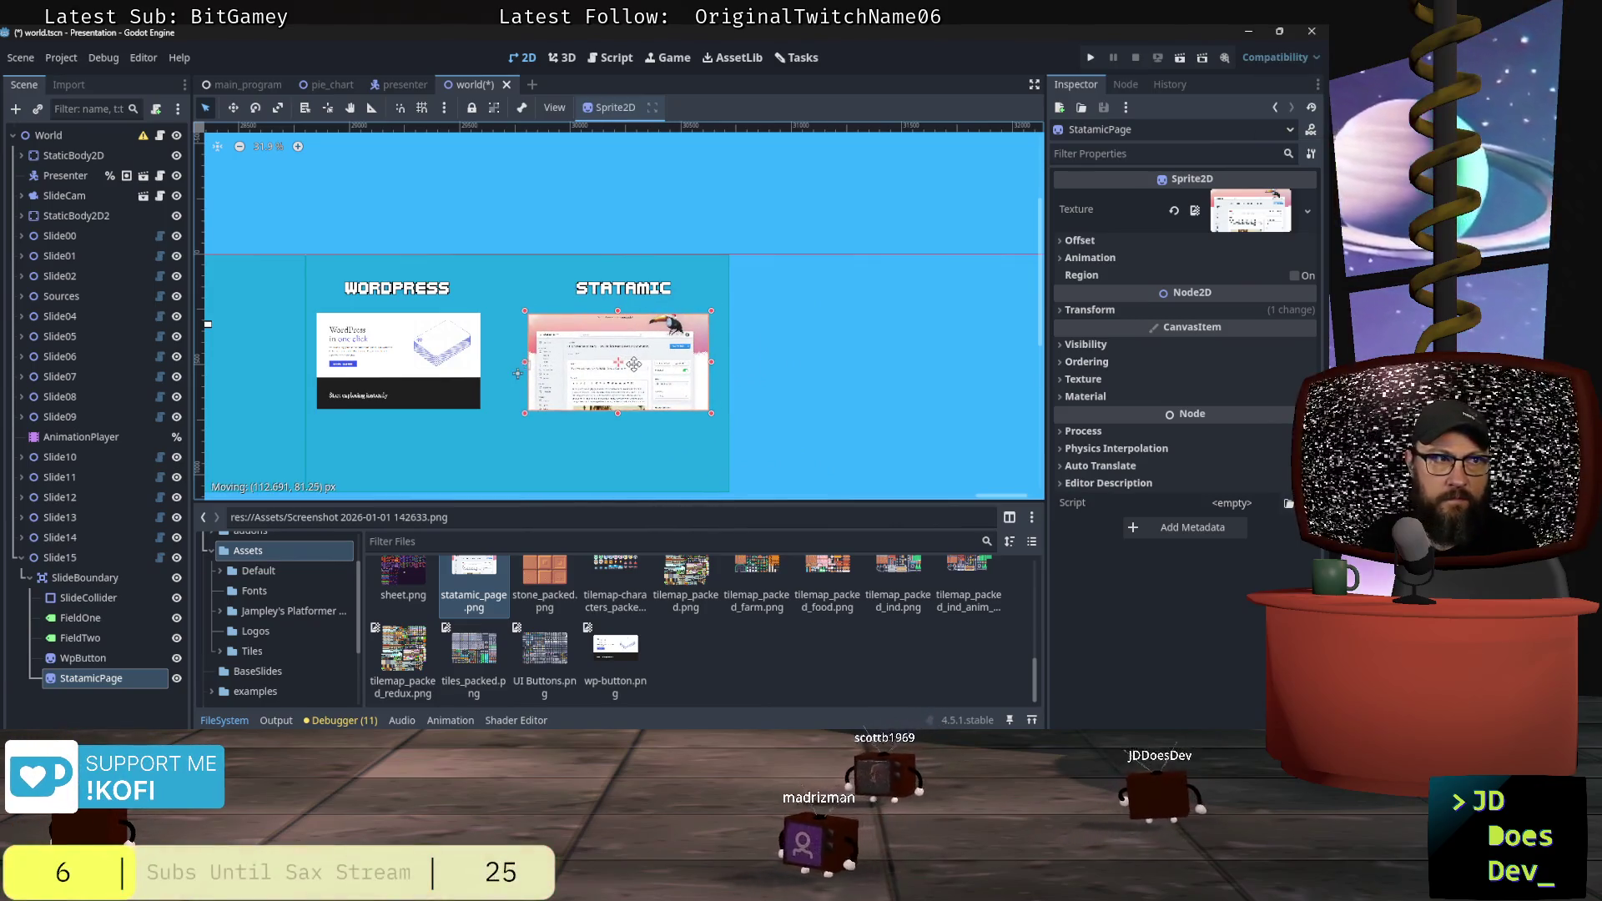
pyautogui.moveTo(711, 412); pyautogui.dragTo(707, 407)
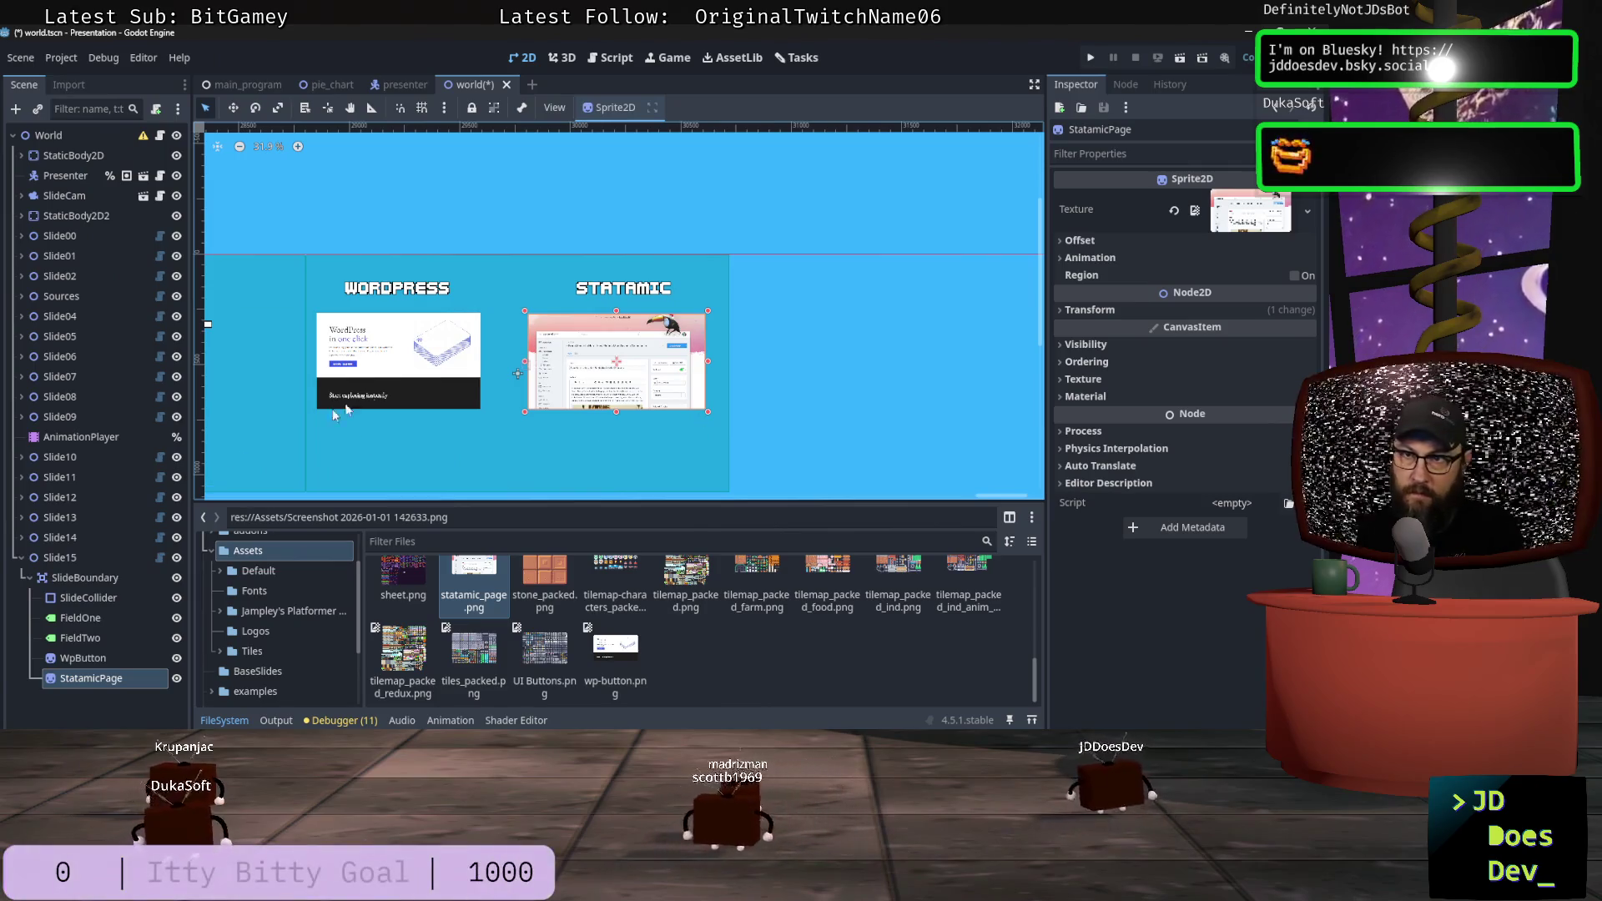
pyautogui.moveTo(581, 370); pyautogui.dragTo(587, 361)
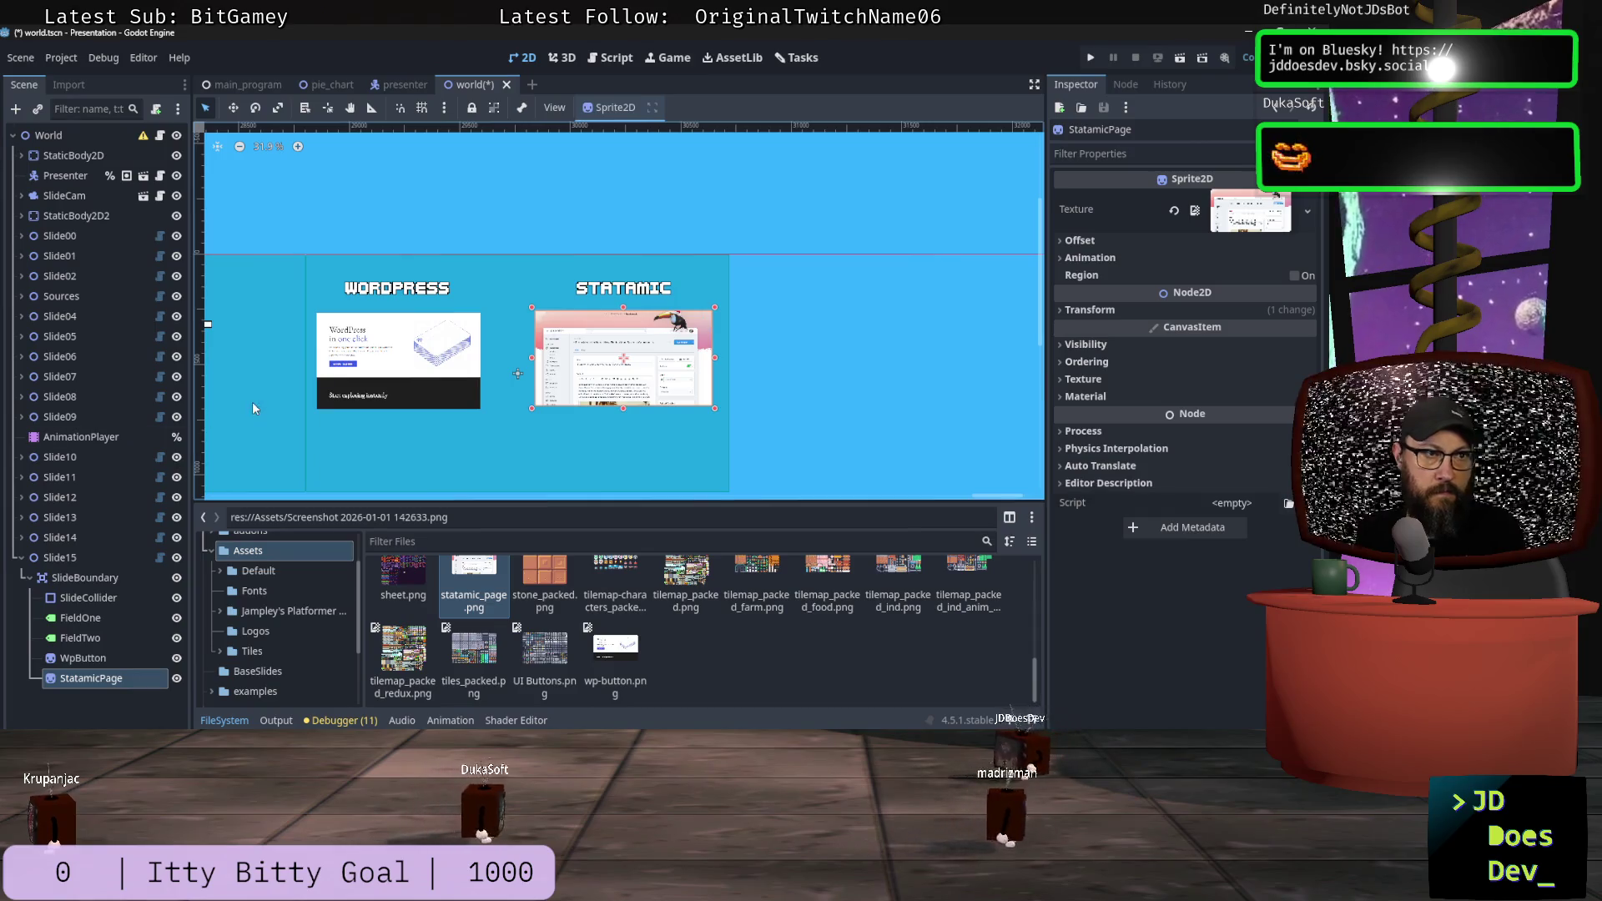
# Step: Nudge the Statamic screenshot slightly left so it sits level with the WordPress image
pyautogui.scroll(4, 395, 394)
pyautogui.scroll(3, 394, 392)
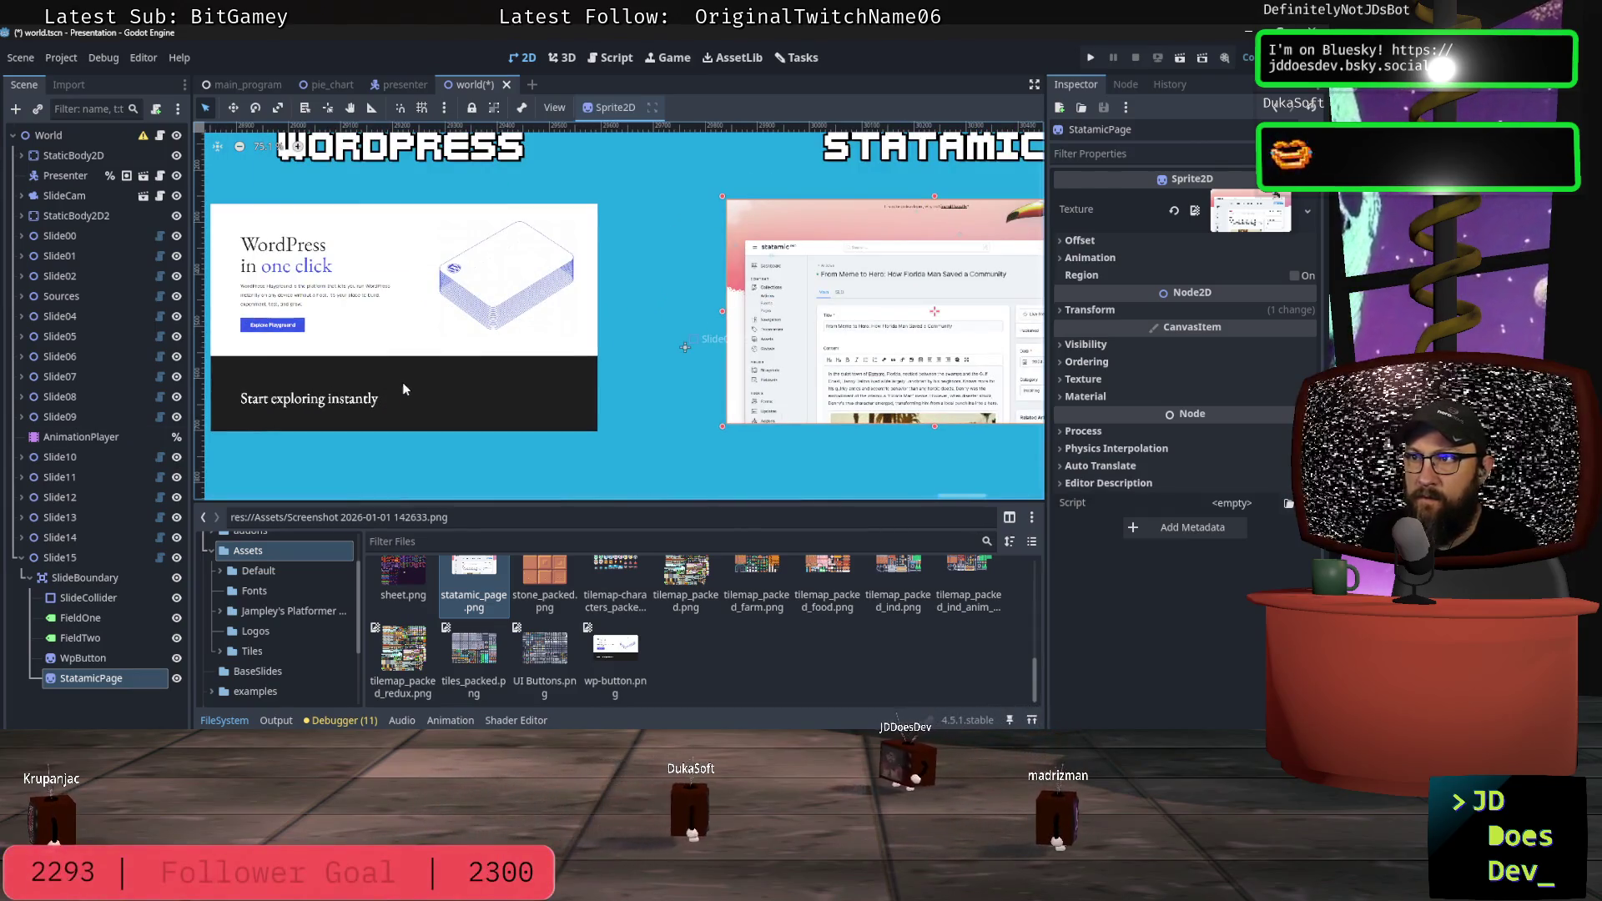
pyautogui.moveTo(986, 493); pyautogui.dragTo(977, 494)
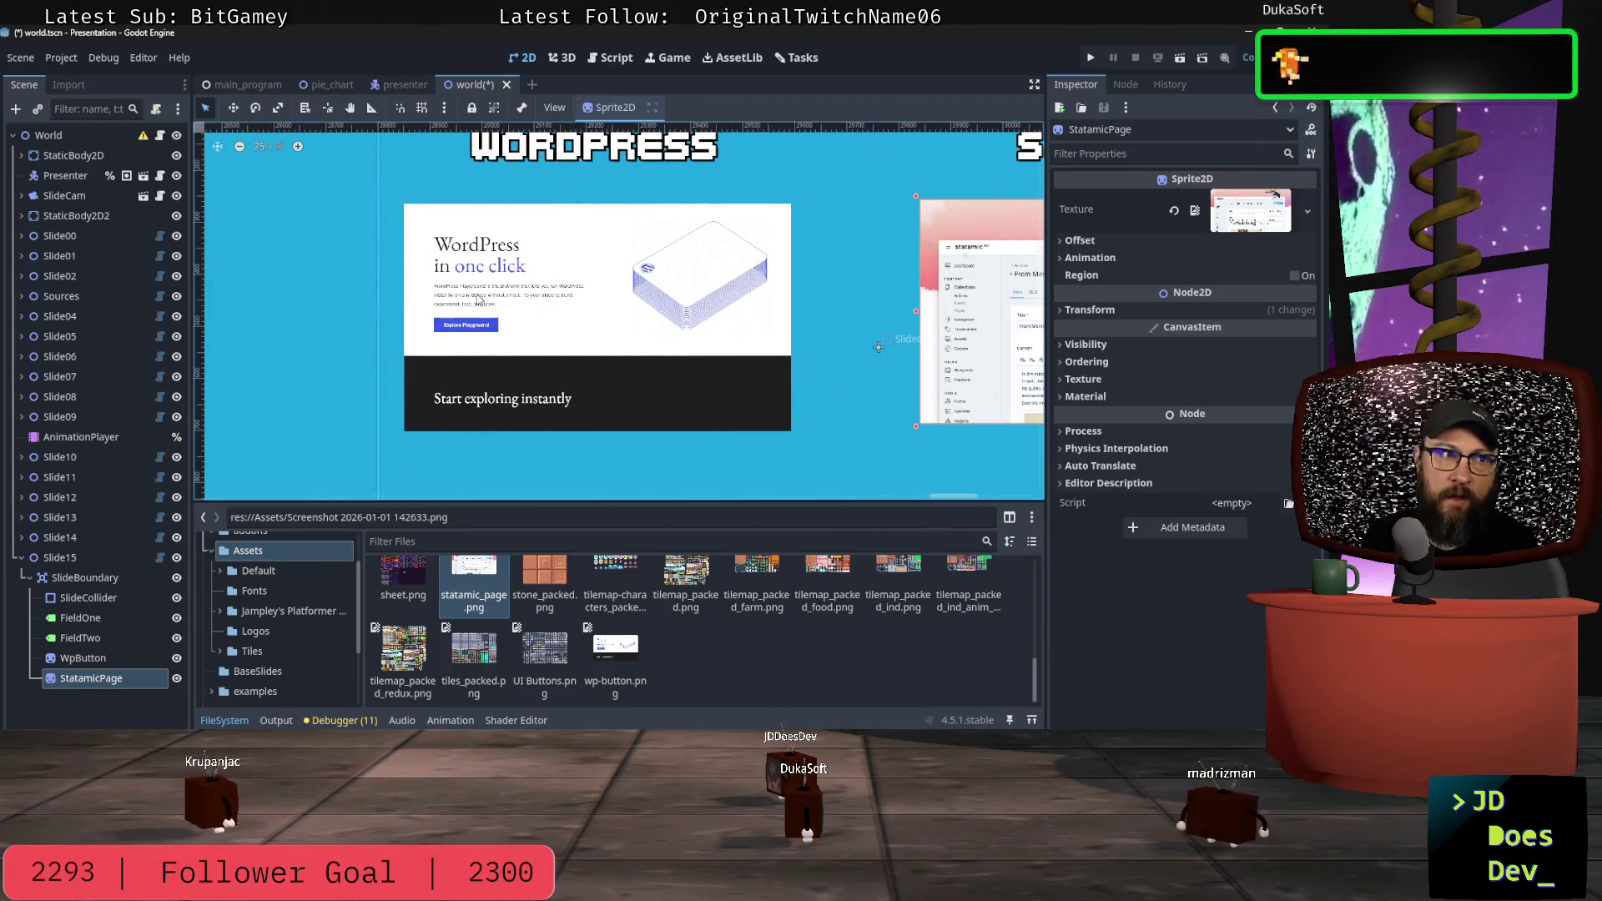
pyautogui.scroll(-4, 479, 299)
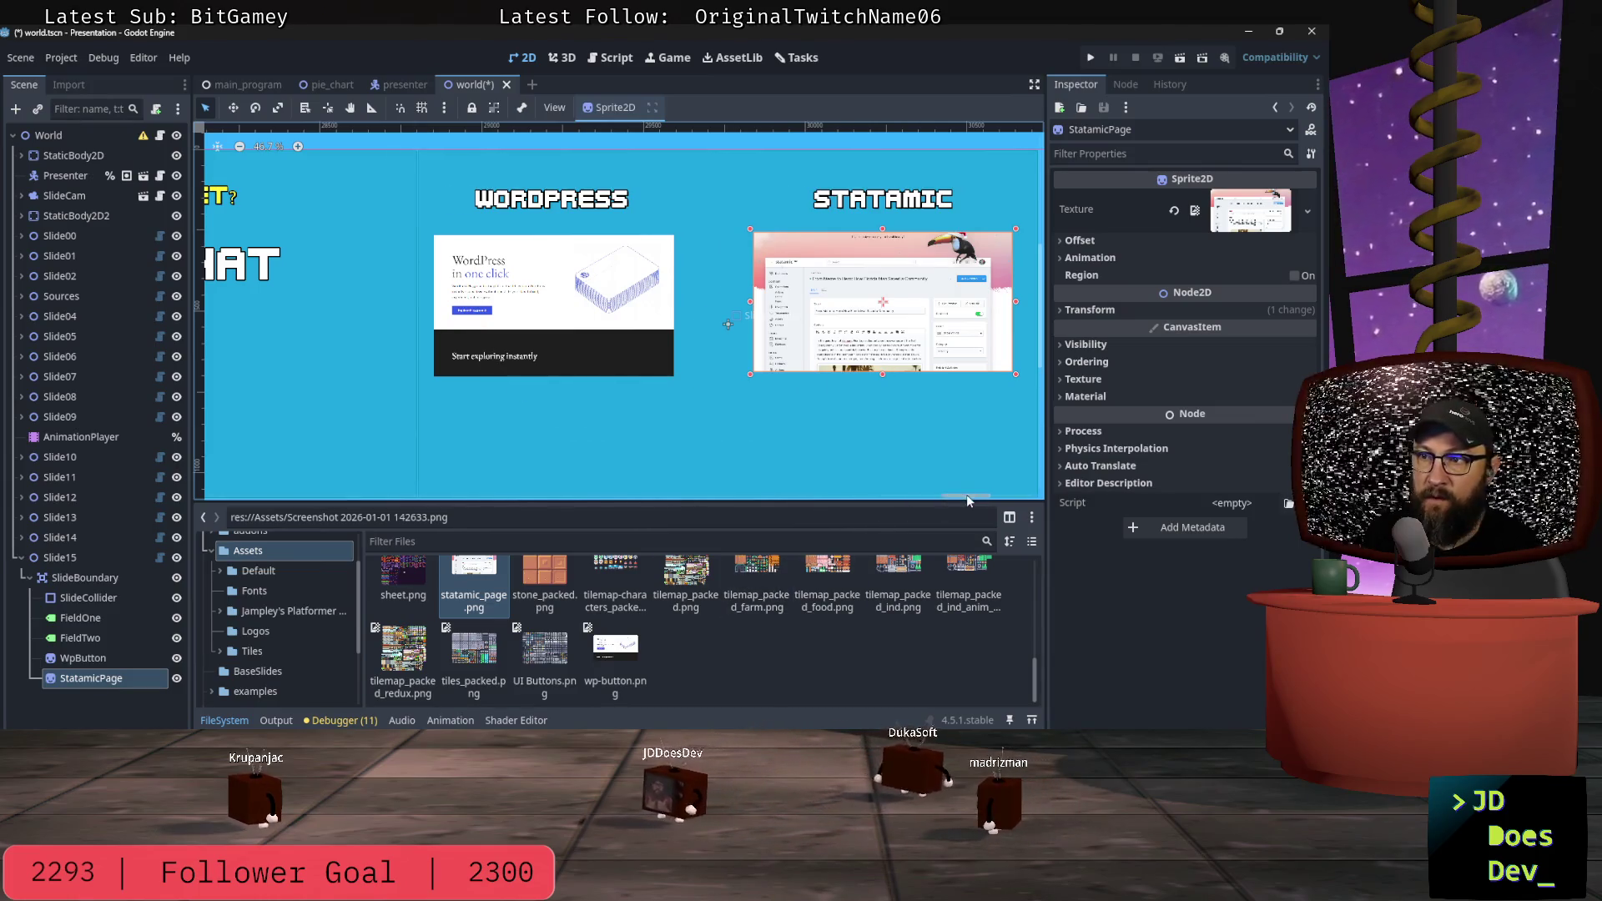
pyautogui.moveTo(967, 495); pyautogui.dragTo(978, 495)
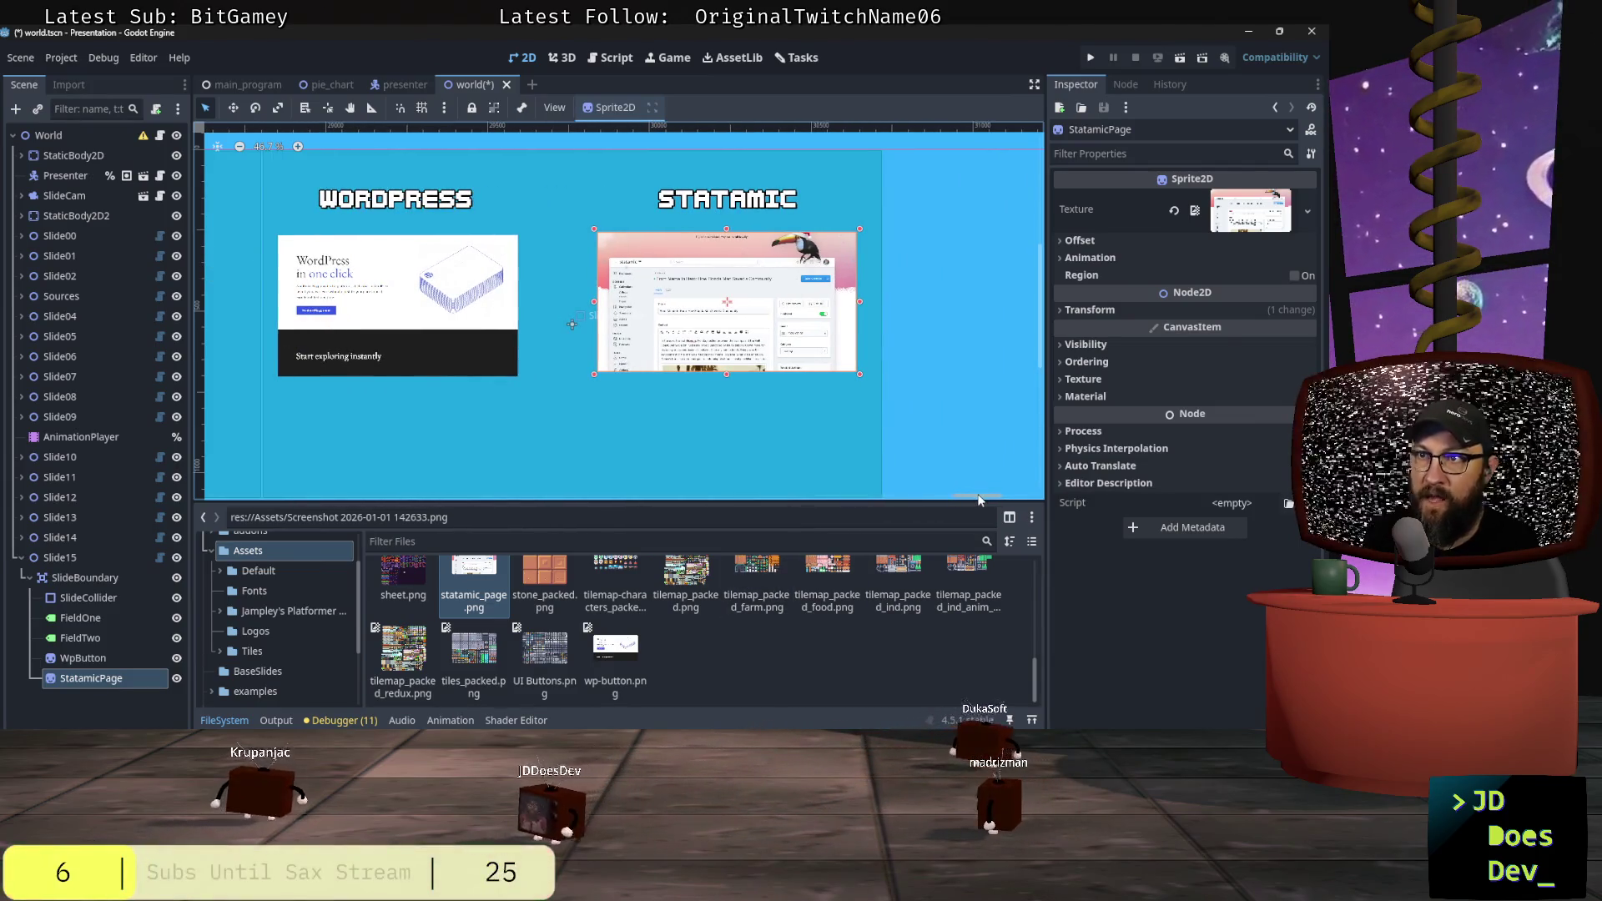
pyautogui.click(708, 201)
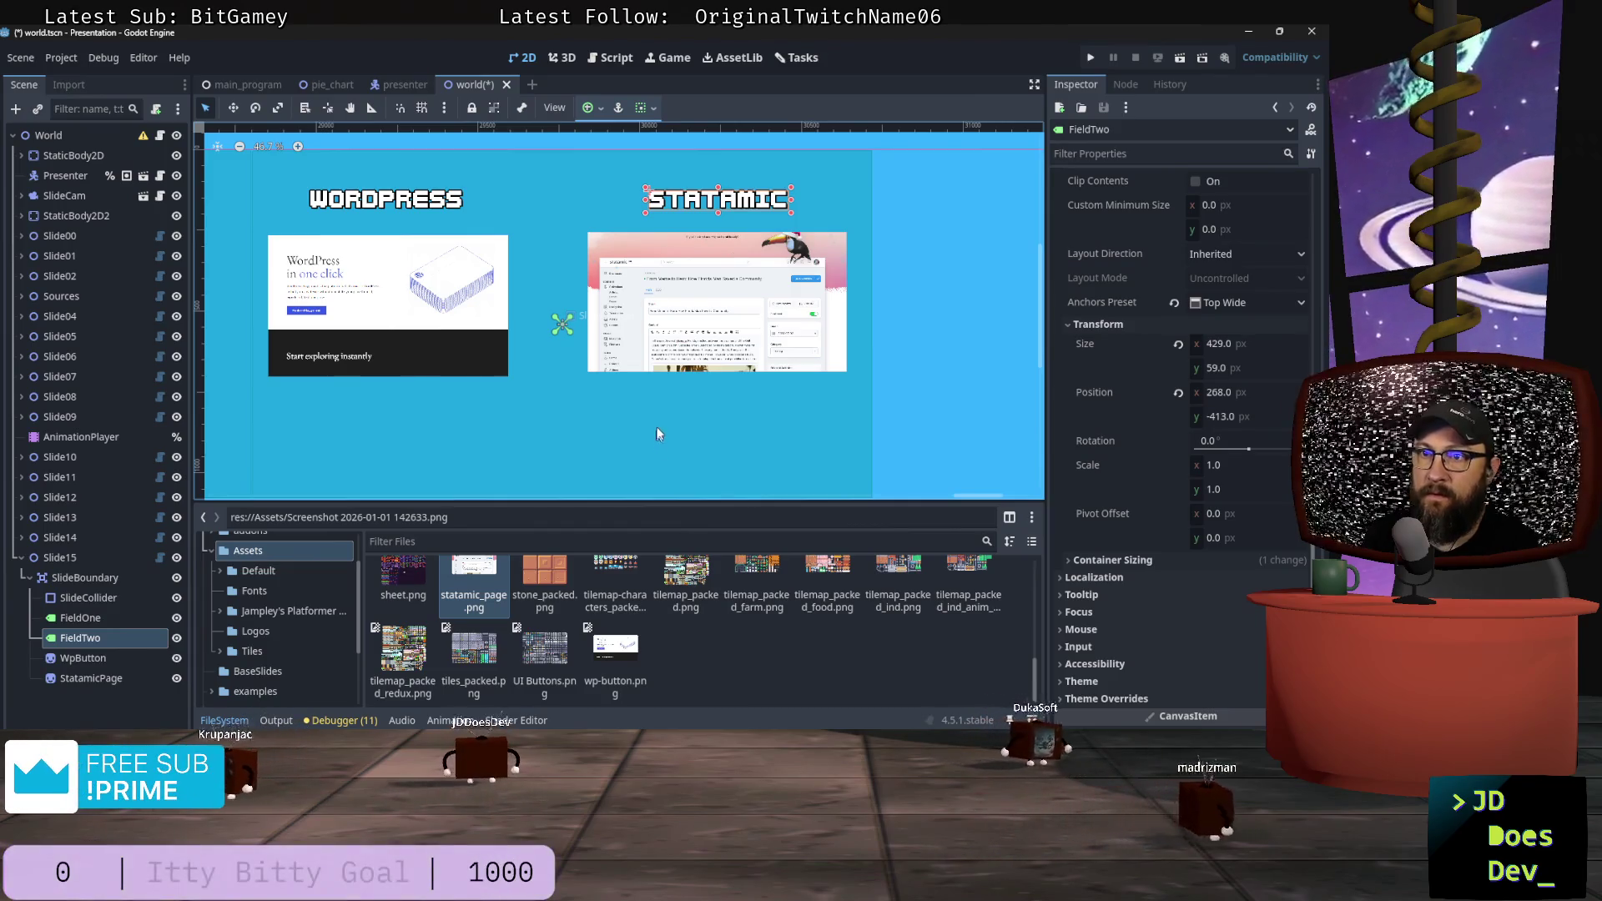
pyautogui.moveTo(664, 305); pyautogui.dragTo(673, 306)
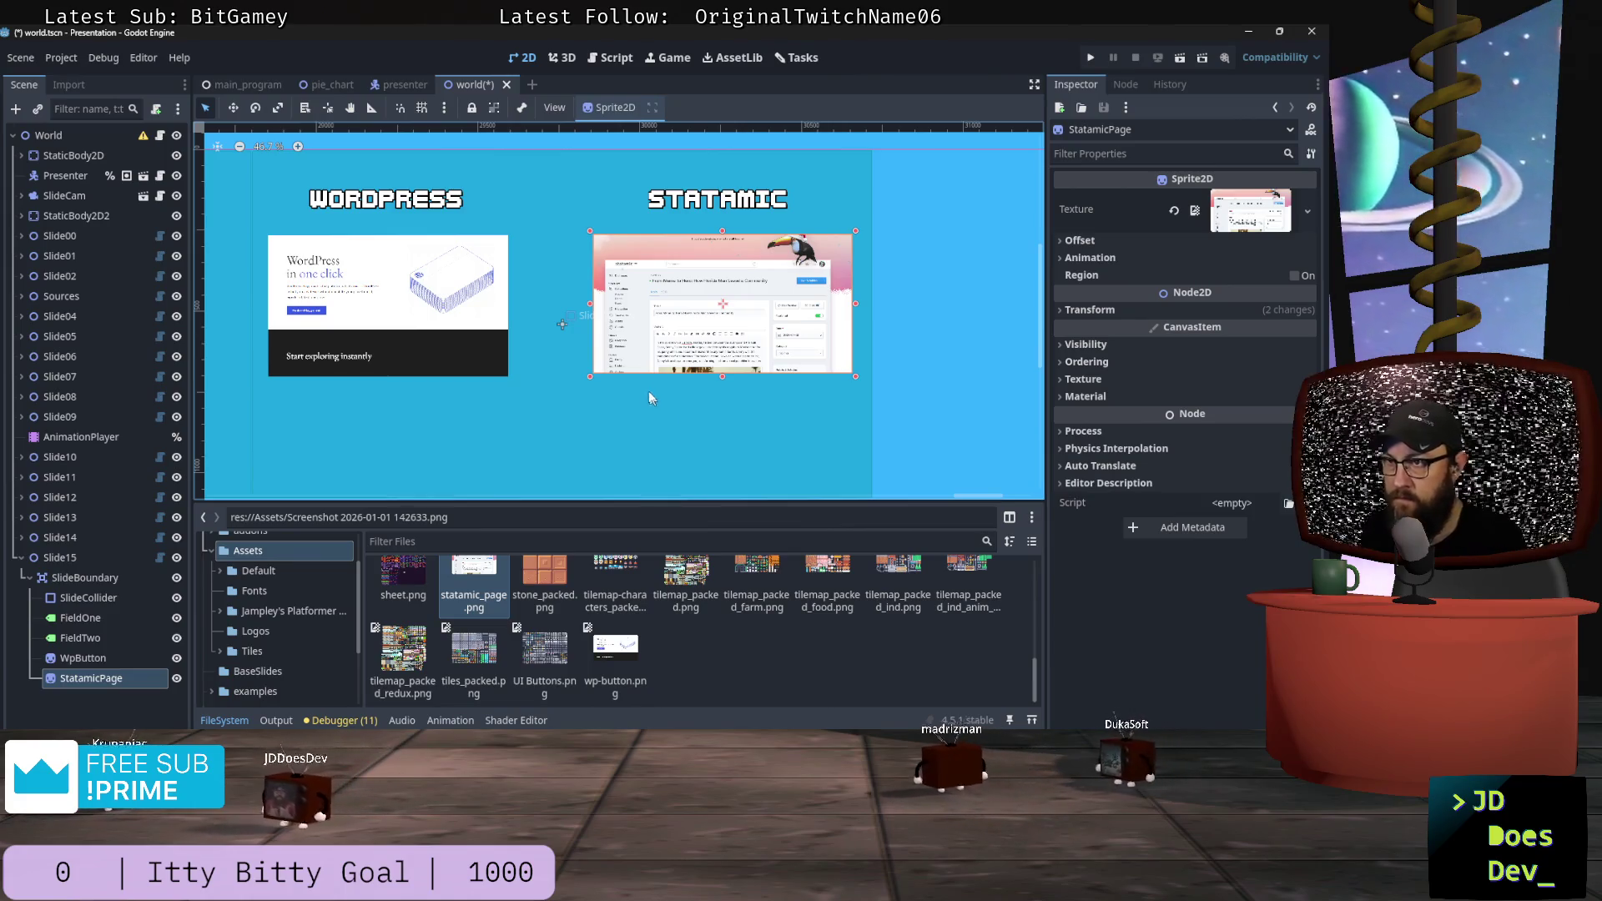
pyautogui.moveTo(657, 333); pyautogui.dragTo(654, 333)
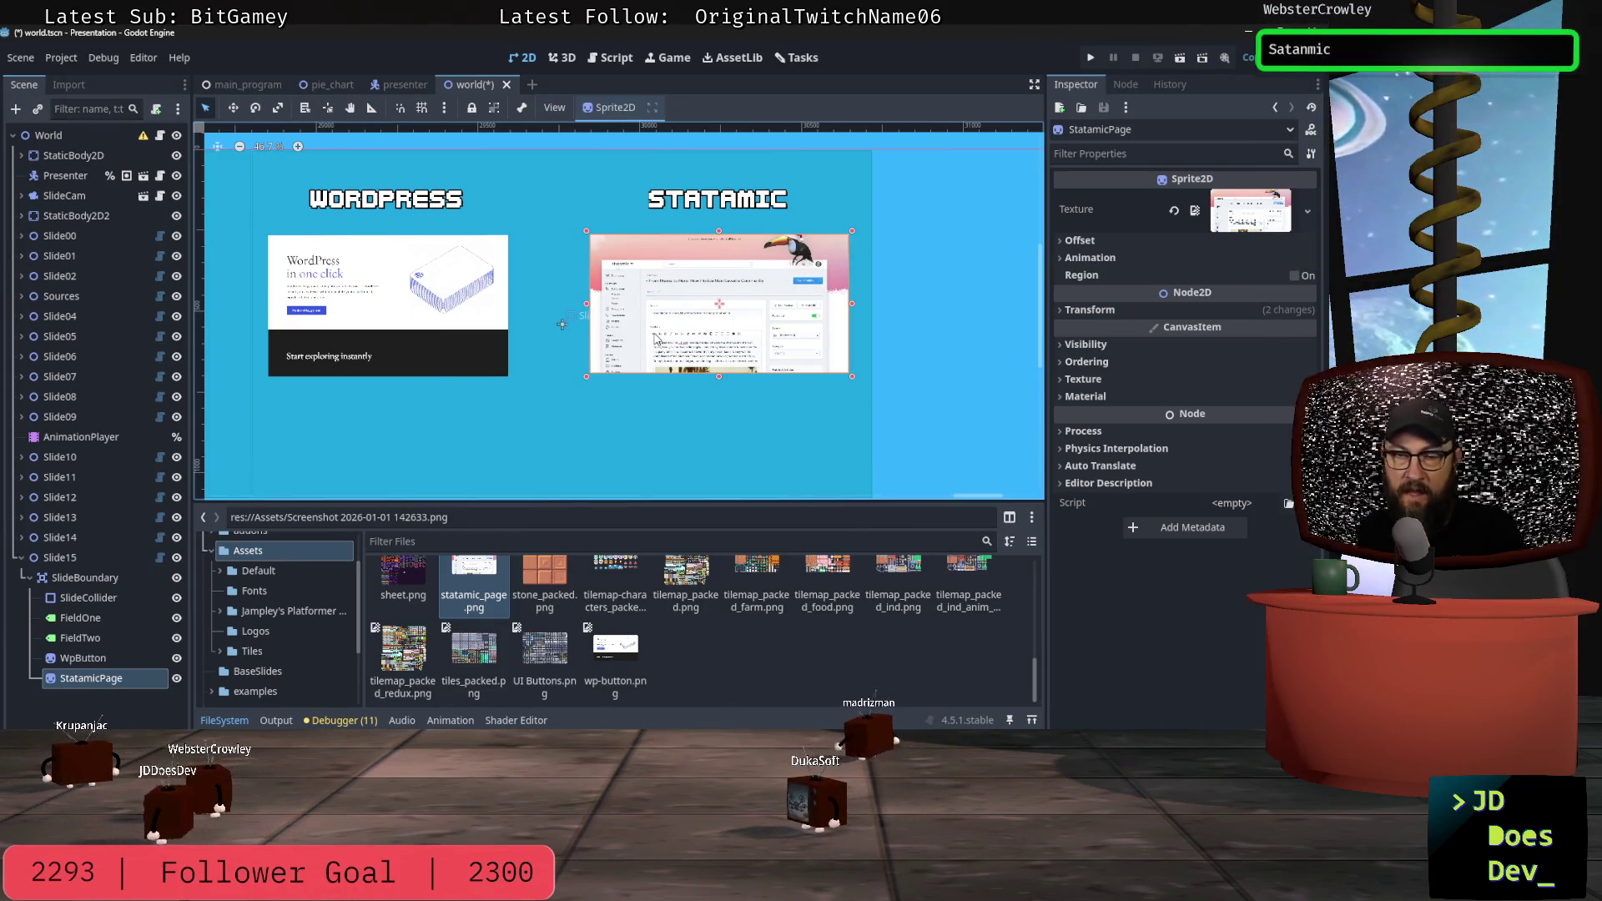
pyautogui.scroll(-1, 628, 430)
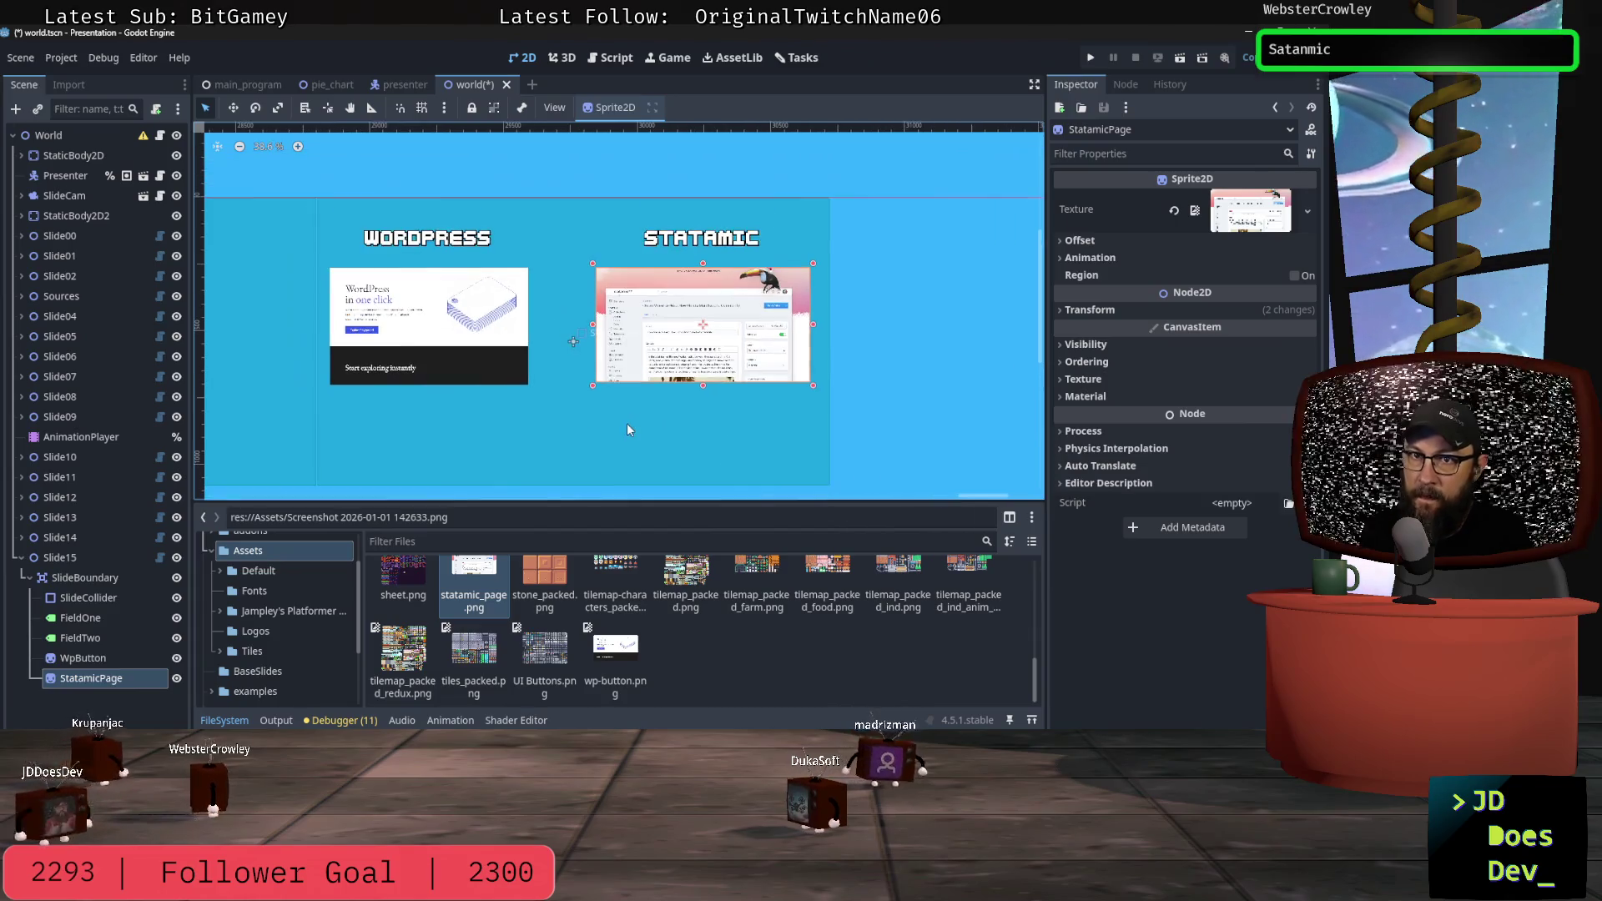
pyautogui.hscroll(-5, 963, 494)
pyautogui.hscroll(4, 969, 494)
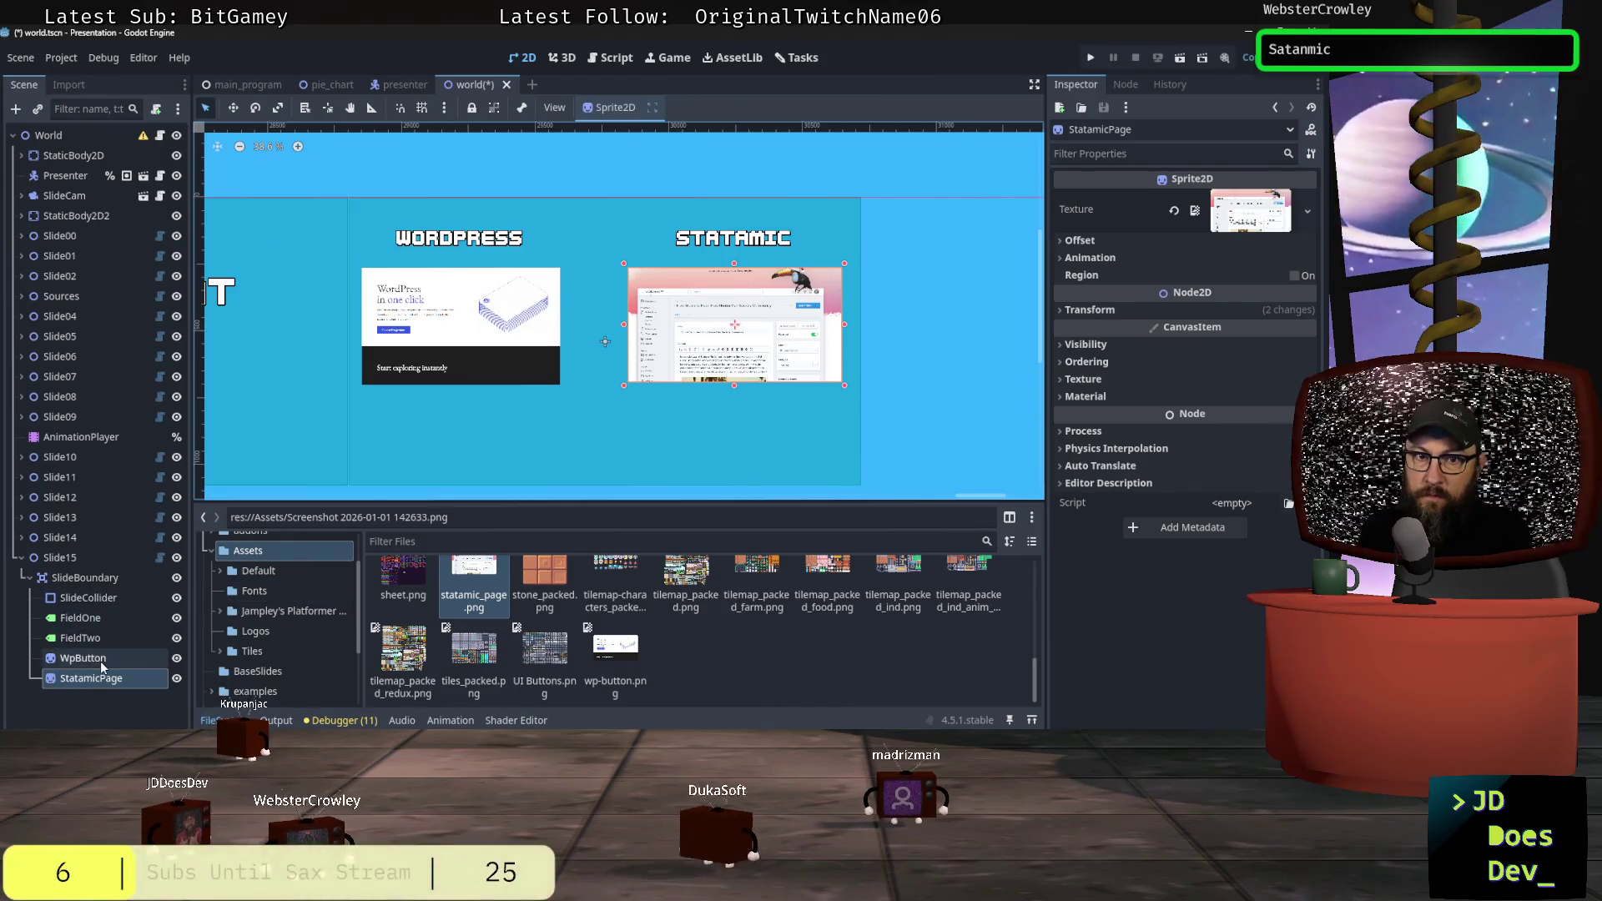
pyautogui.click(81, 617)
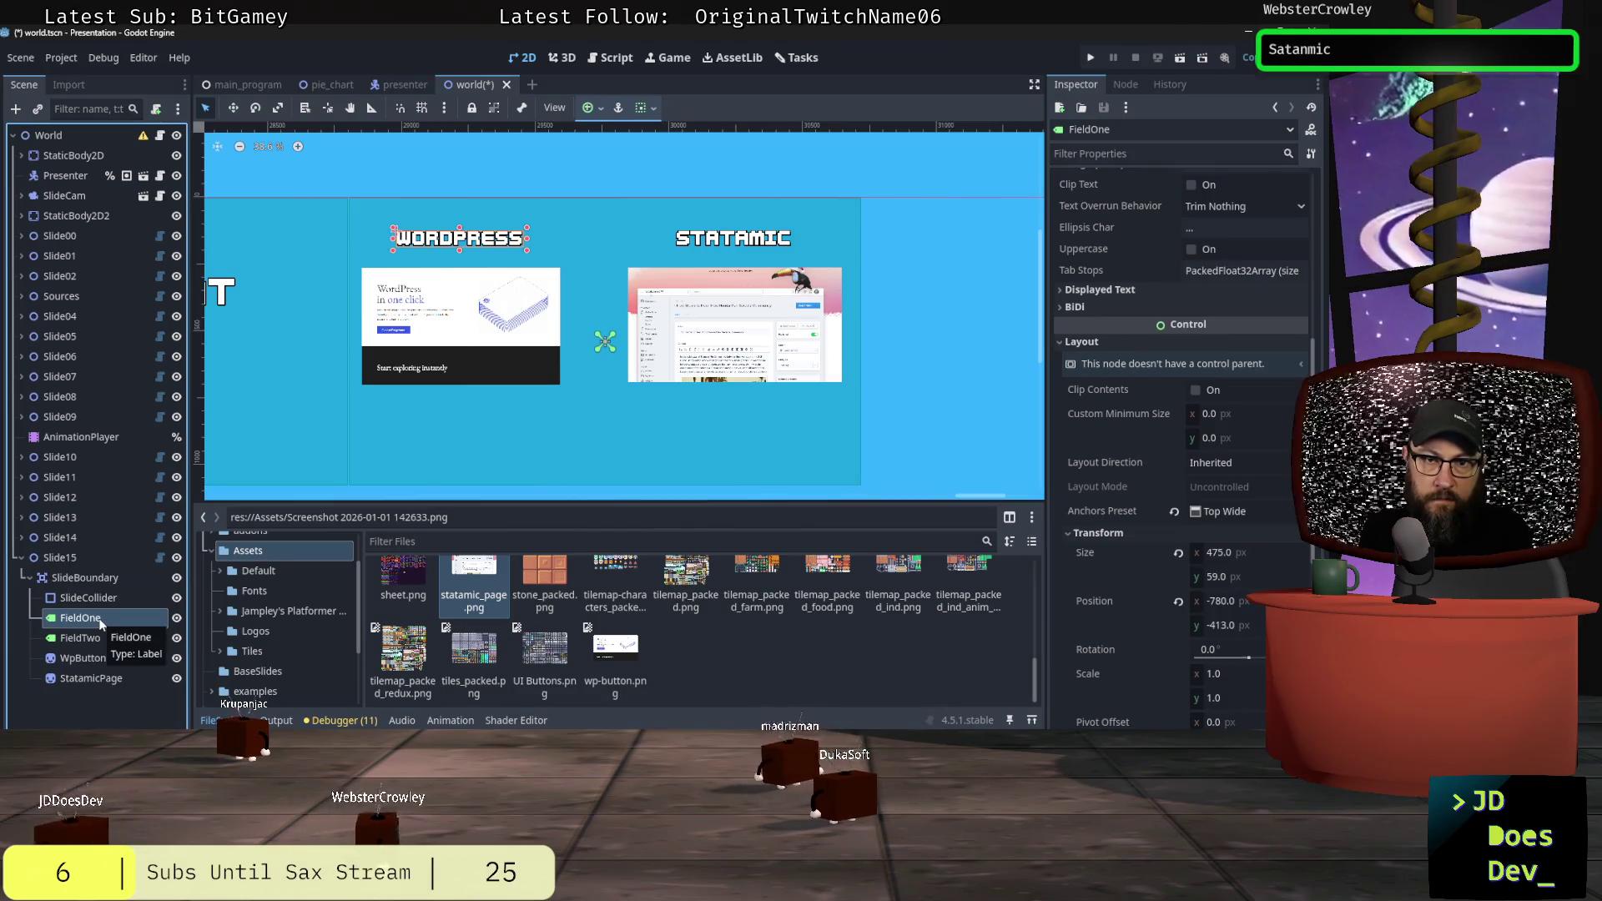
pyautogui.click(432, 447)
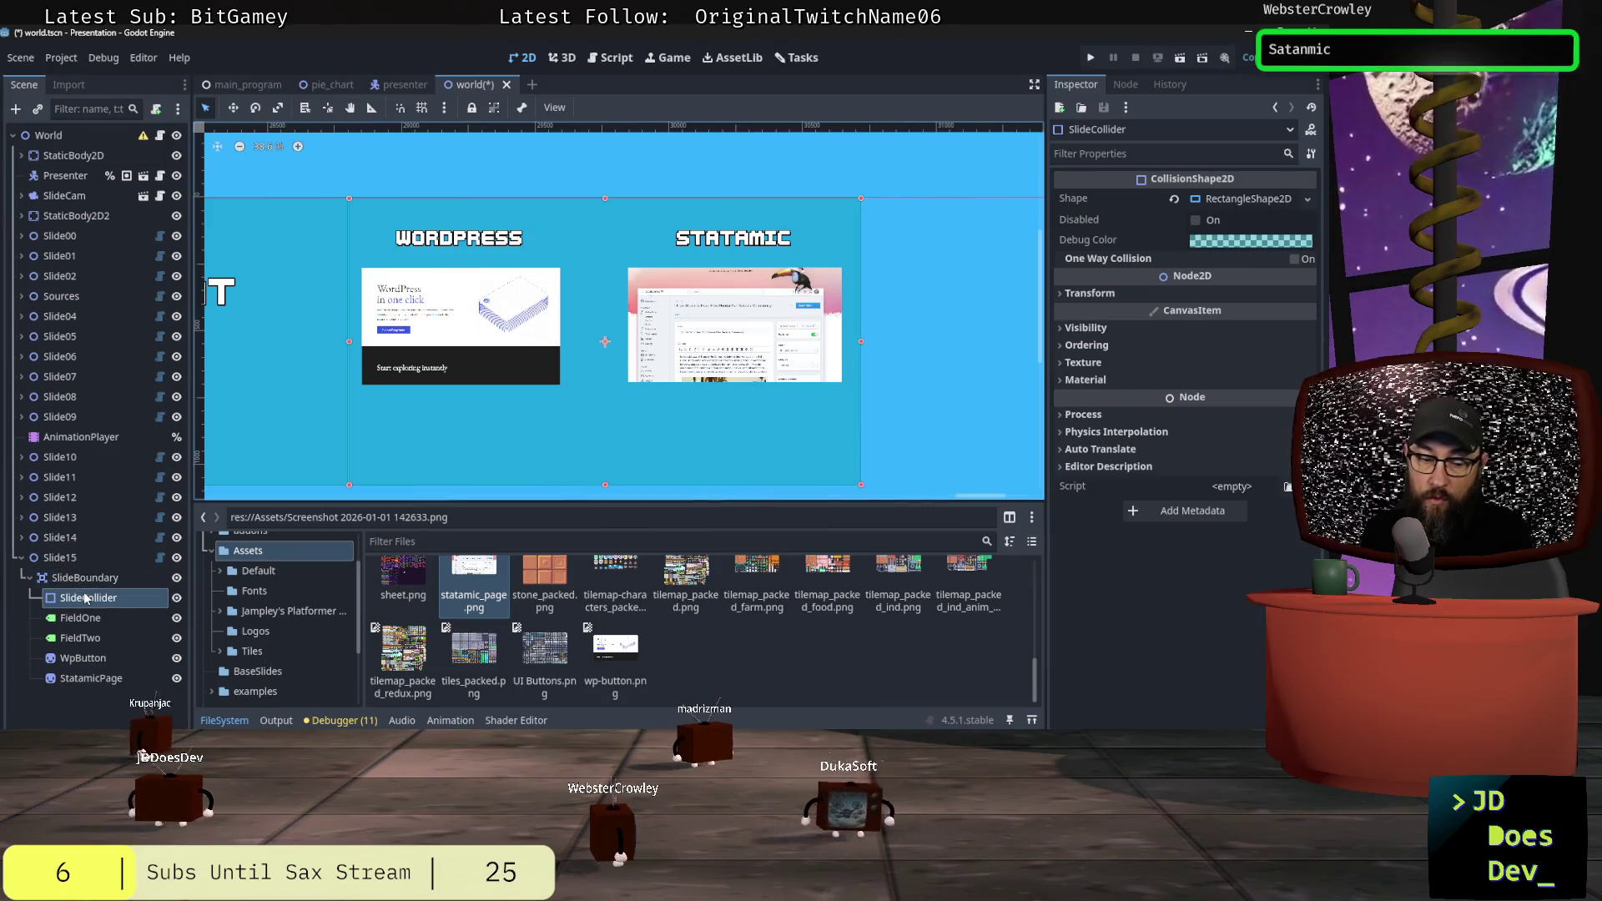
pyautogui.hotkey('ctrl', 'a')
pyautogui.write('sli')
pyautogui.write('lab')
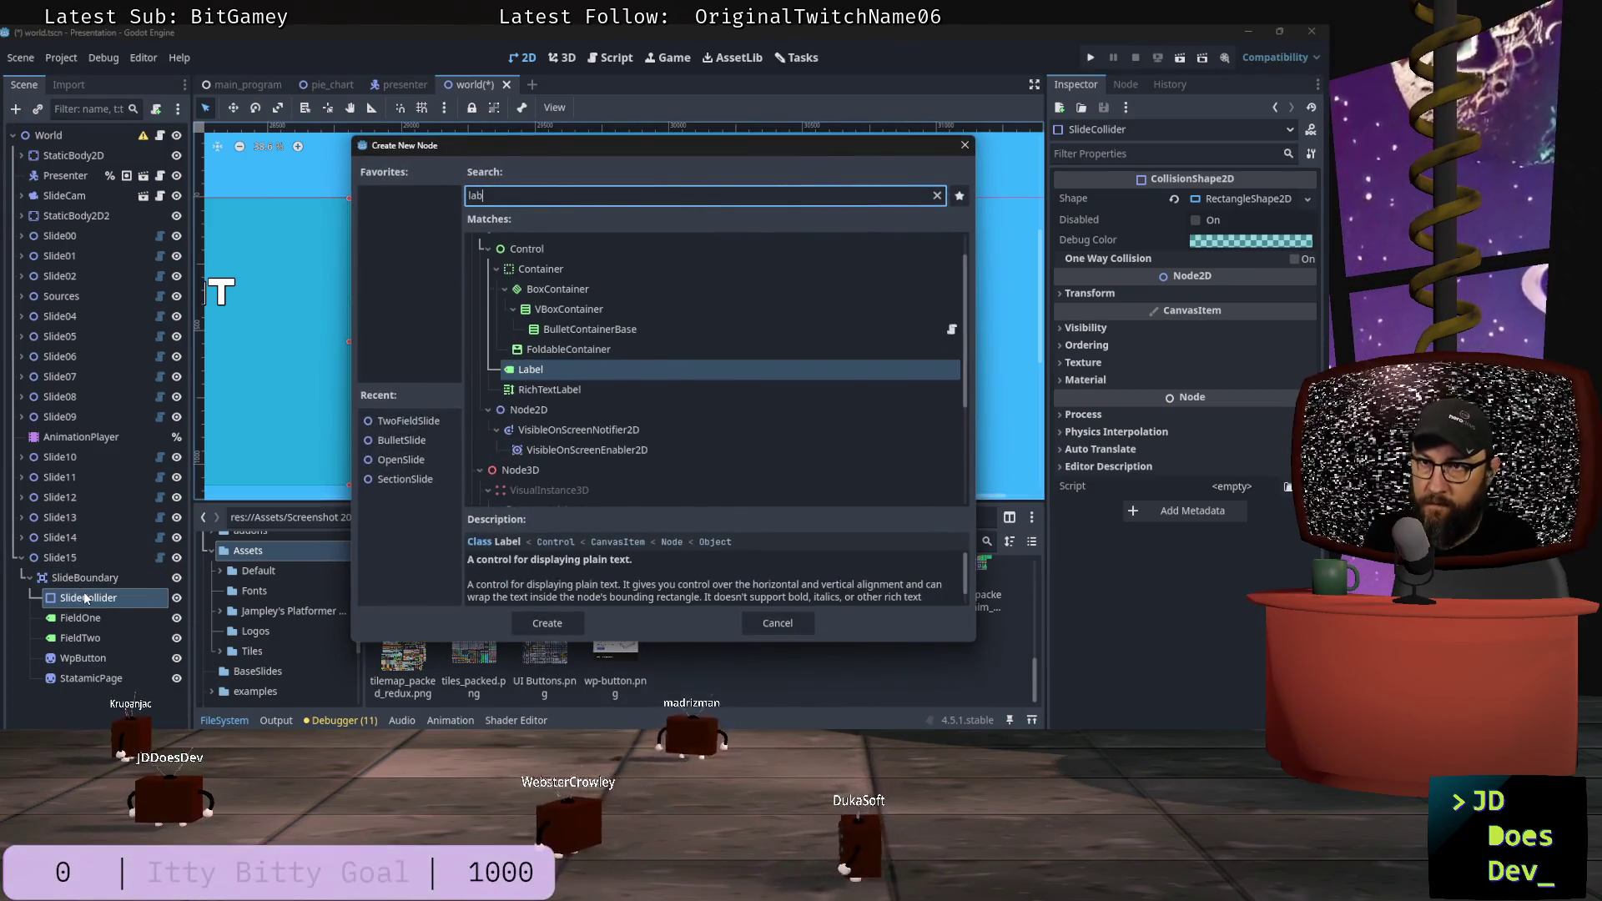
pyautogui.doubleClick(538, 371)
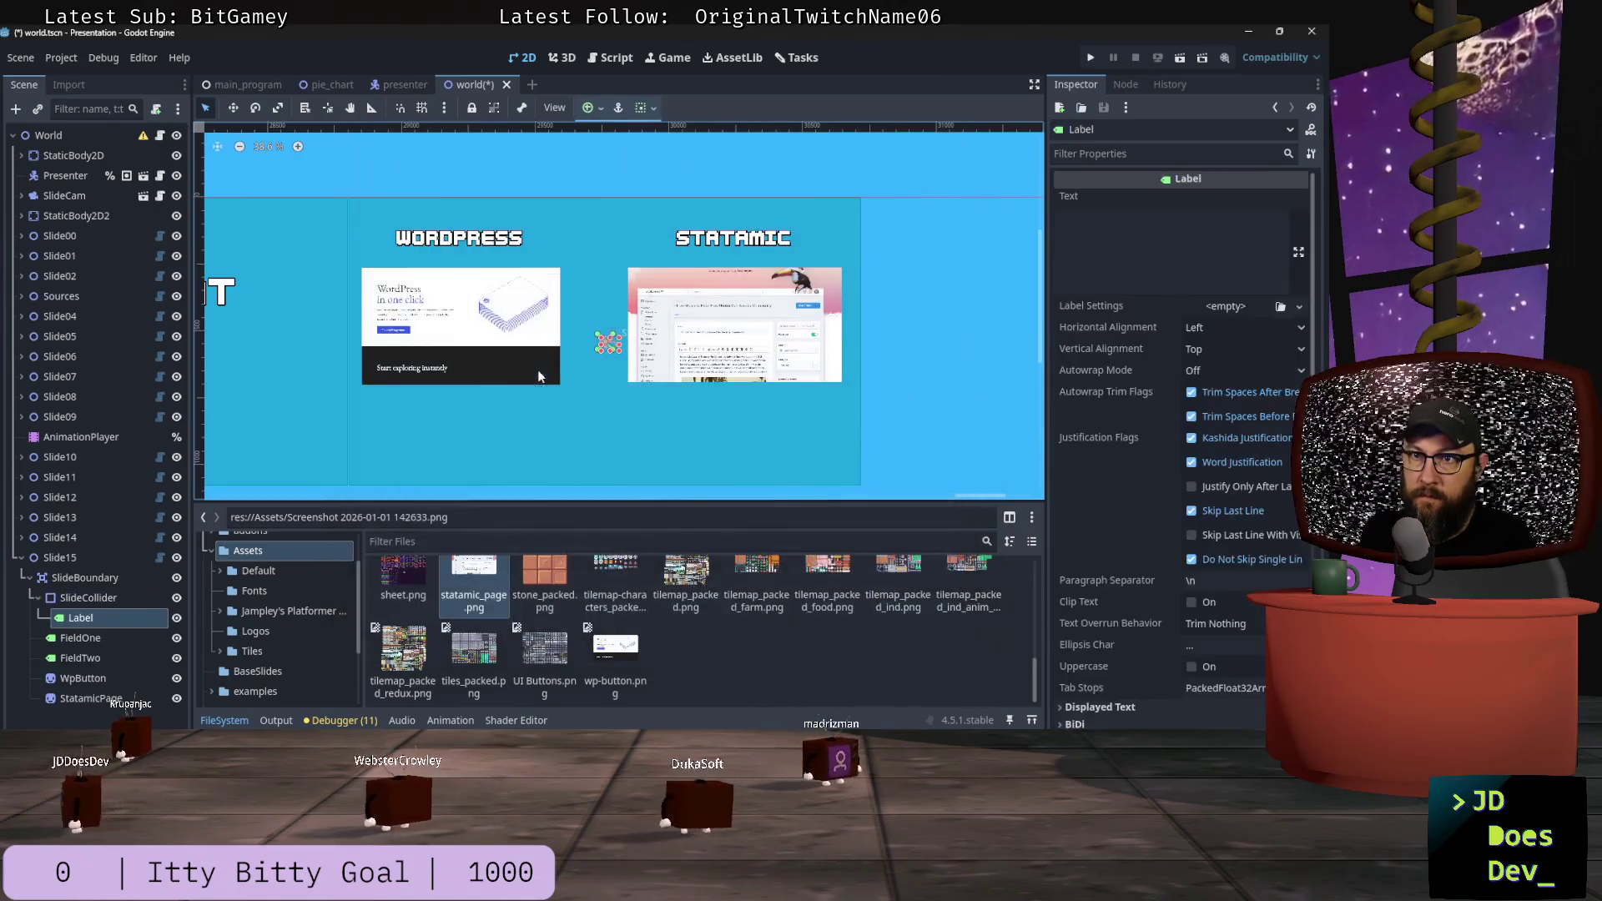
pyautogui.click(1085, 239)
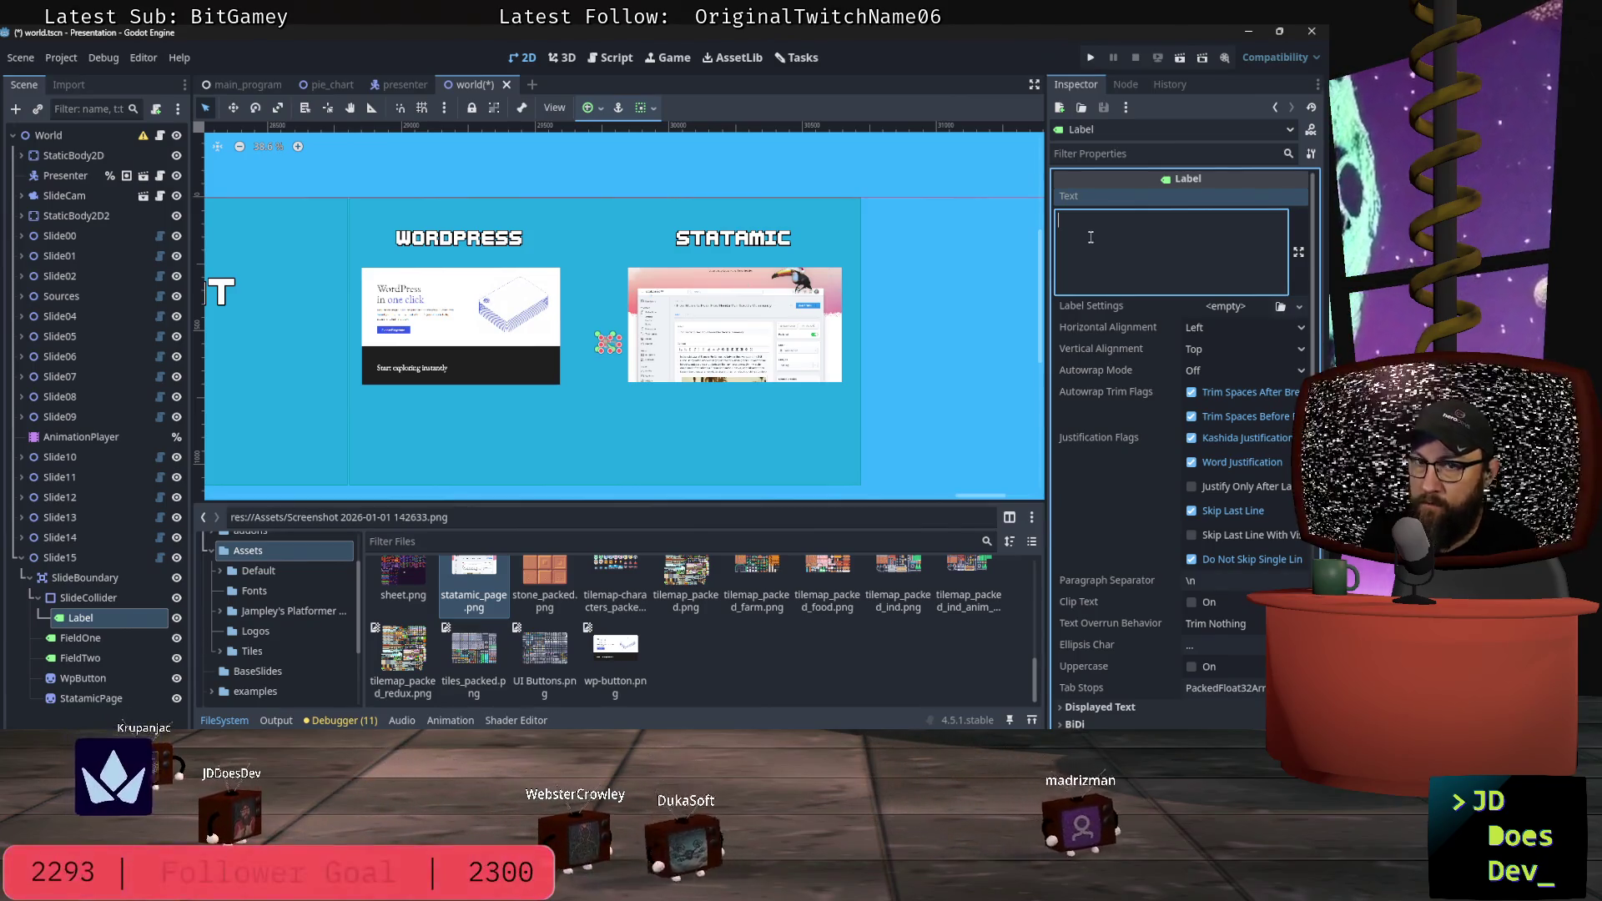
pyautogui.click(81, 620)
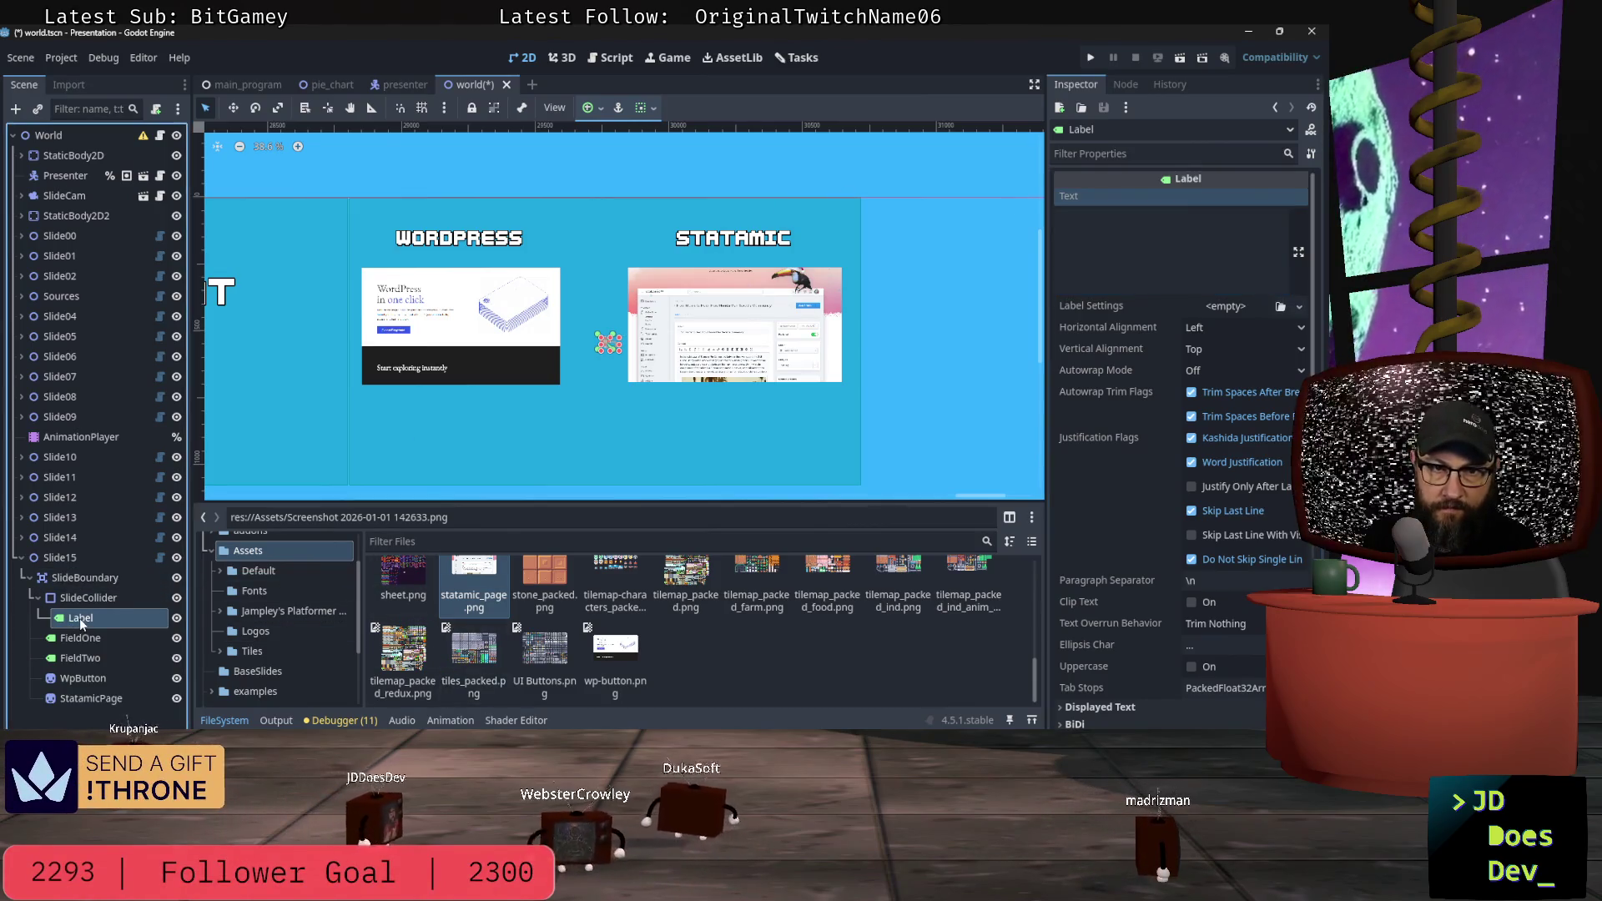
pyautogui.press('Delete')
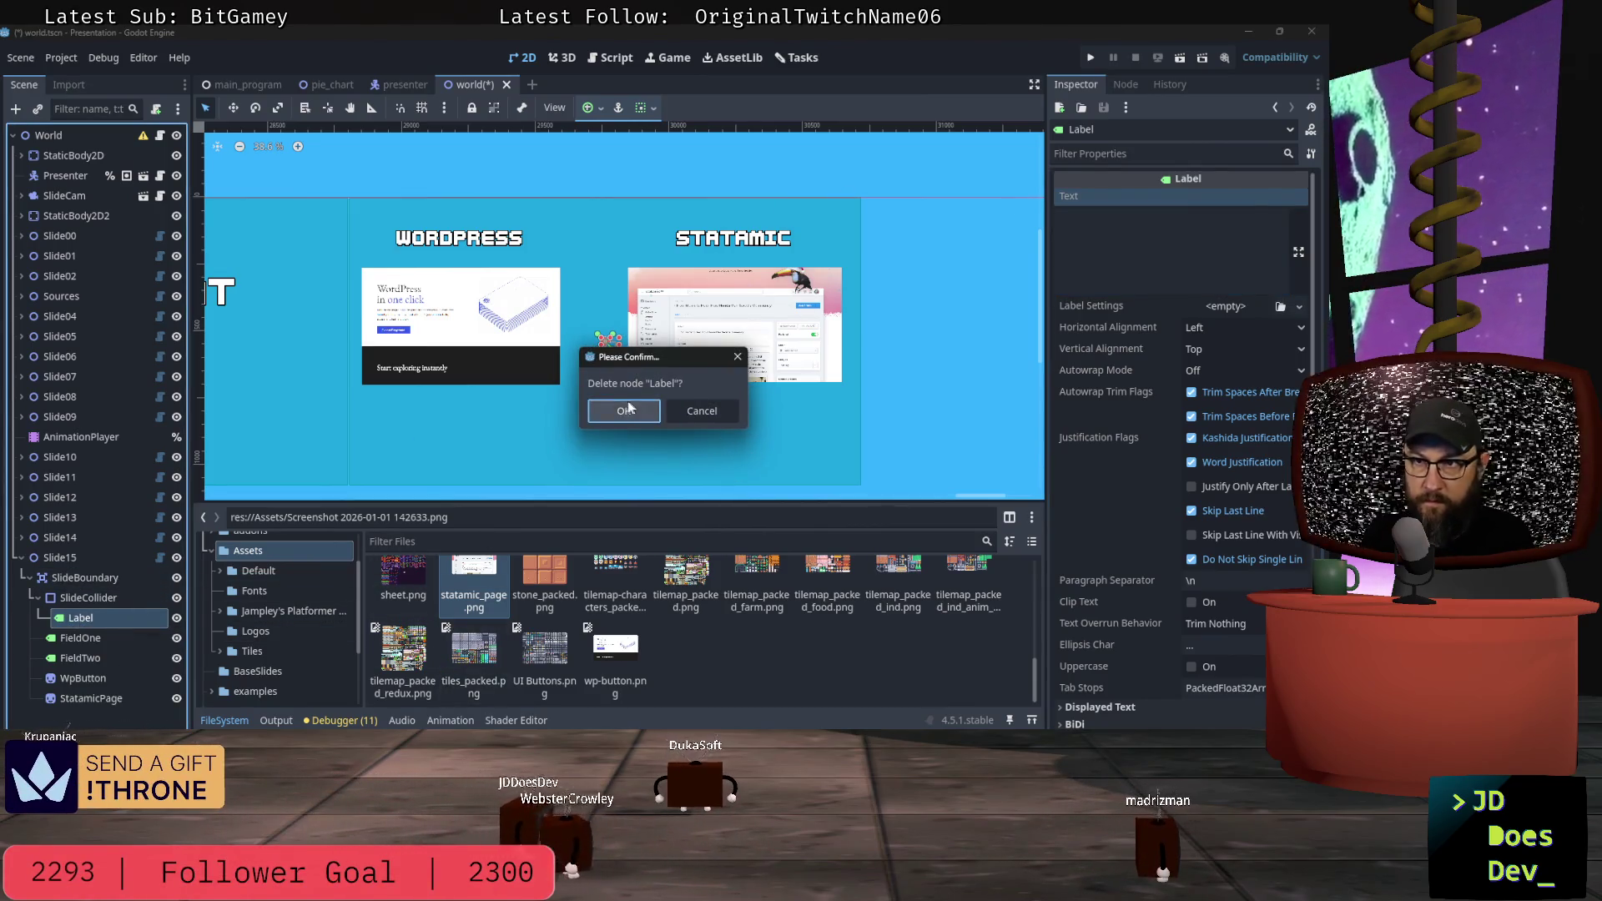
pyautogui.click(625, 409)
pyautogui.click(54, 558)
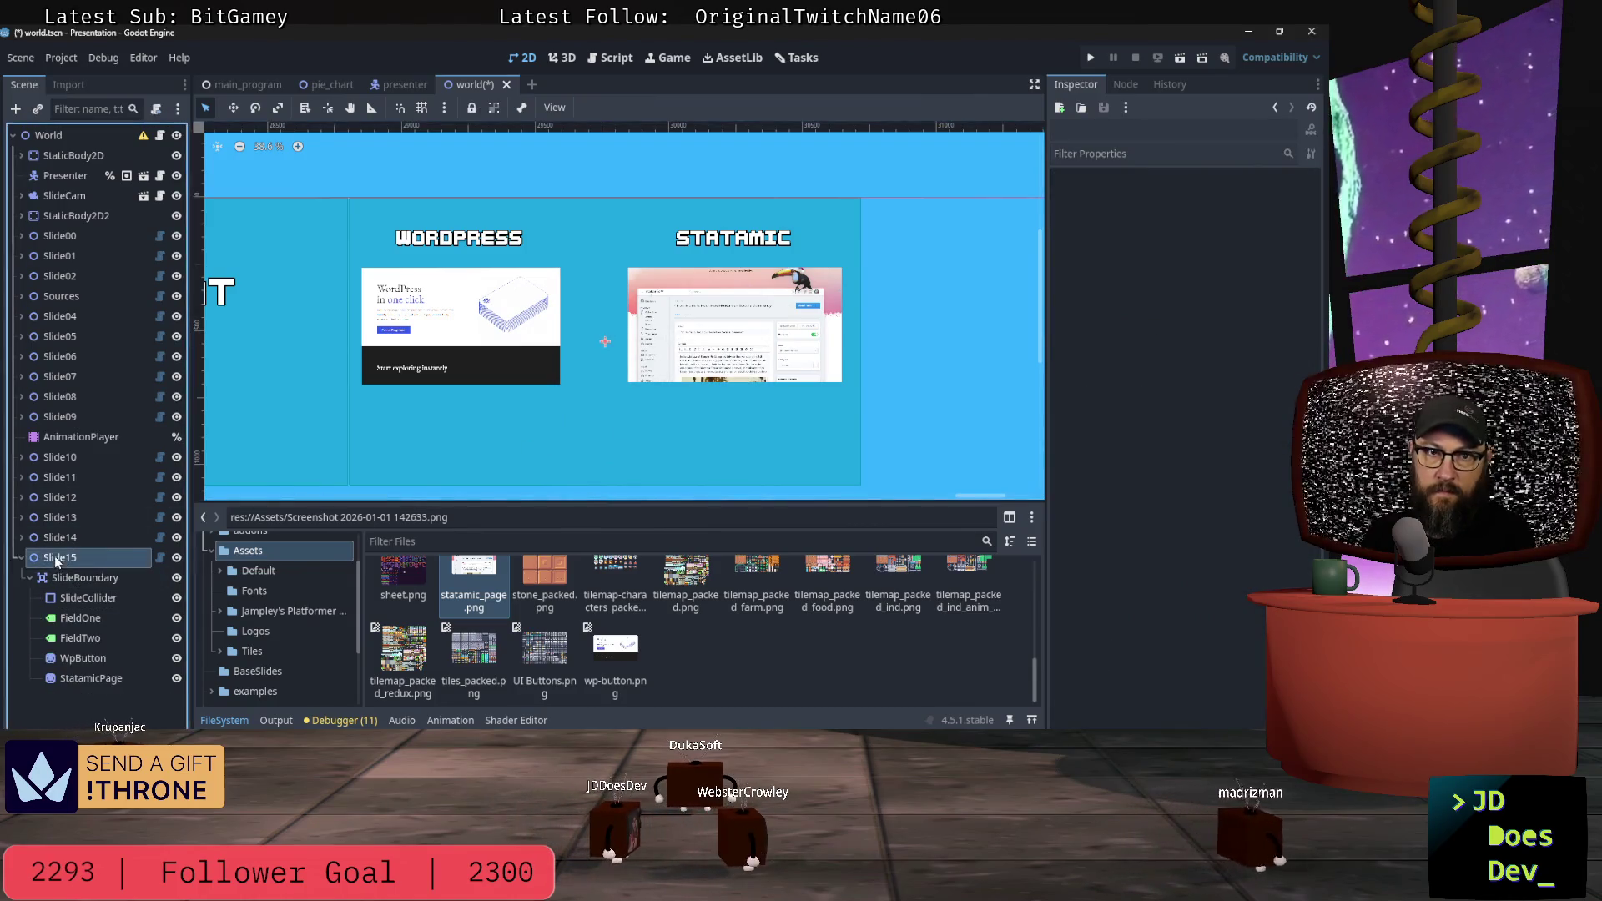
# Step: Type Slide15's notes: 'Wordpress with the big friendly ONE CLICK! Statamic with a view of the UI on the homepage'
pyautogui.click(1092, 296)
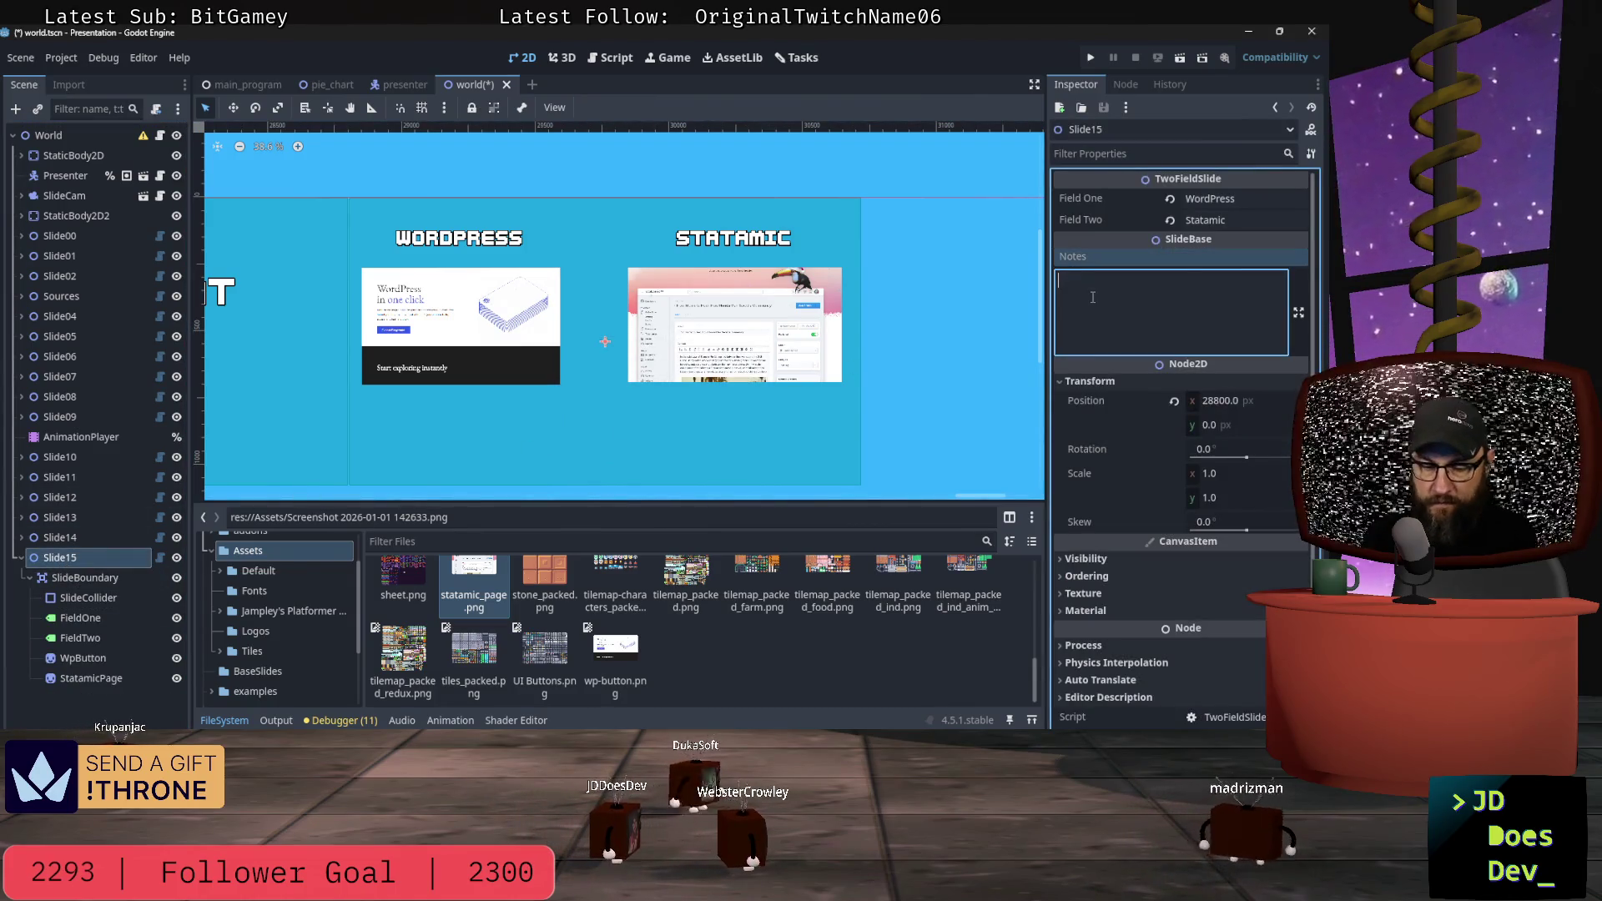
pyautogui.write('Worpres')
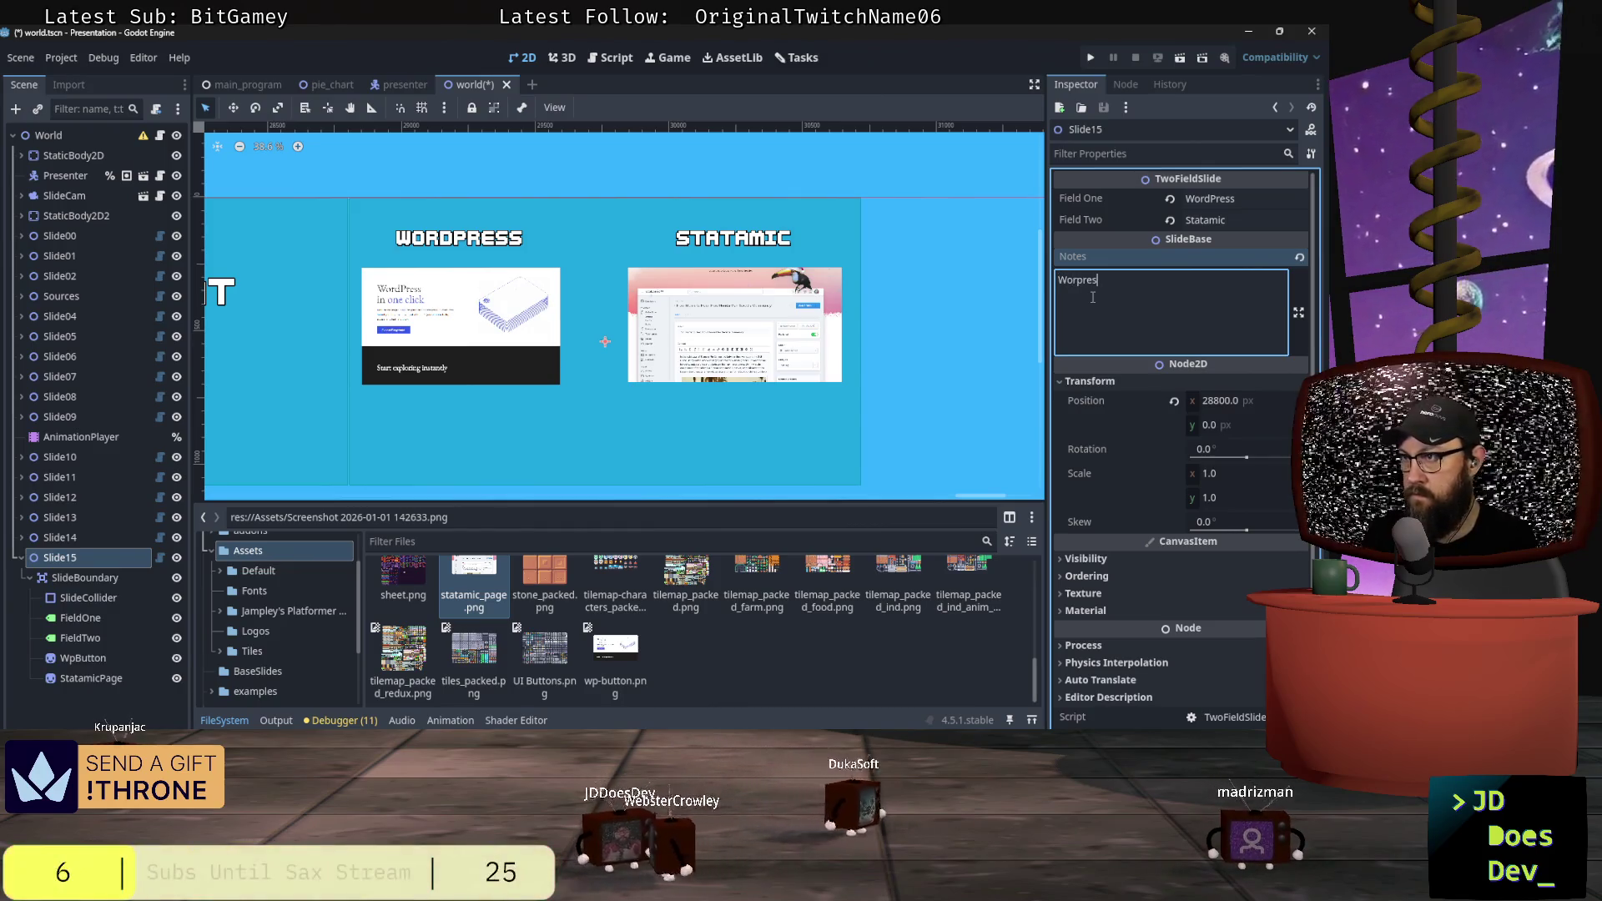
pyautogui.press('BackSpace')
pyautogui.press('BackSpace')
pyautogui.press('BackSpace')
pyautogui.write('dpress')
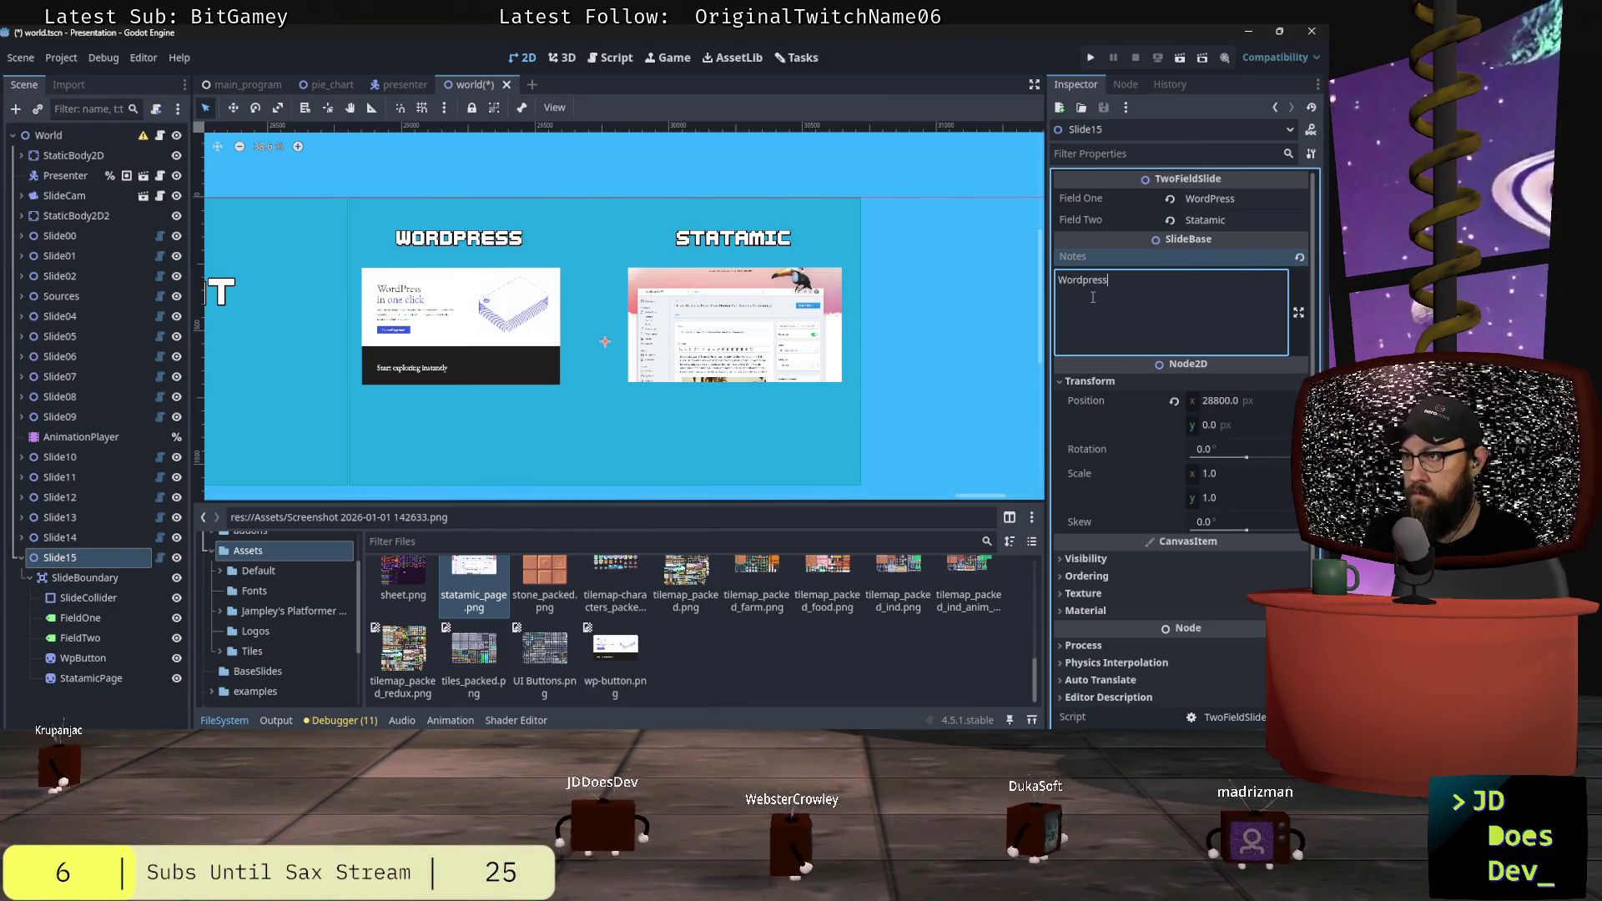
pyautogui.write(' with the big fr')
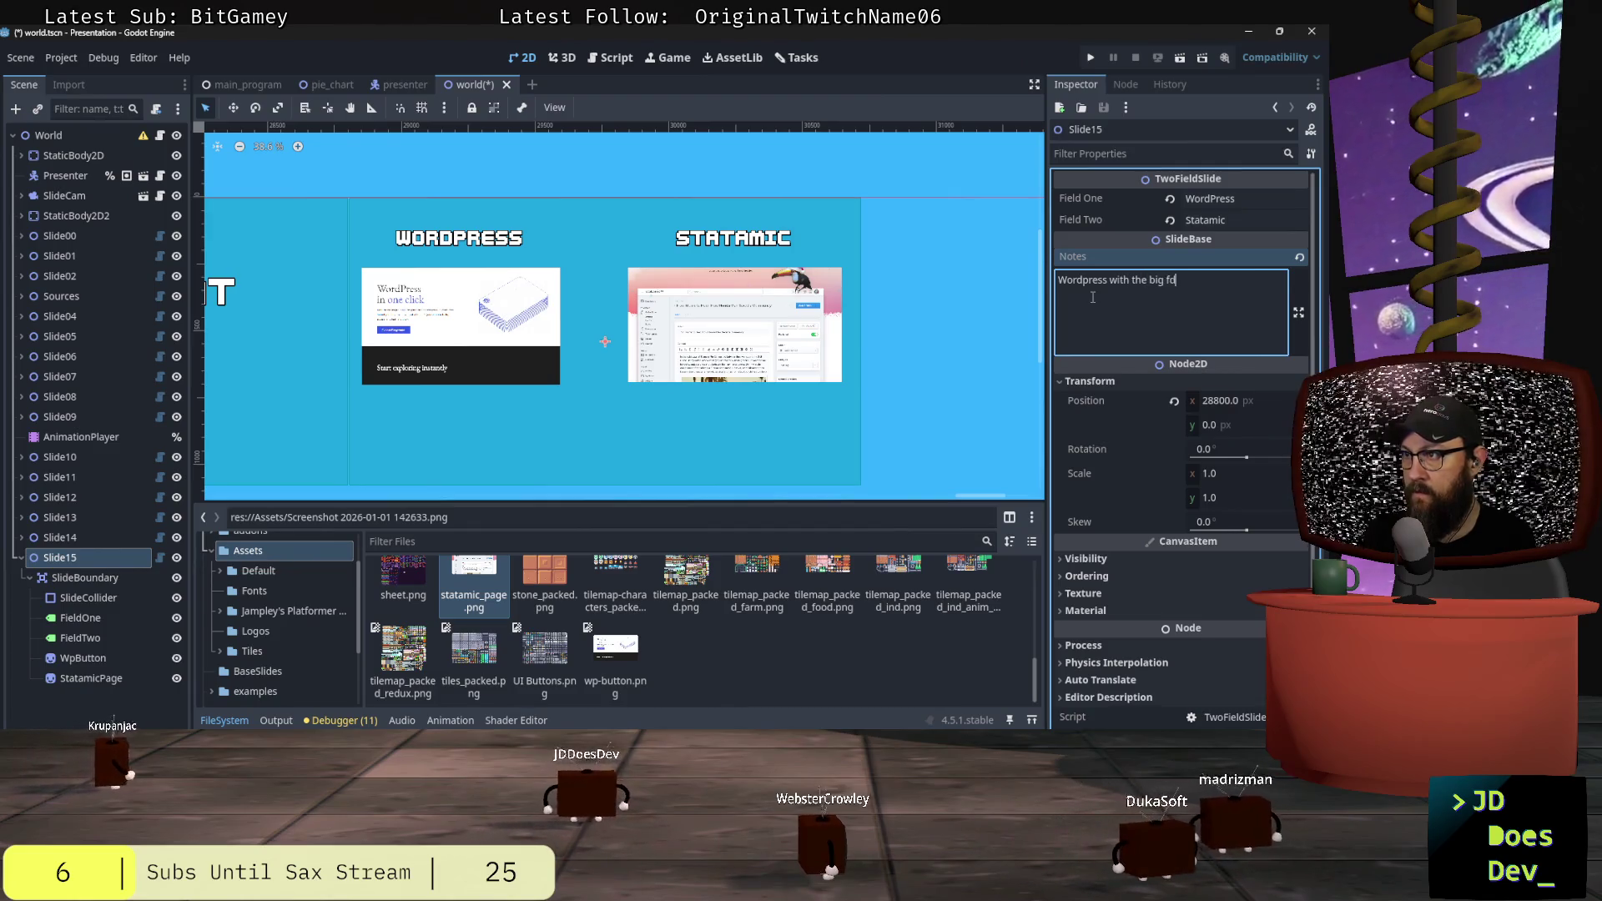
pyautogui.write('iendly ')
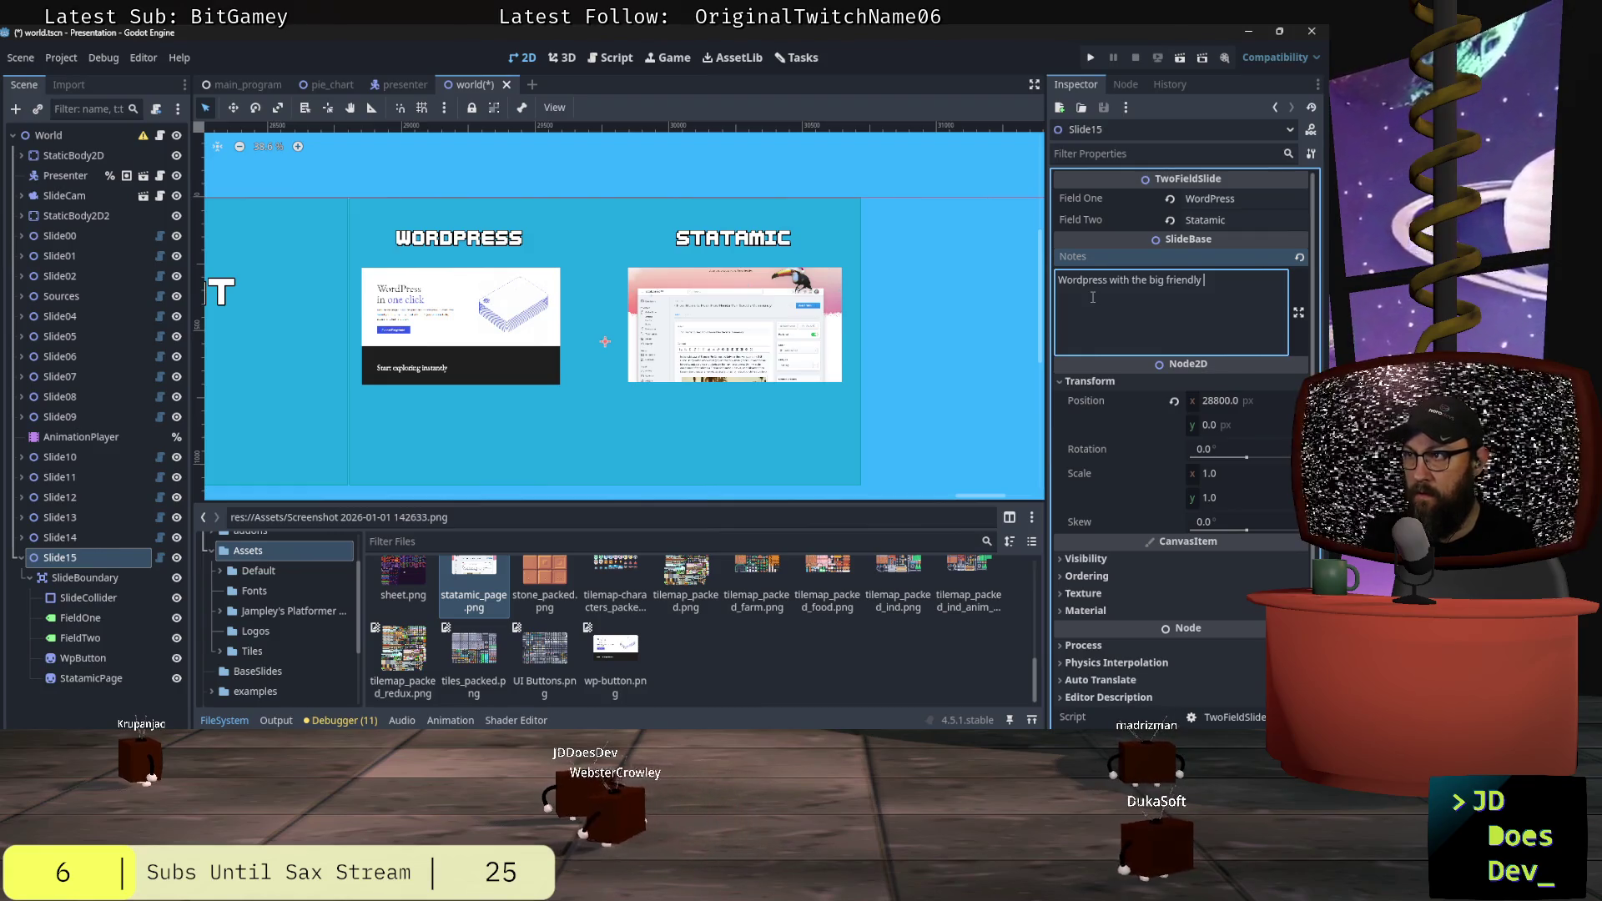
pyautogui.write('ONE CLICK! ')
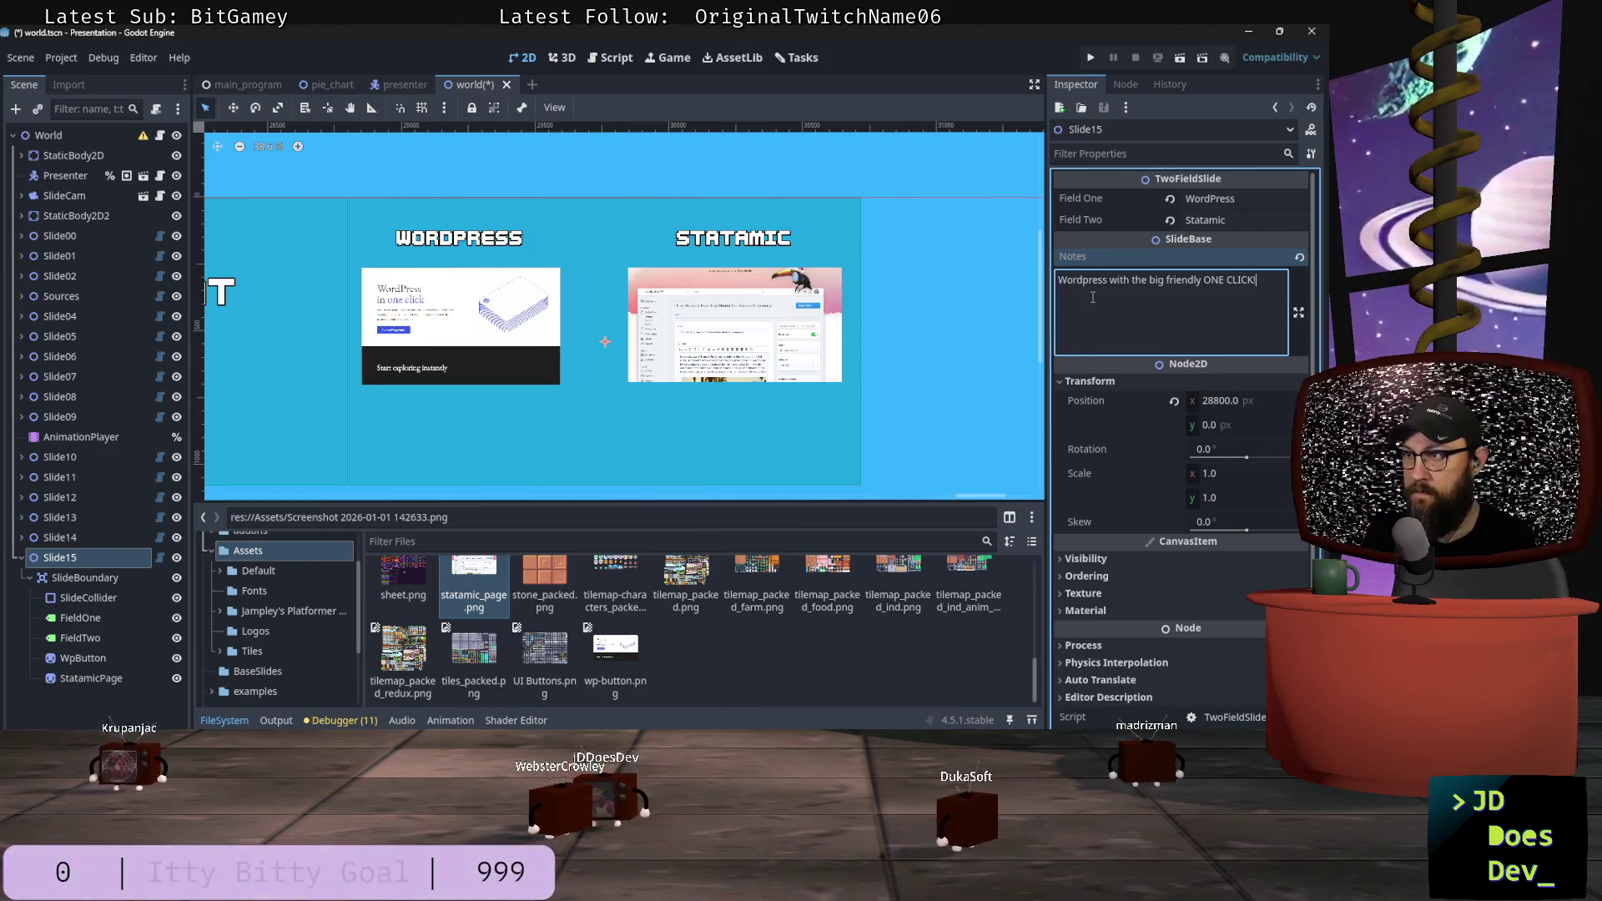
pyautogui.write('Sta')
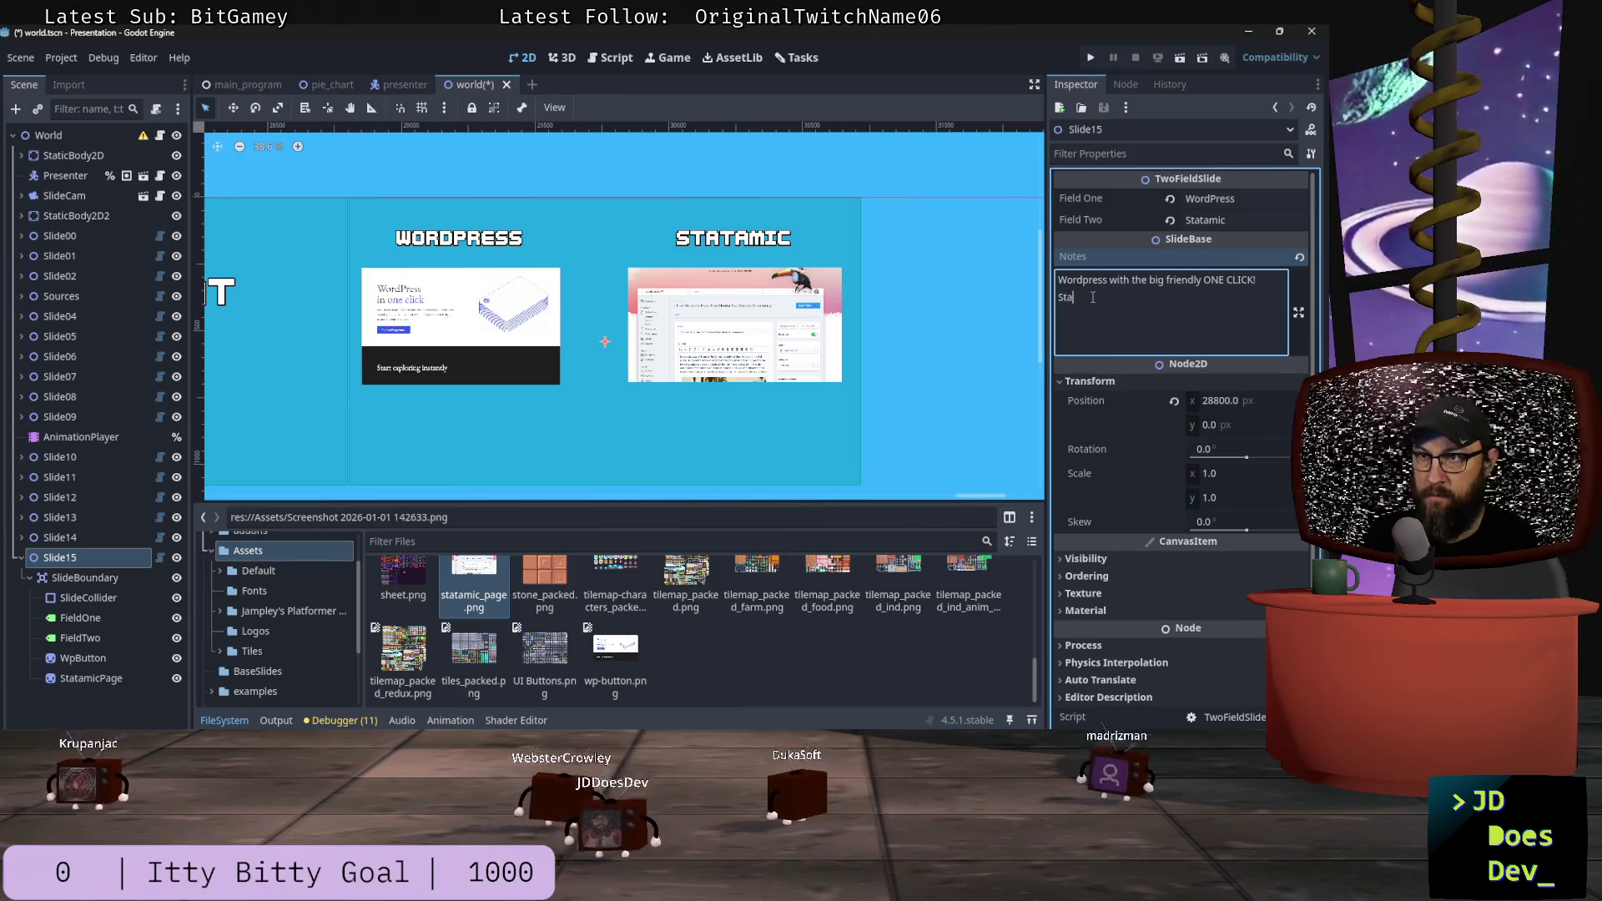
pyautogui.write('tamic with a view of the UI')
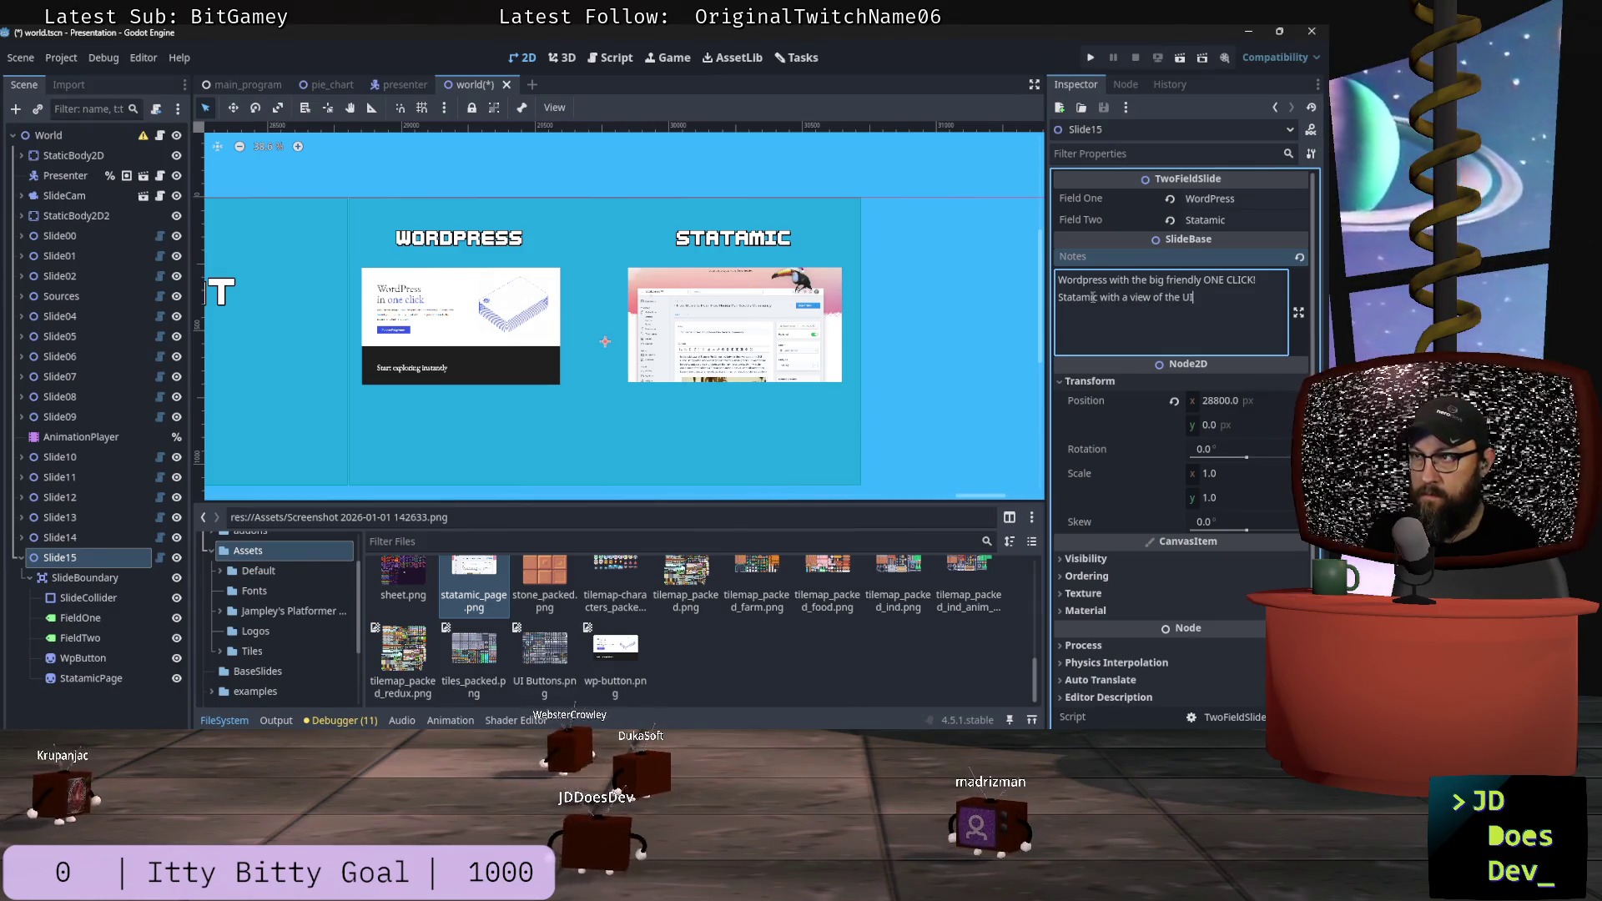
pyautogui.write(' on the home')
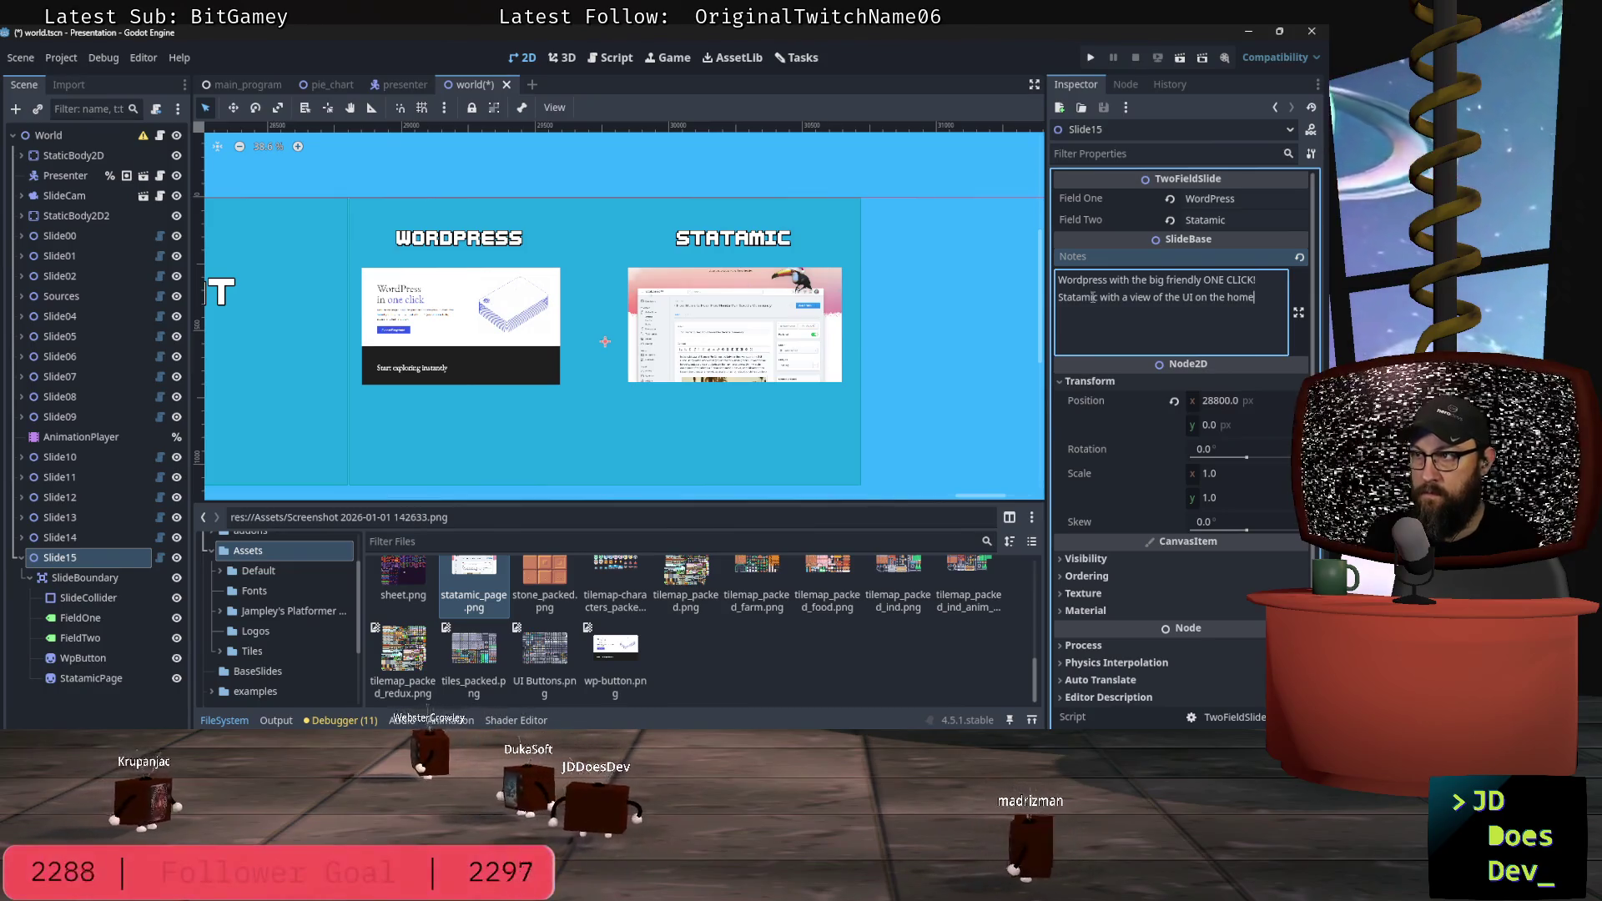
pyautogui.write('page')
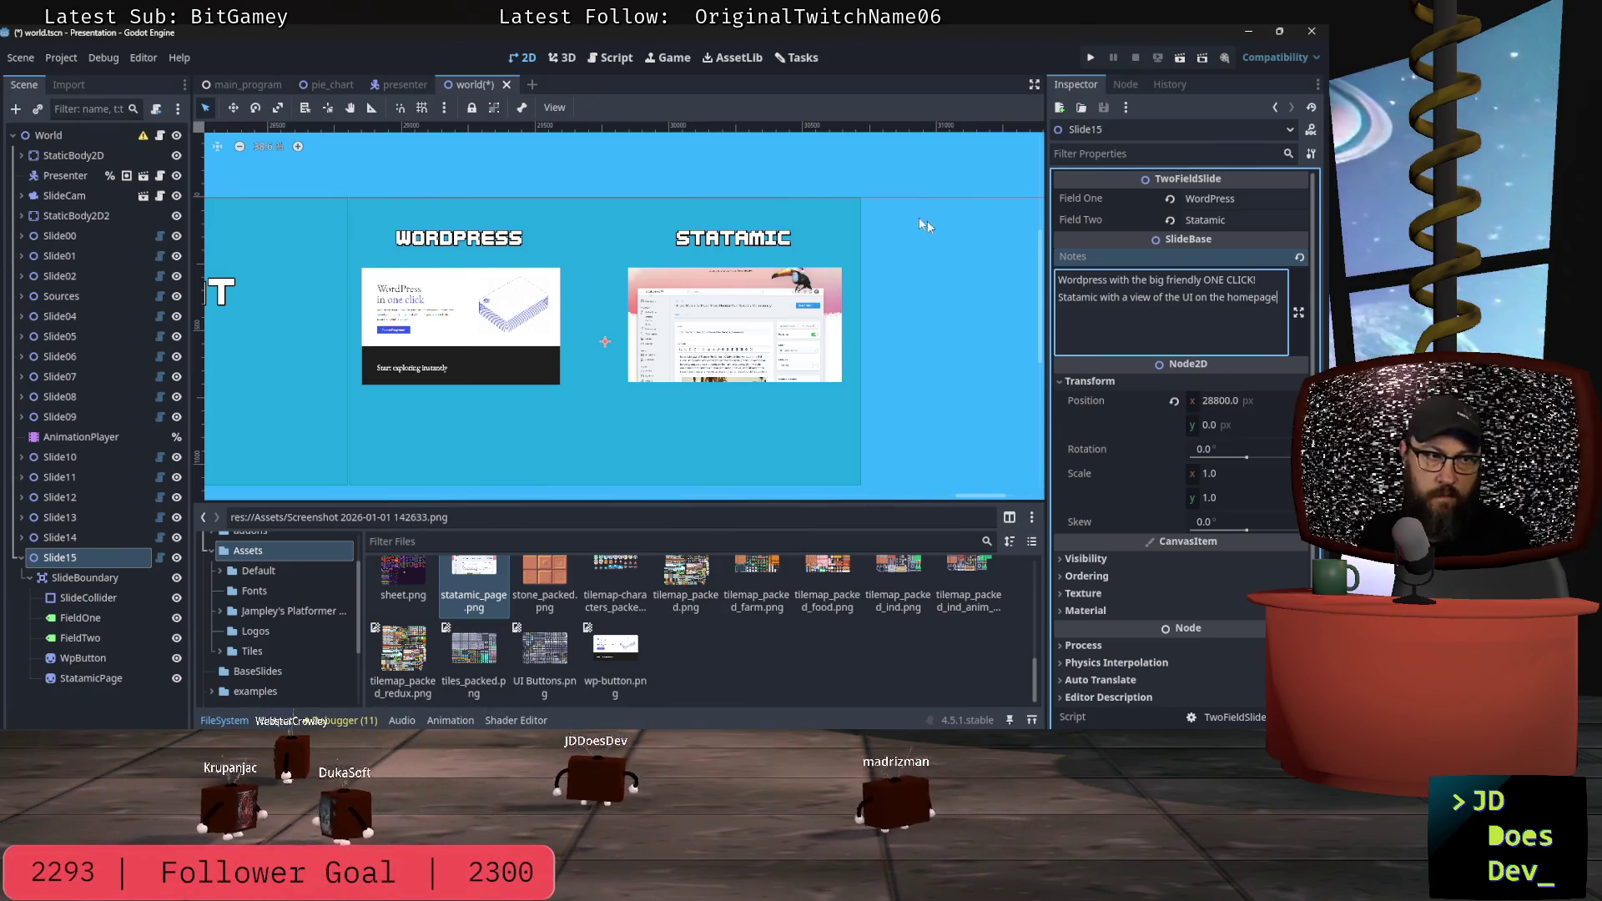
pyautogui.click(300, 499)
pyautogui.click(973, 494)
pyautogui.moveTo(973, 493); pyautogui.dragTo(985, 493)
pyautogui.click(60, 561)
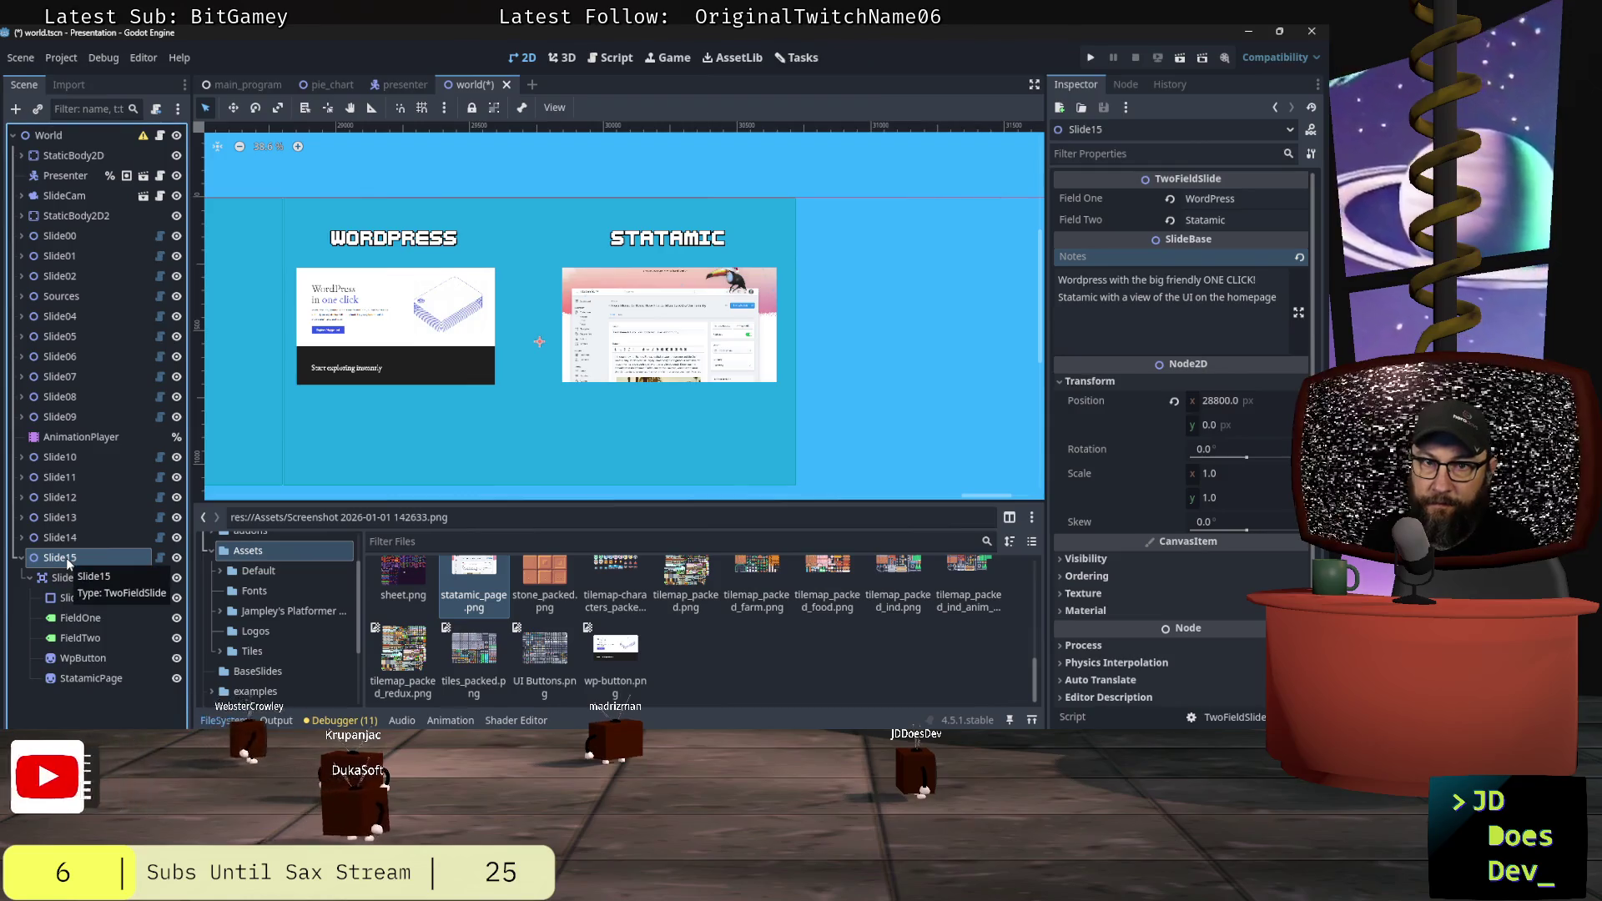
# Step: Deselect Slide15 and add a new TwoFieldSlide node to the World scene
pyautogui.doubleClick(66, 559)
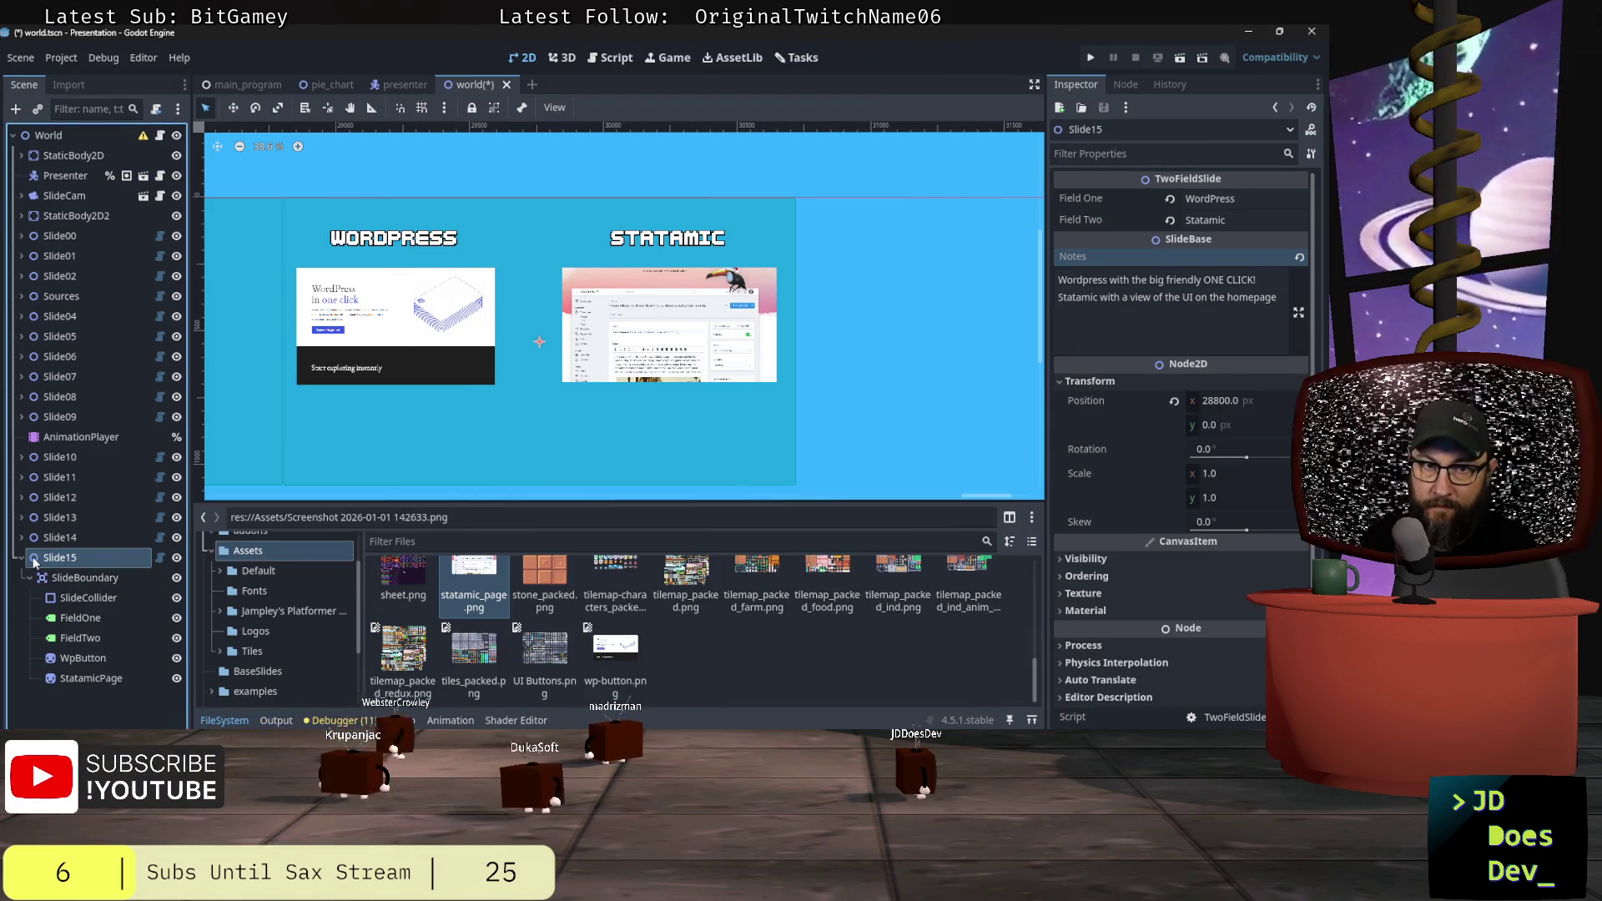
pyautogui.click(55, 629)
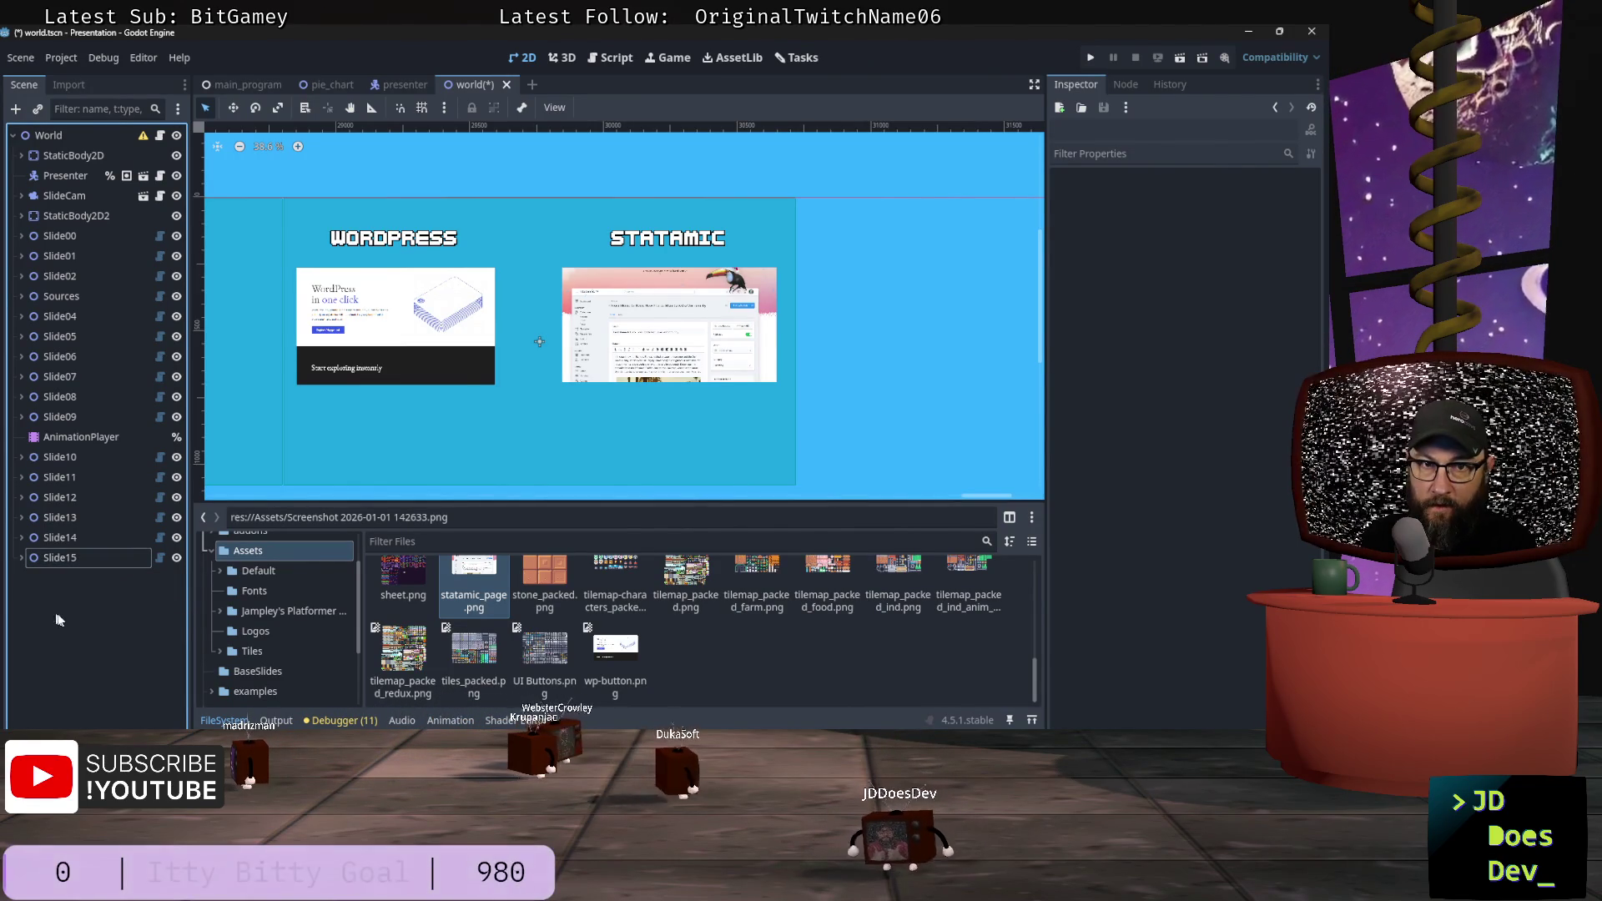
pyautogui.hotkey('ctrl', 'a')
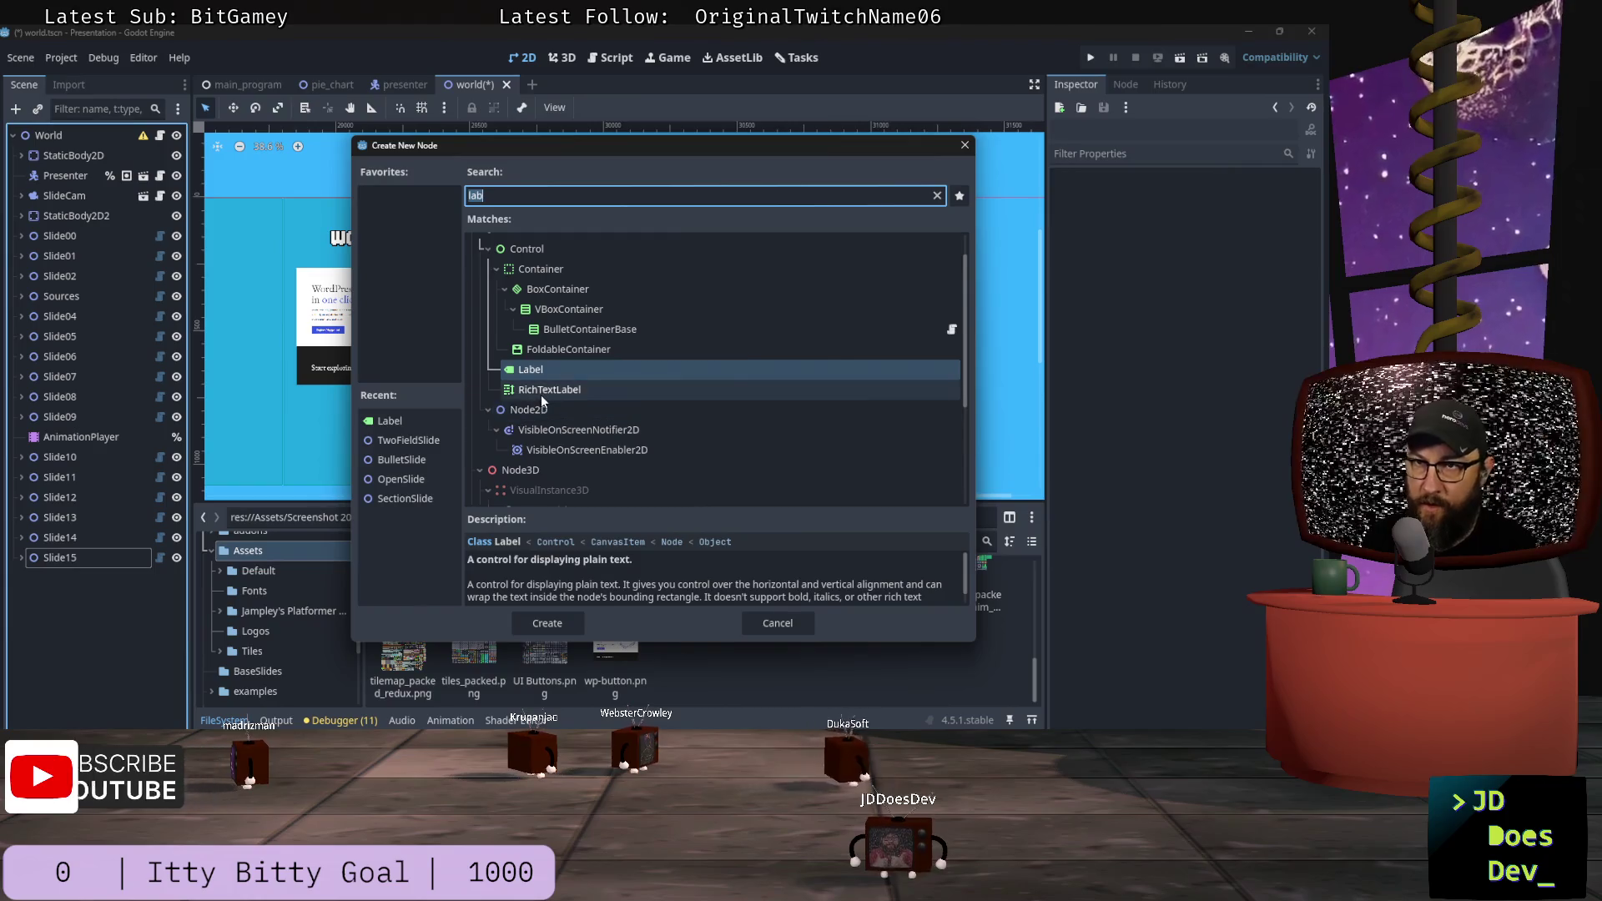
pyautogui.write('slide')
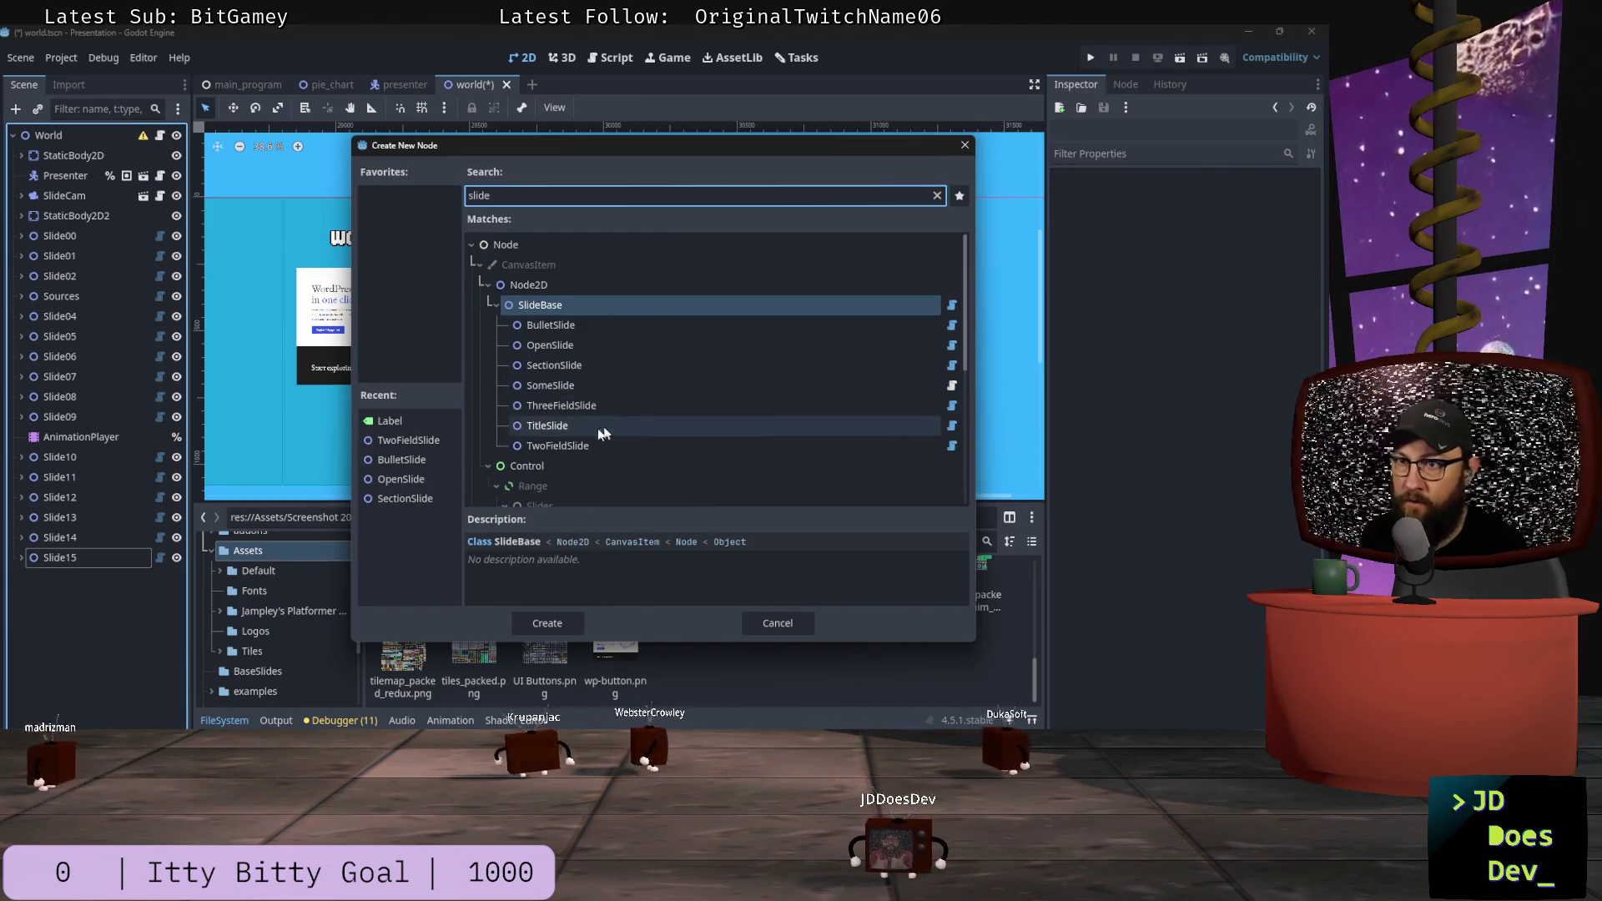
pyautogui.click(556, 447)
pyautogui.doubleClick(556, 447)
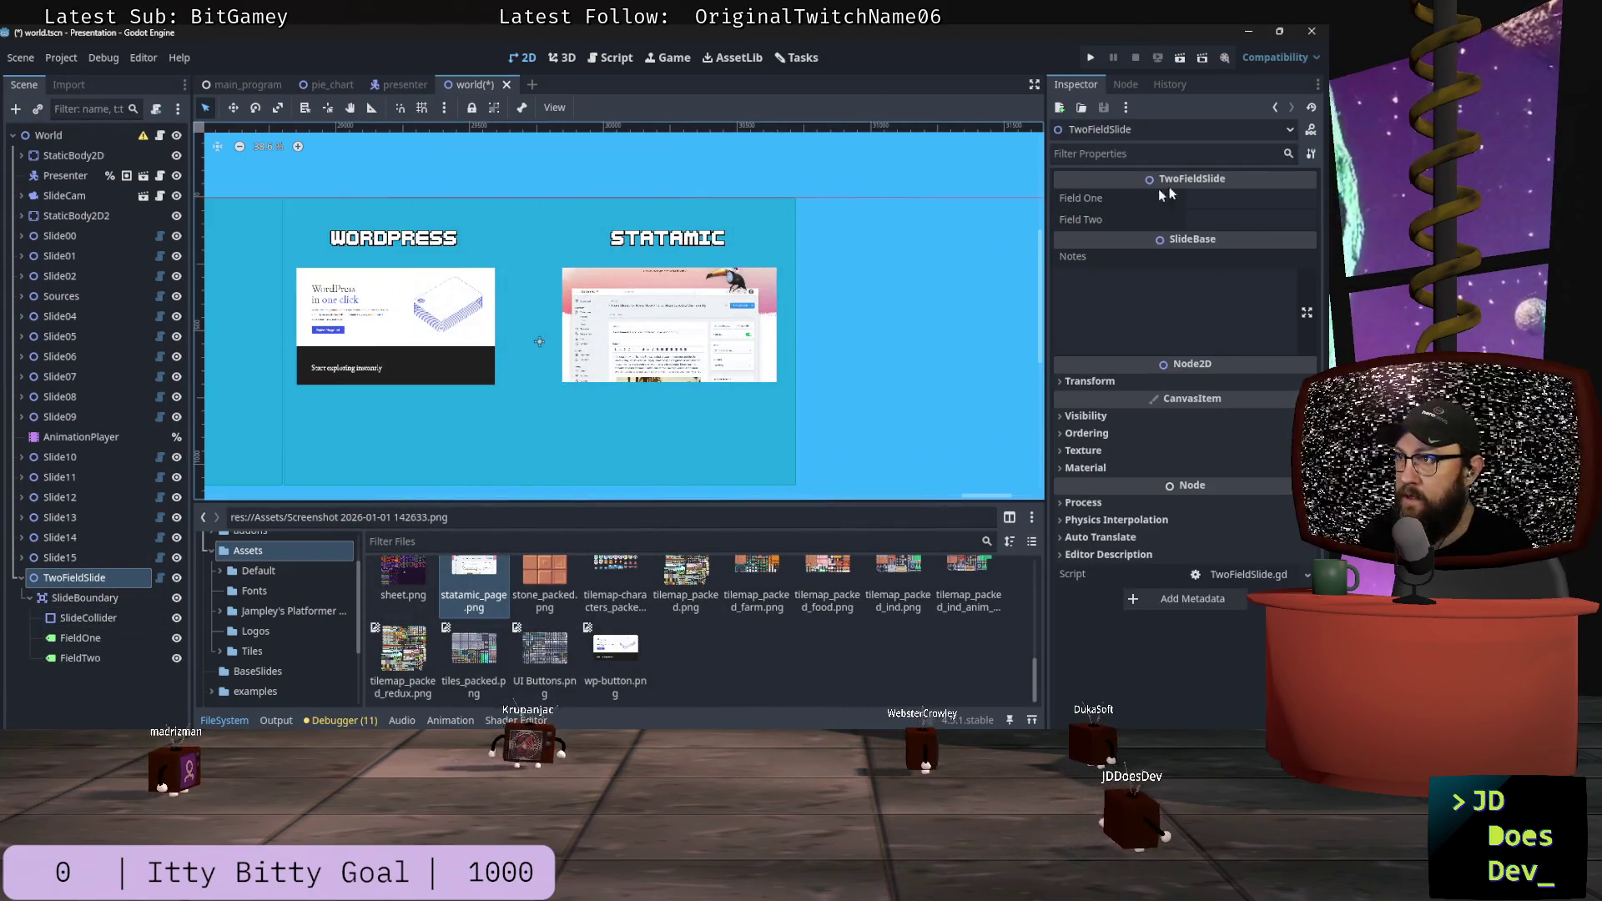
# Step: Set the new slide's Field One to 'Drupal' and its x position to 16*1920 (30720 px)
pyautogui.click(1235, 199)
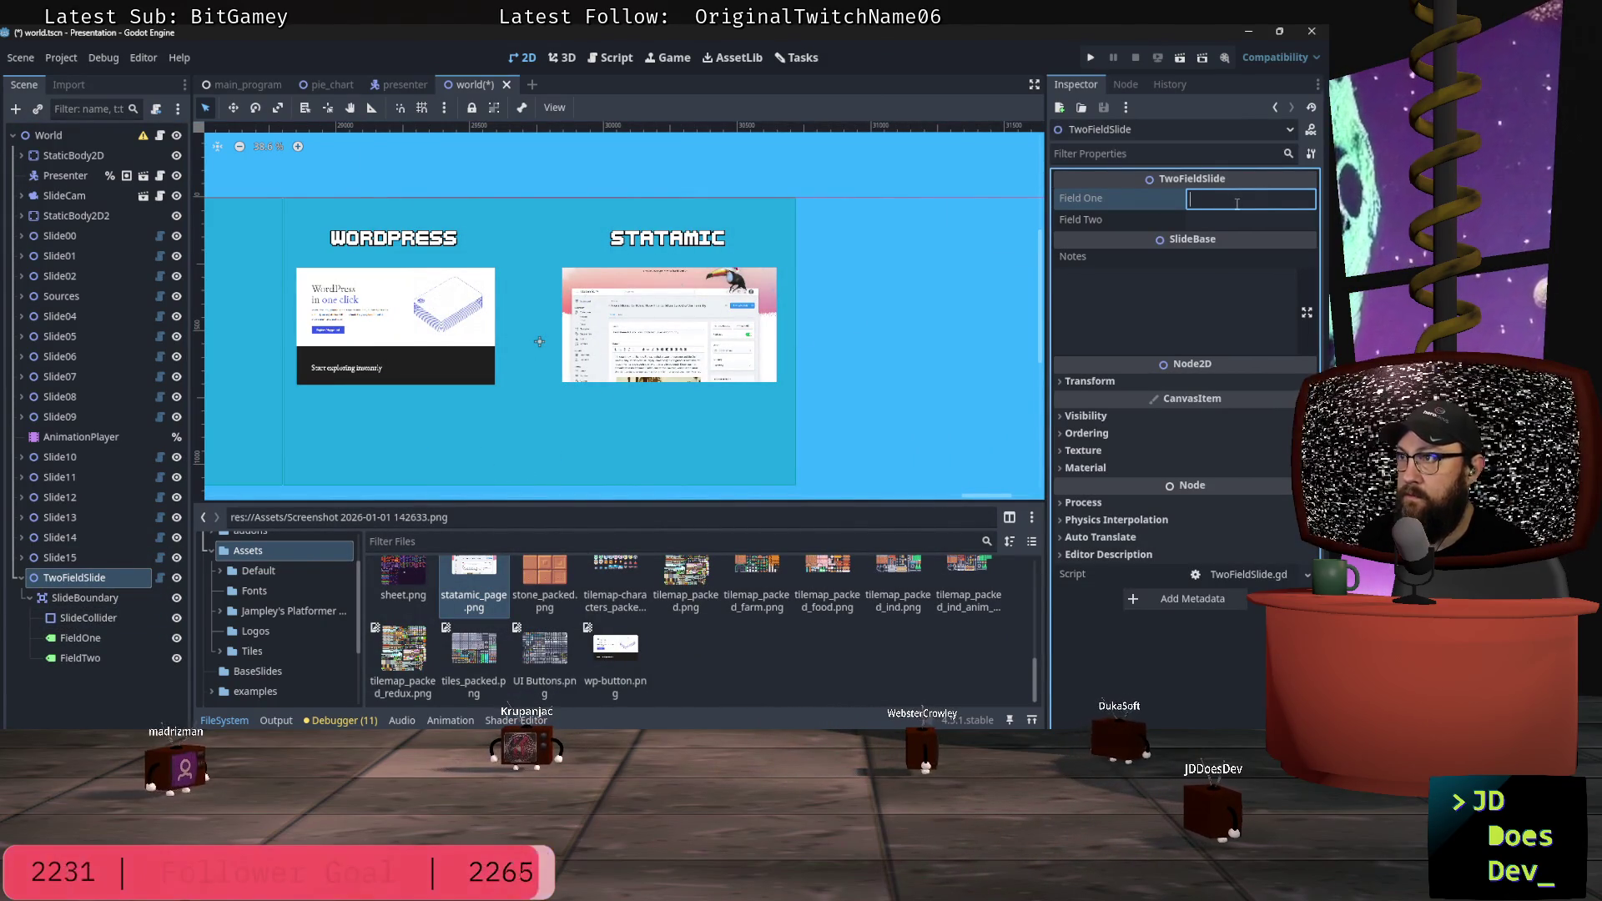
pyautogui.write('Drupal')
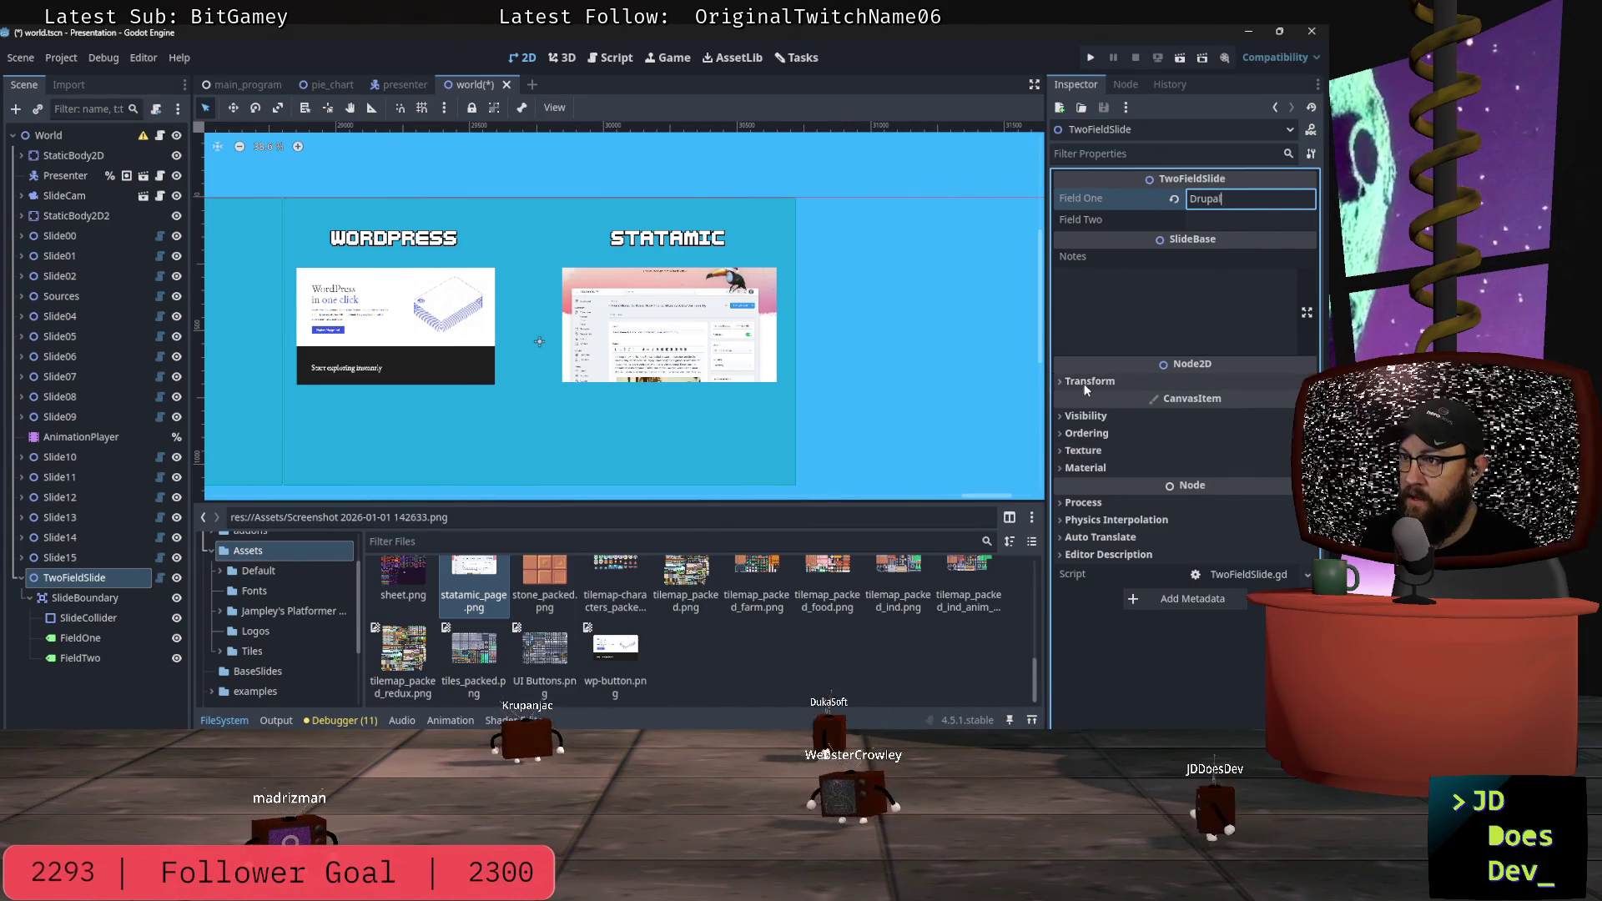
pyautogui.click(1135, 382)
pyautogui.click(1226, 402)
pyautogui.click(1226, 402)
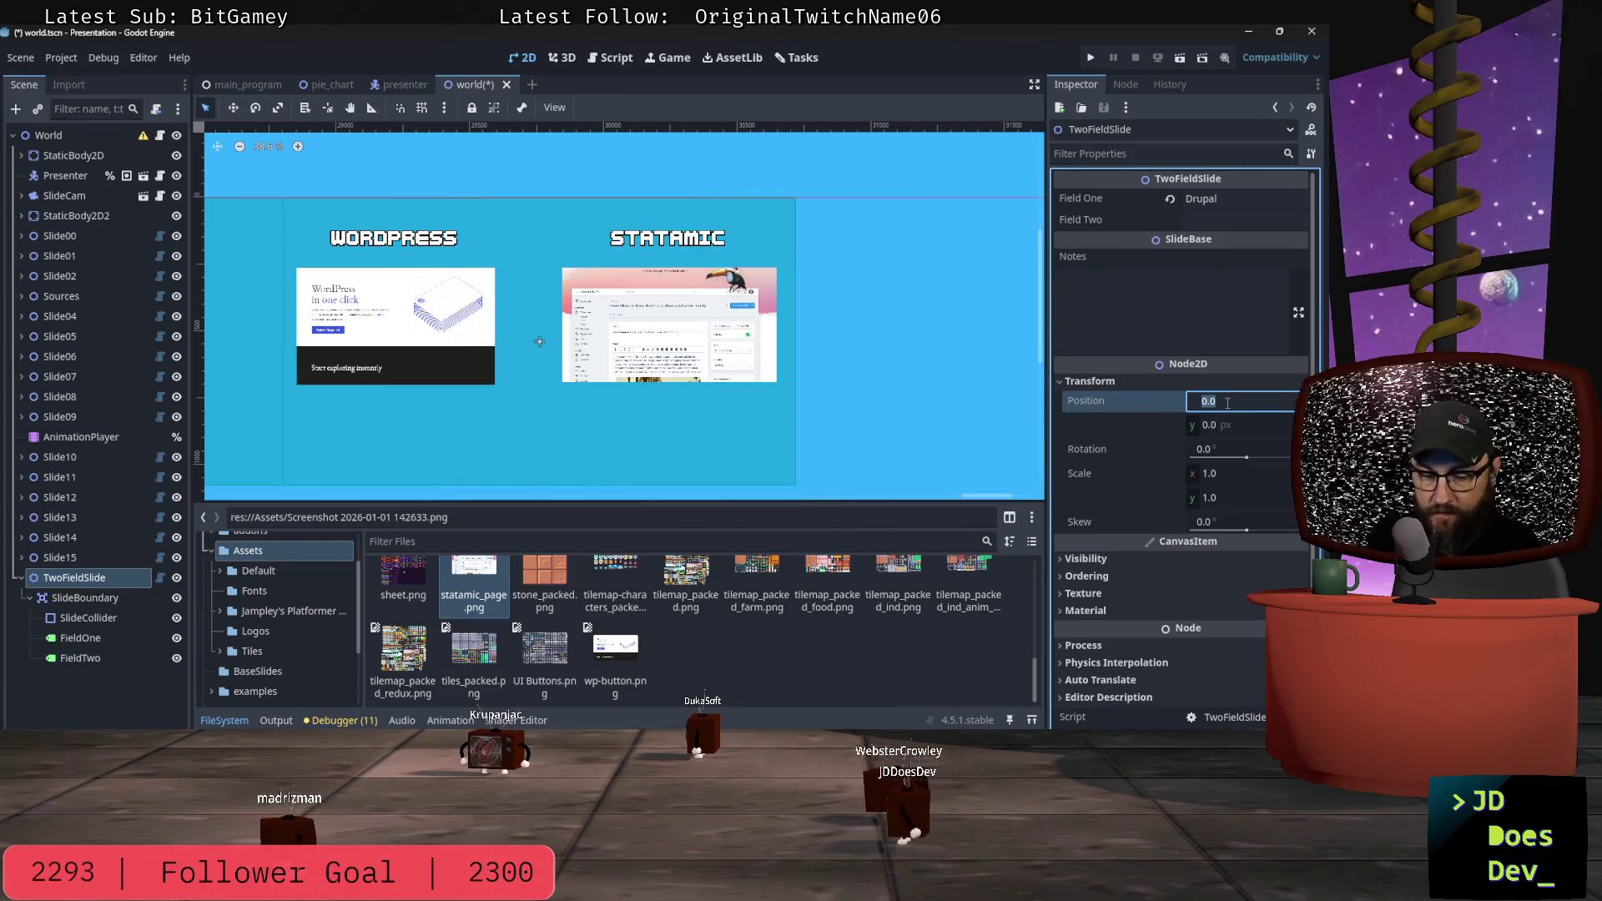
pyautogui.write('*')
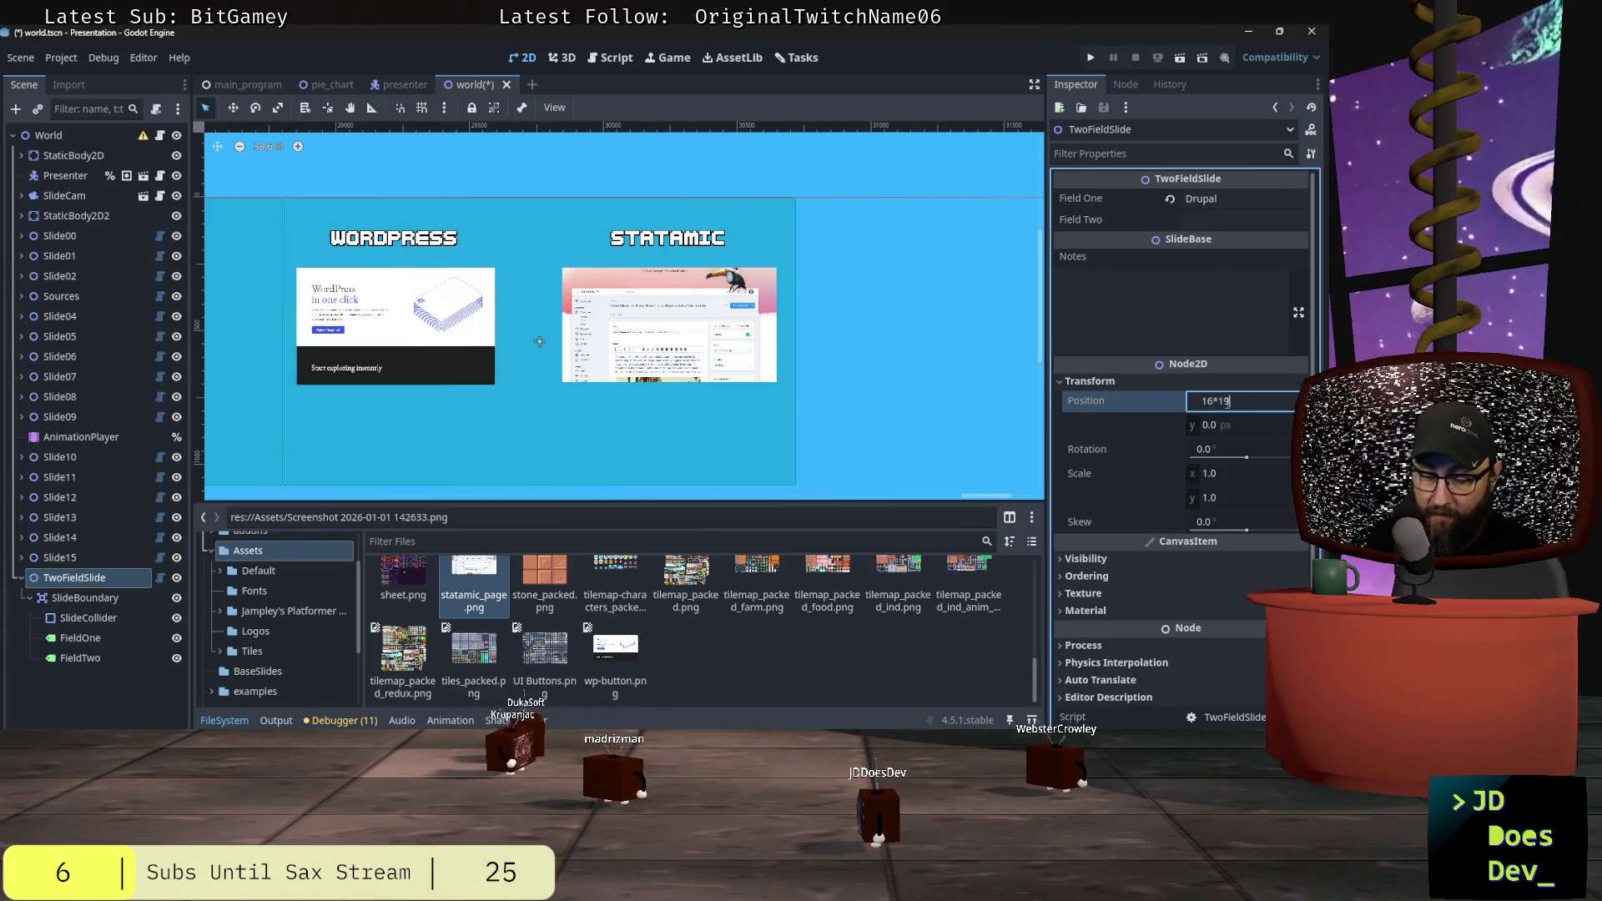
pyautogui.press('Return')
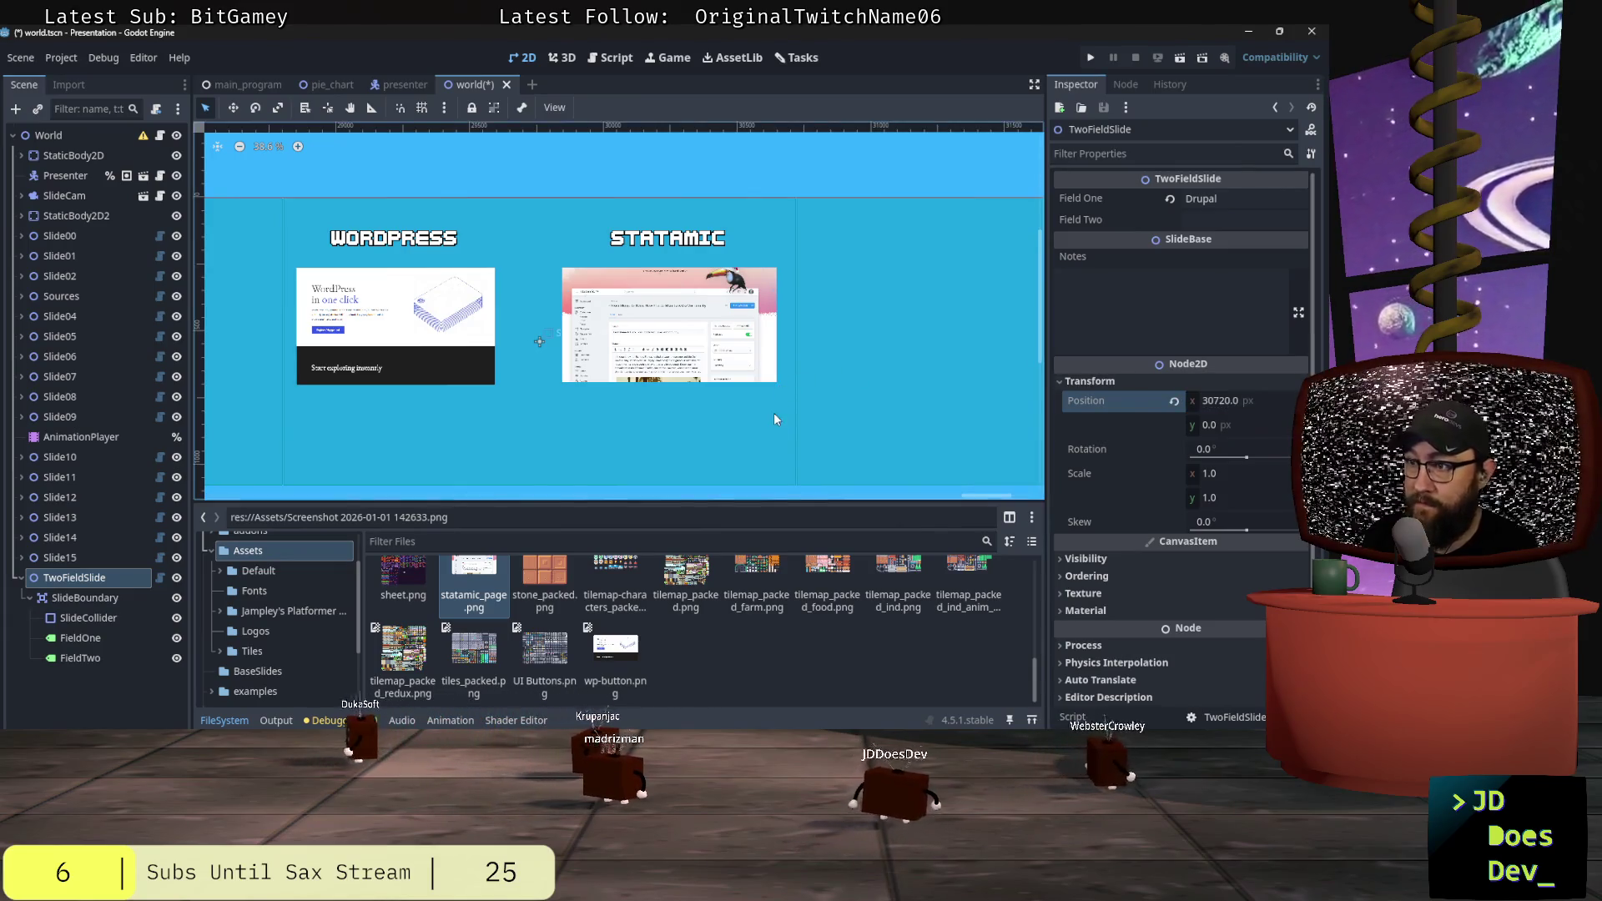
# Step: Change Field One to 'Drupal...' and load white_field_text into the FieldOne label's Label Settings
pyautogui.moveTo(973, 498); pyautogui.dragTo(1005, 496)
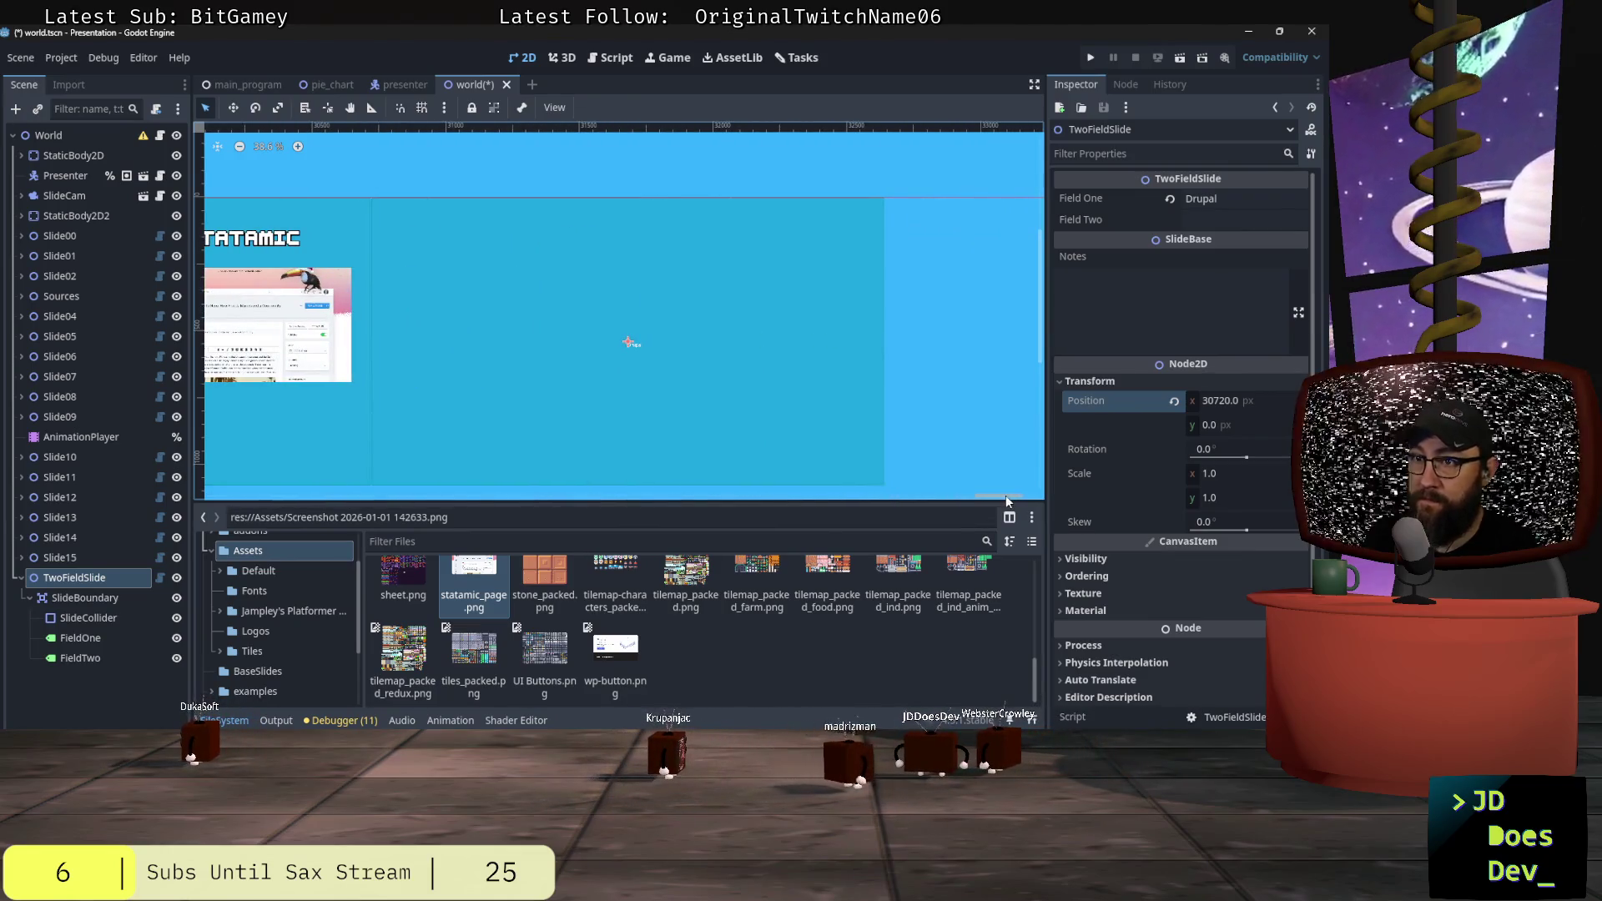
pyautogui.click(1235, 200)
pyautogui.write('...')
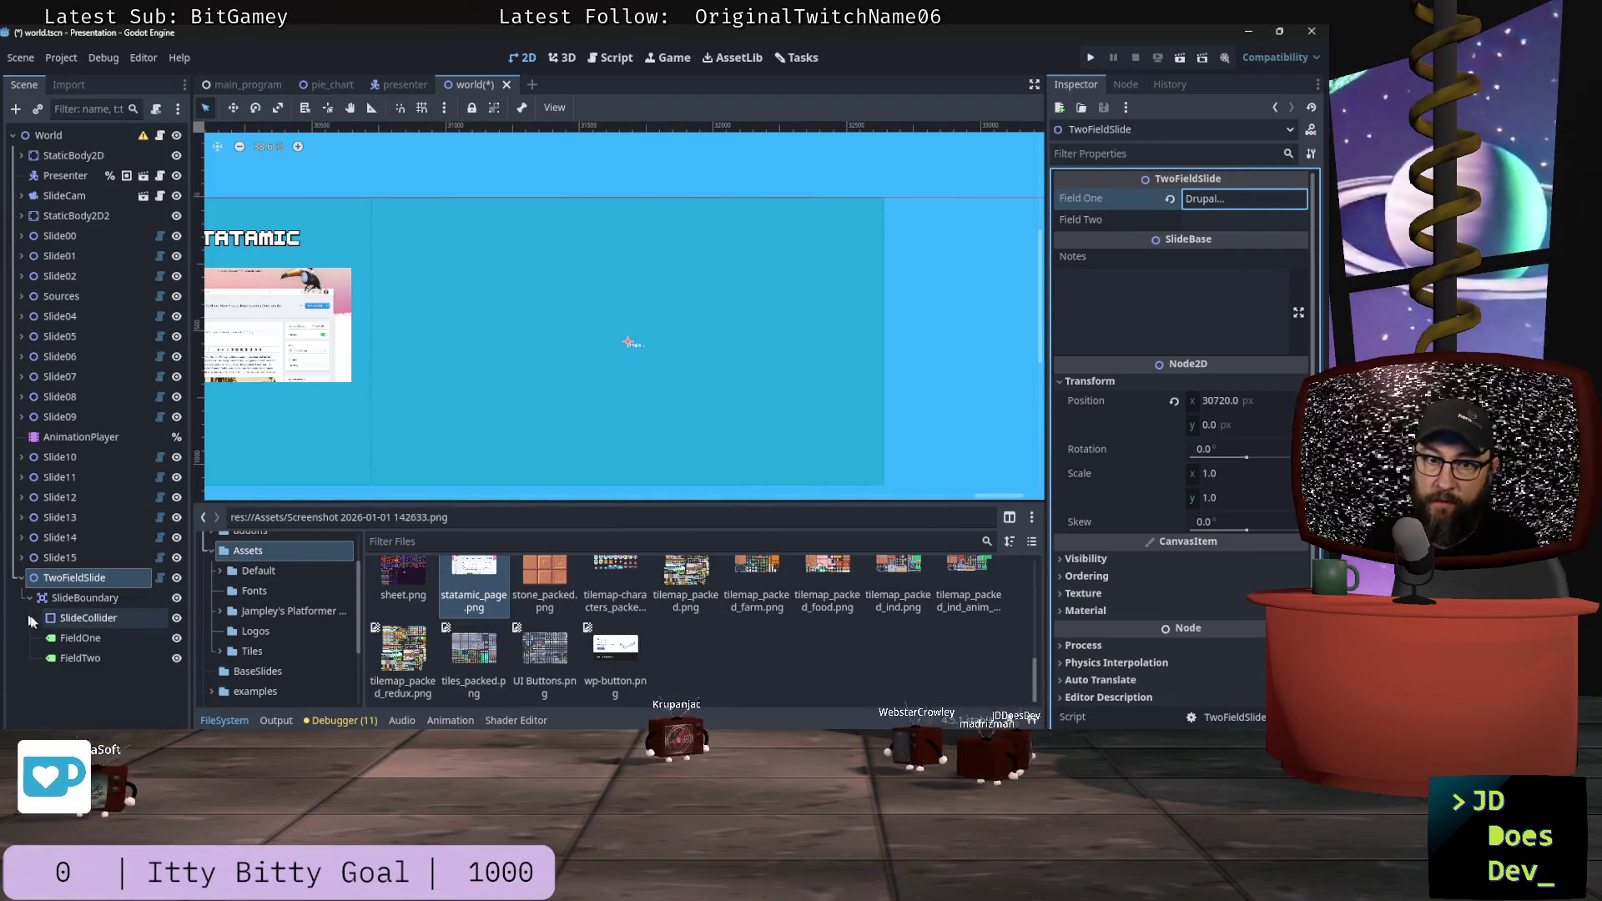
pyautogui.click(80, 637)
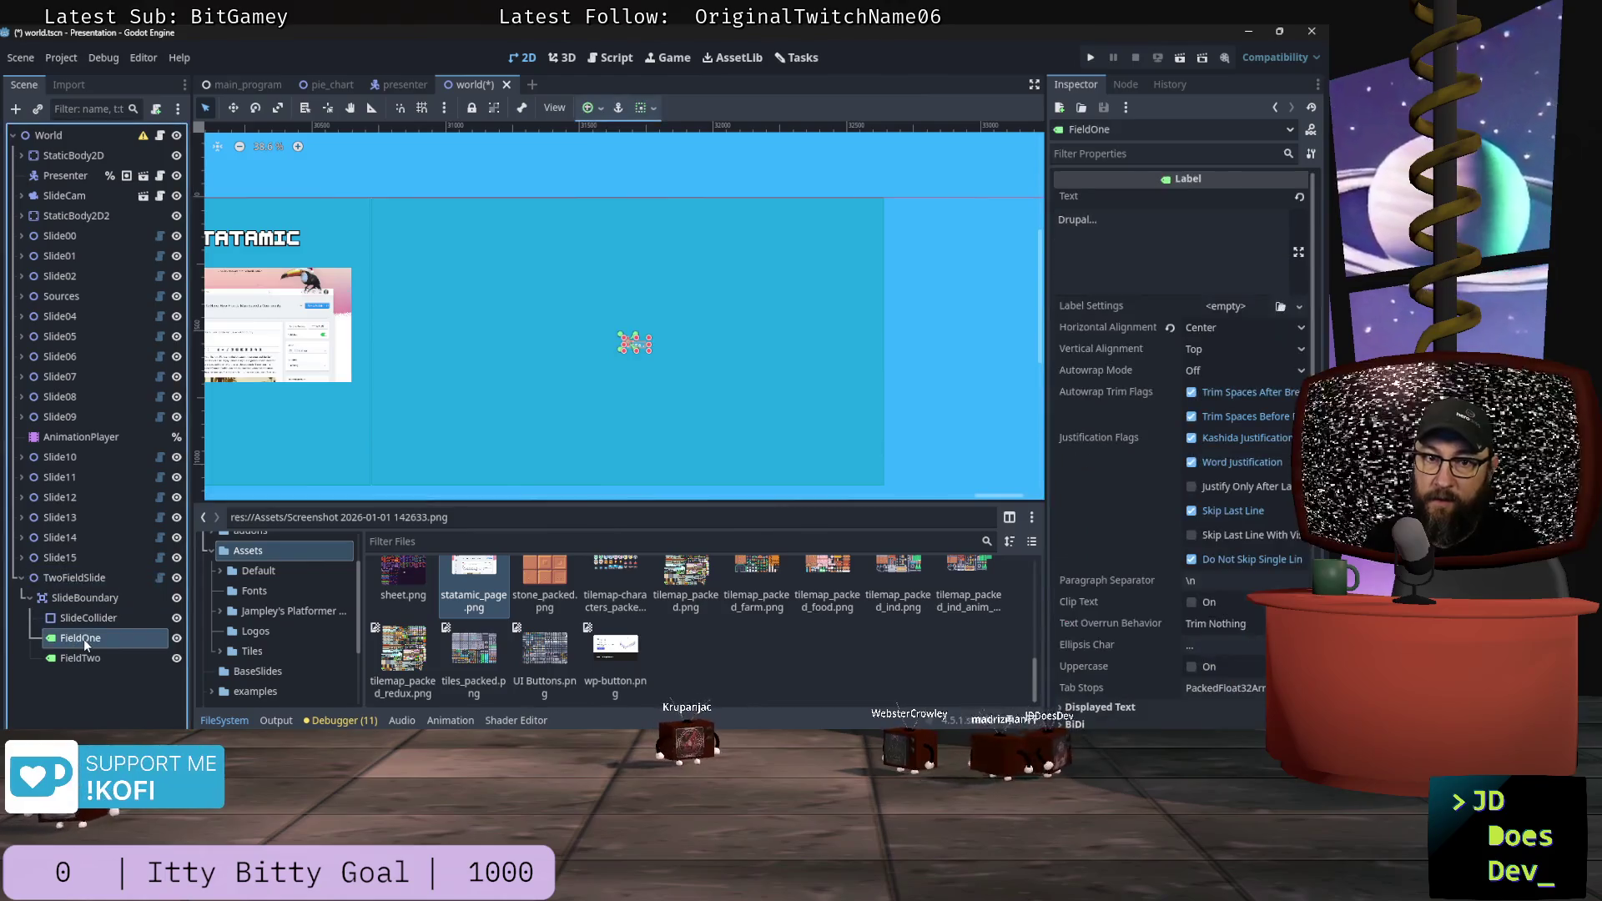
pyautogui.click(1281, 307)
pyautogui.doubleClick(468, 221)
pyautogui.click(499, 218)
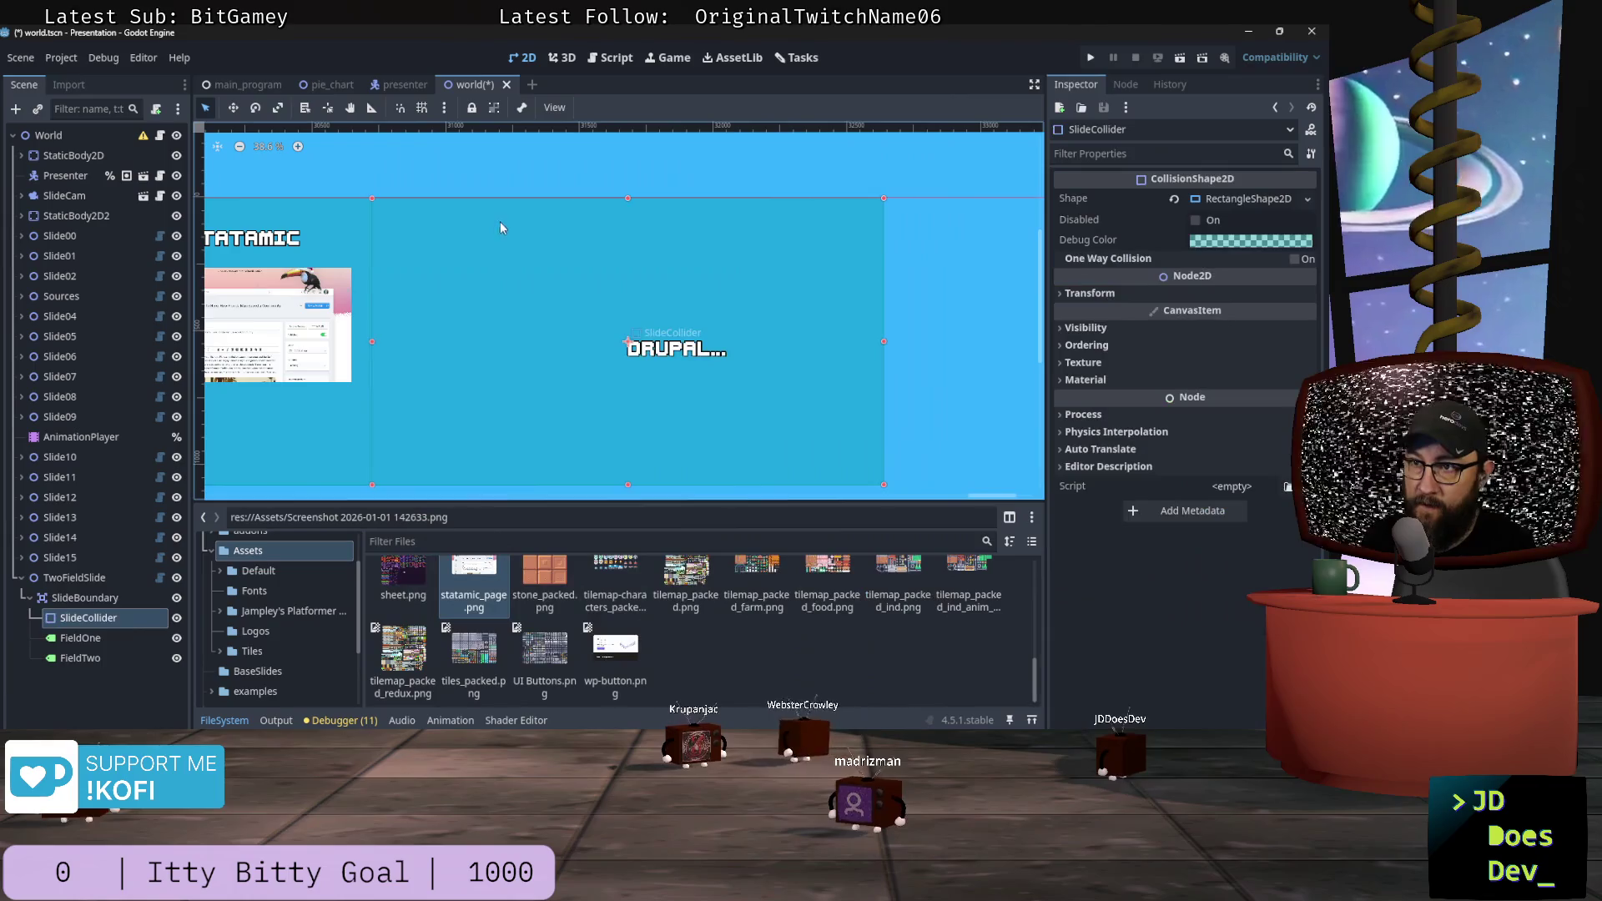
# Step: Move the DRUPAL label up to the top of the slide
pyautogui.click(674, 354)
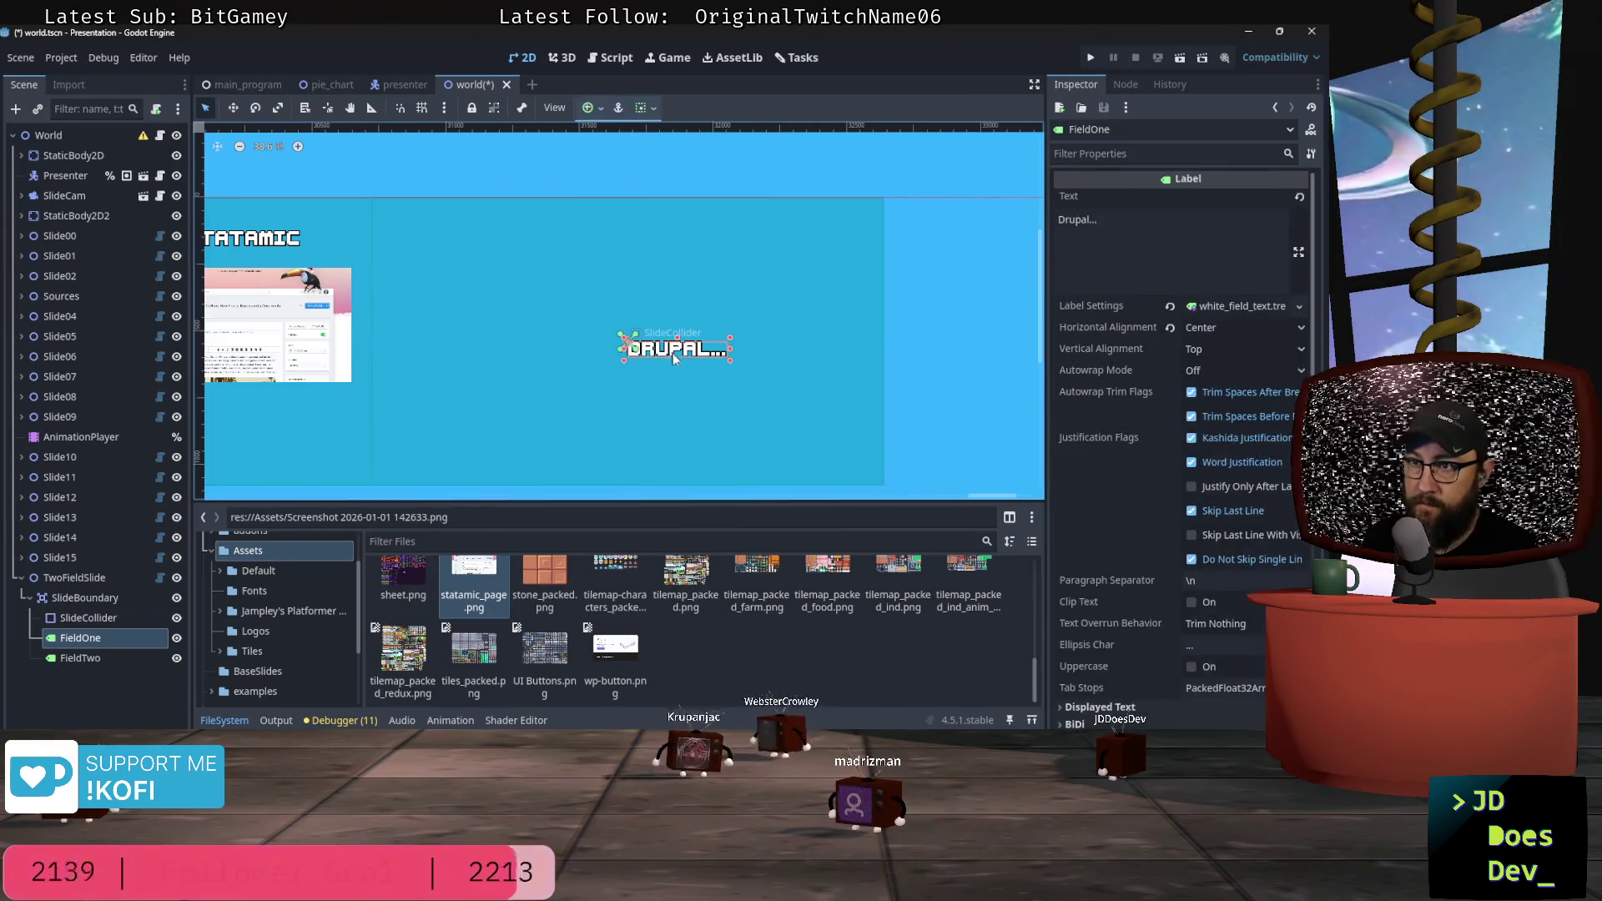
pyautogui.moveTo(676, 355); pyautogui.dragTo(609, 243)
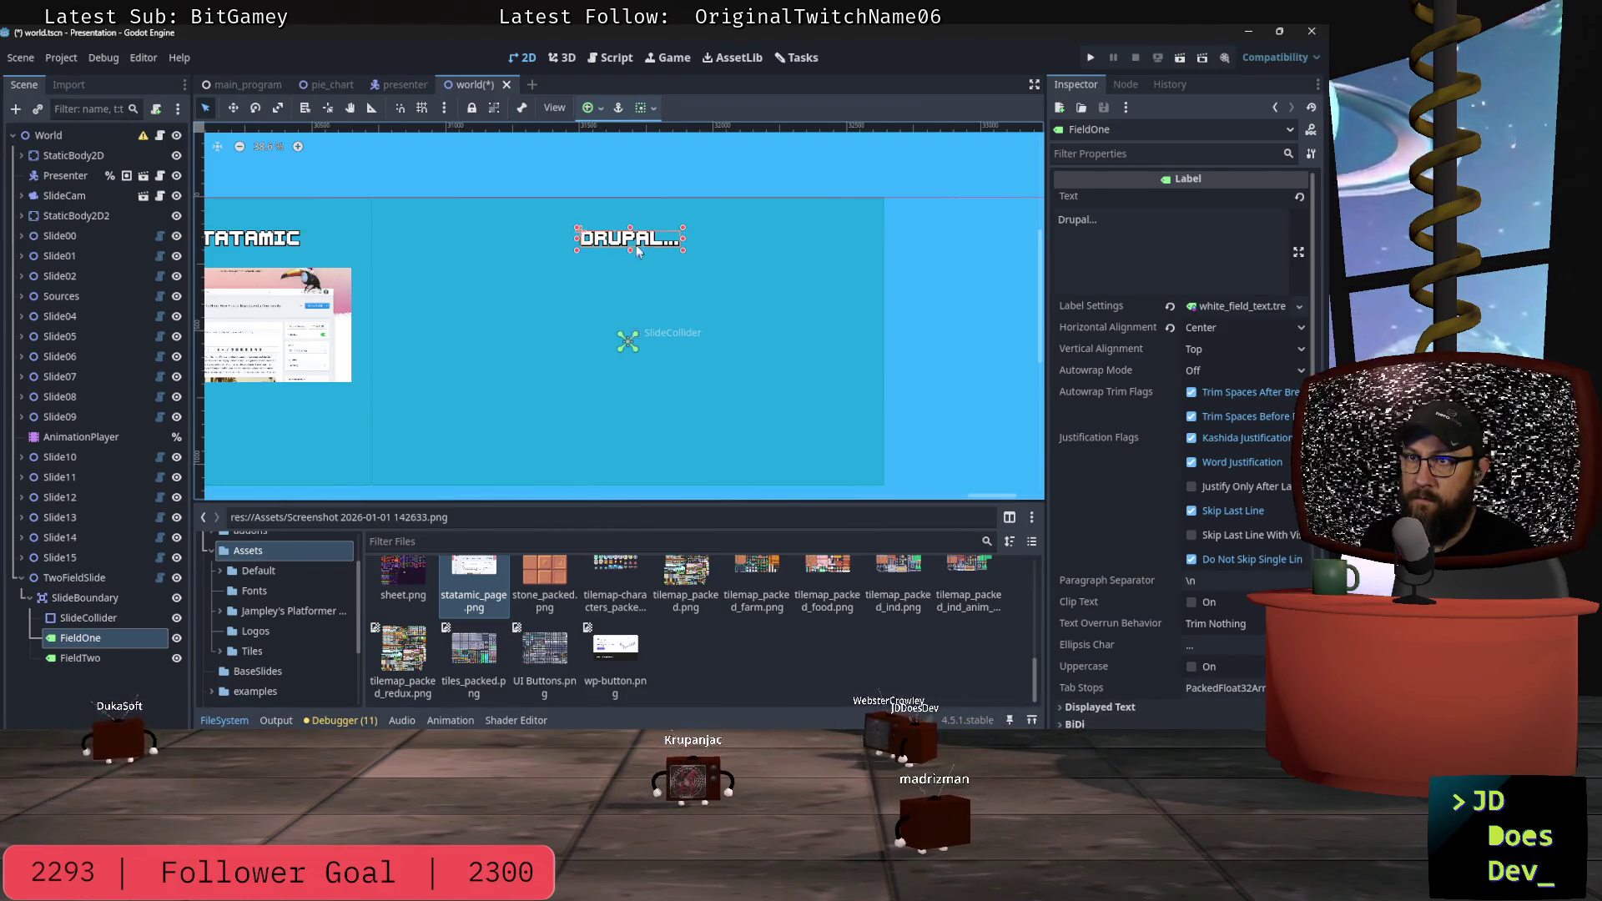
pyautogui.click(640, 108)
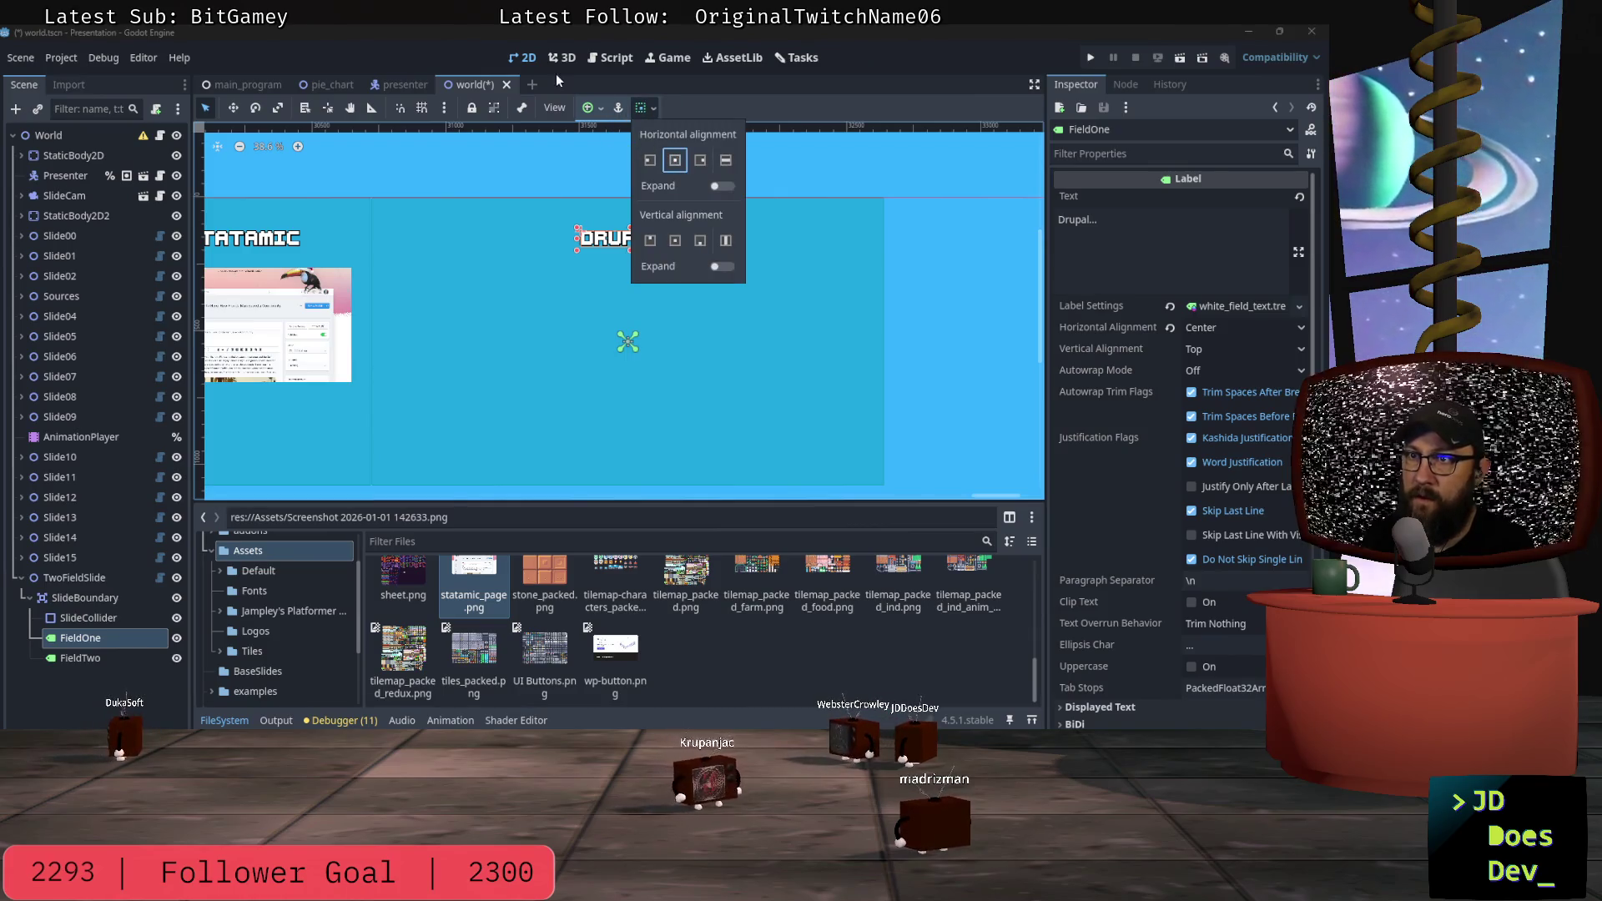
pyautogui.click(586, 109)
pyautogui.click(587, 109)
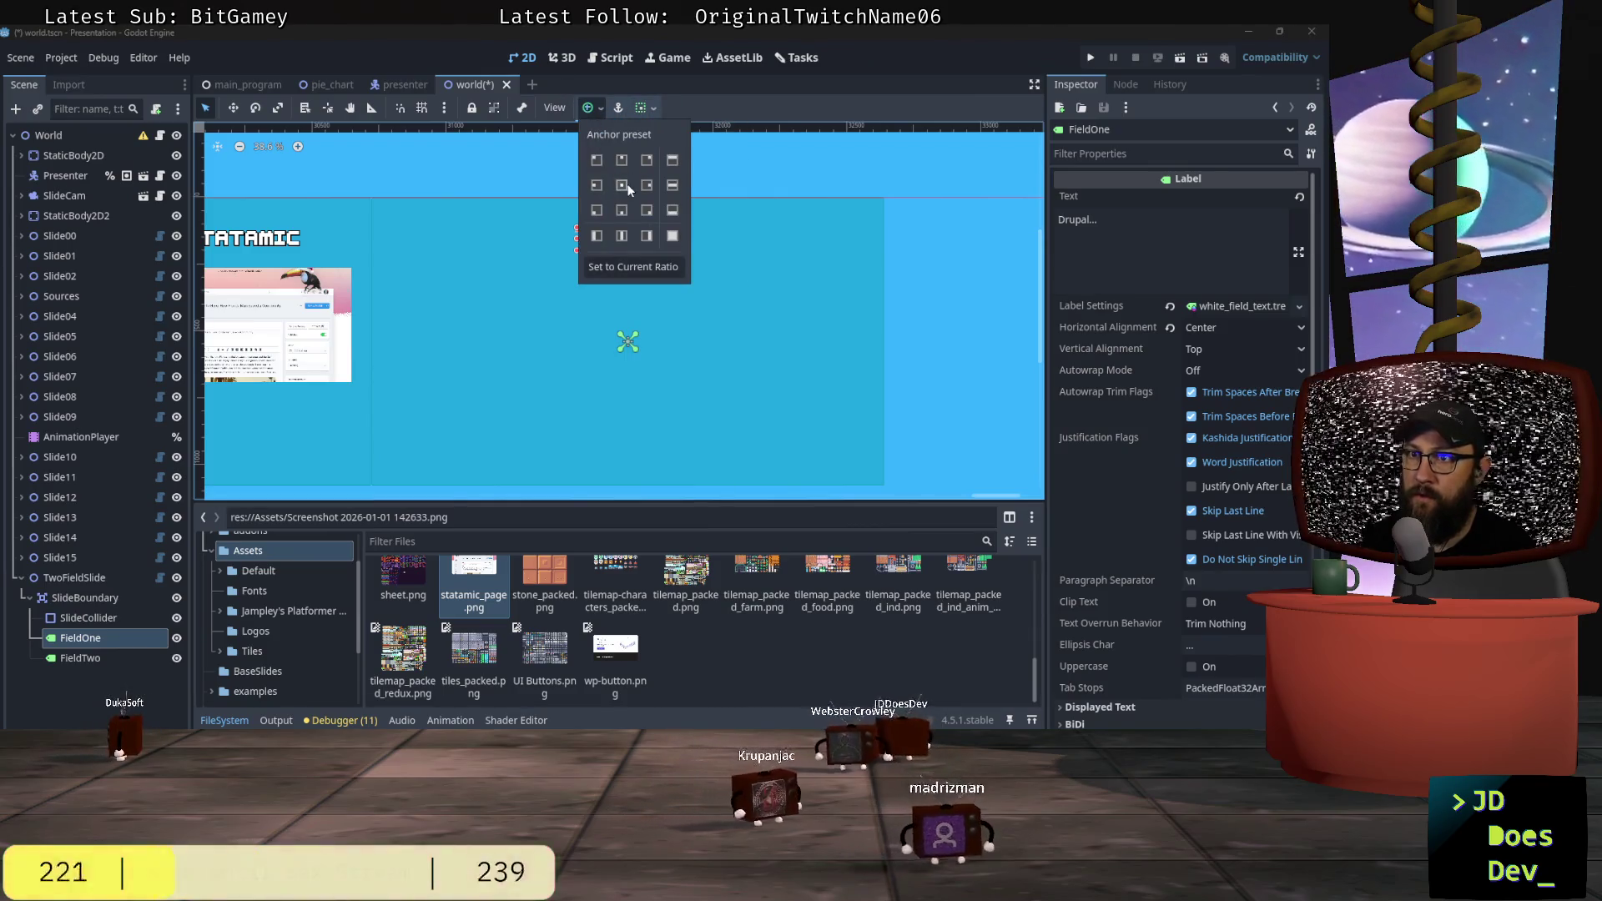
pyautogui.click(589, 108)
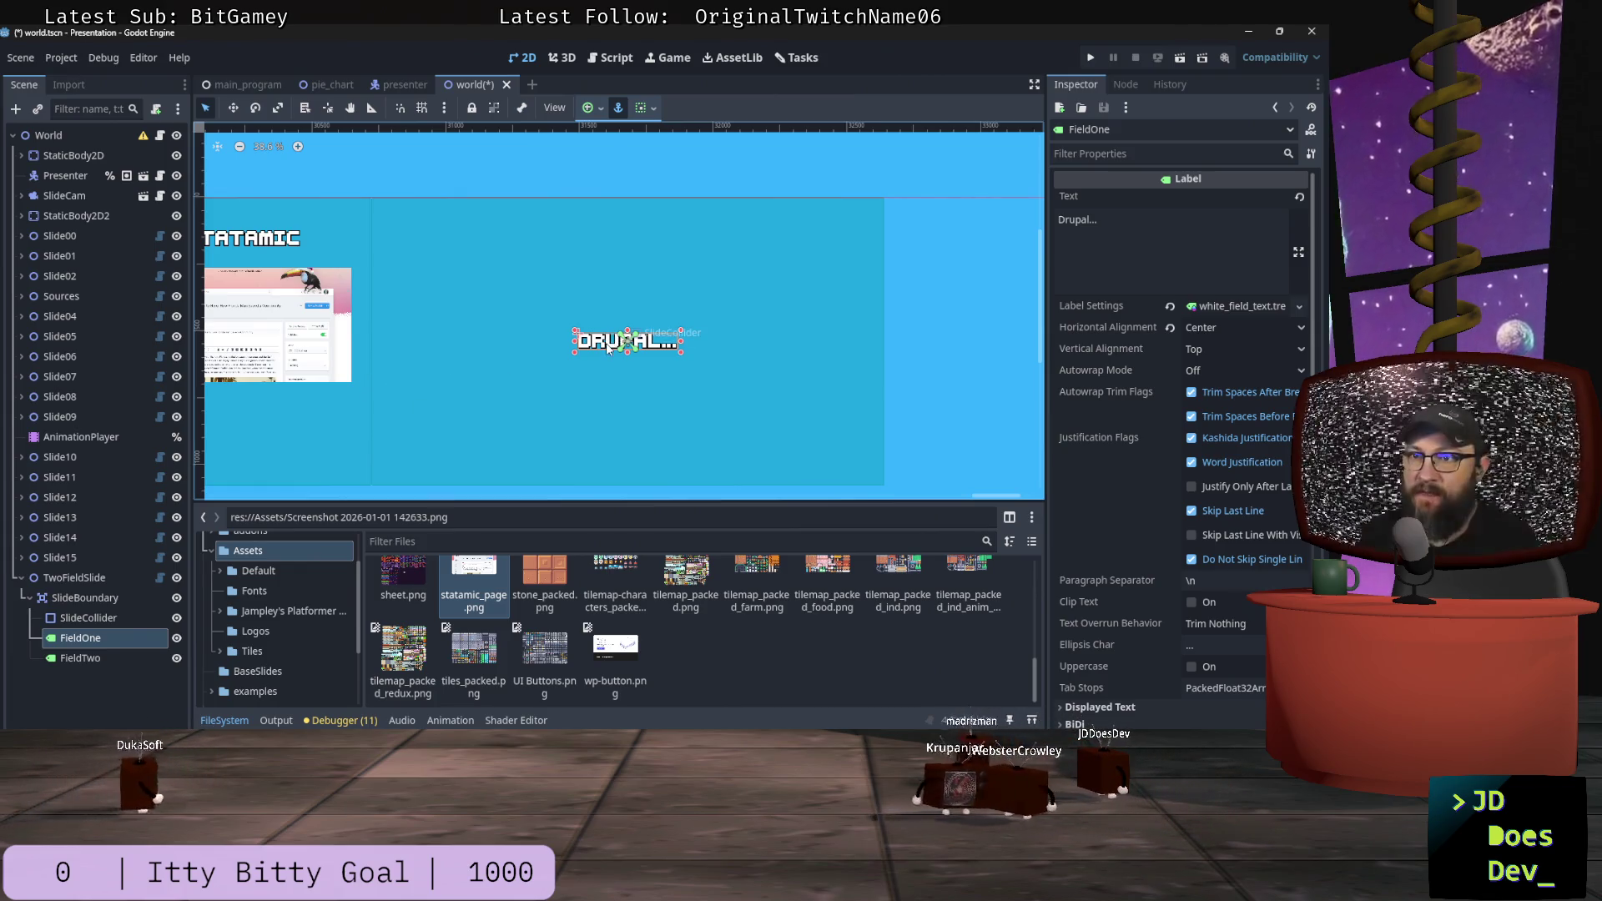
pyautogui.moveTo(607, 349); pyautogui.dragTo(586, 240)
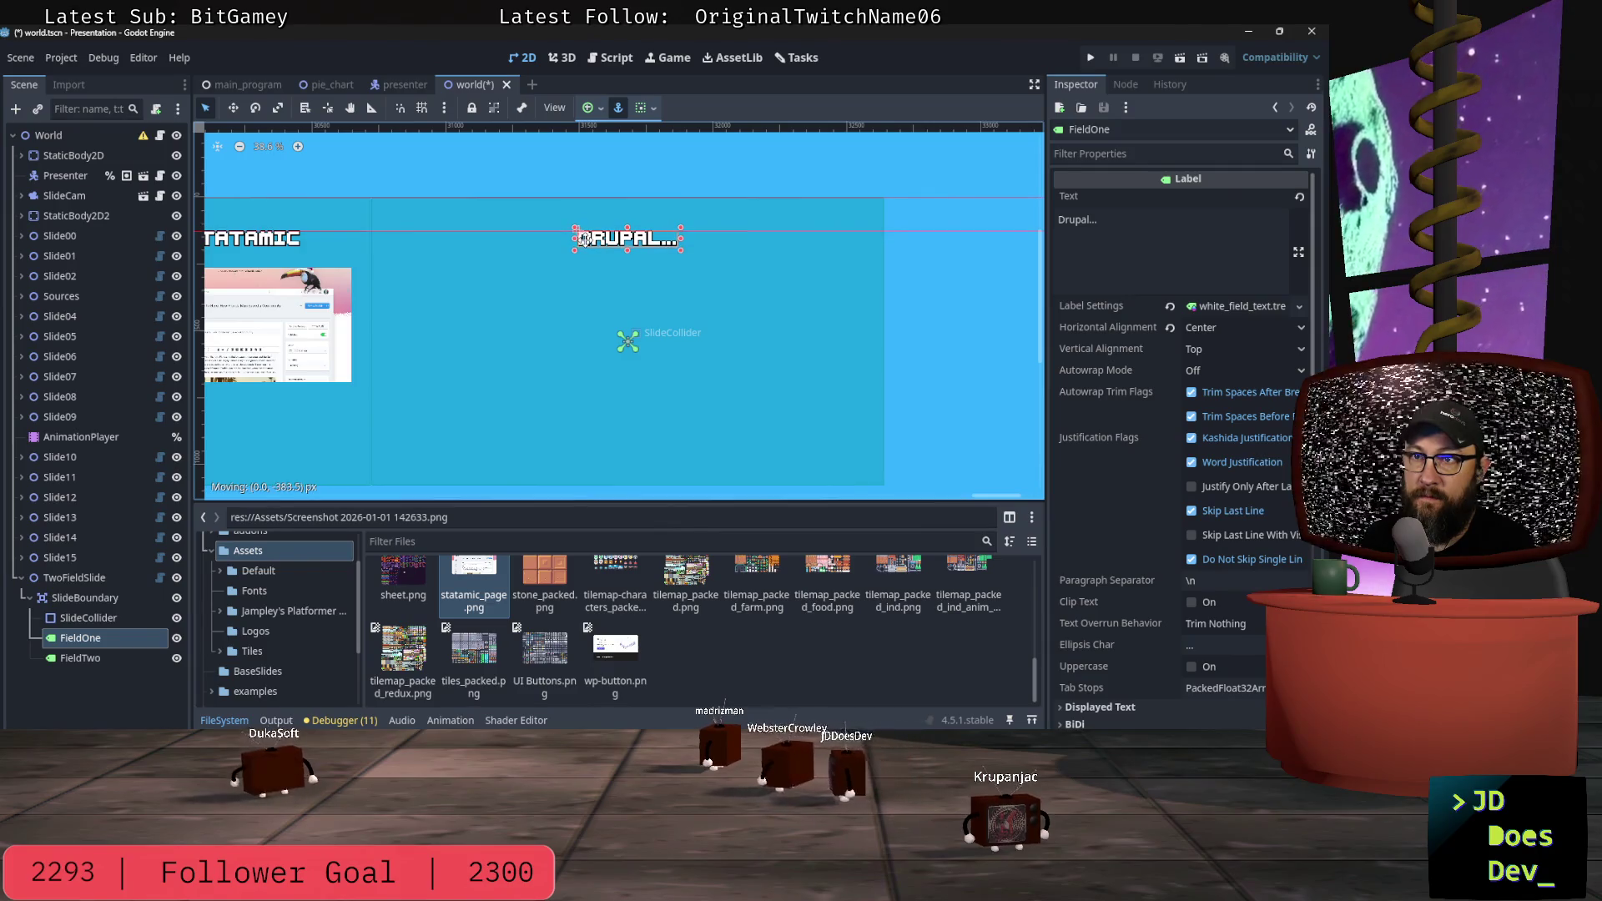
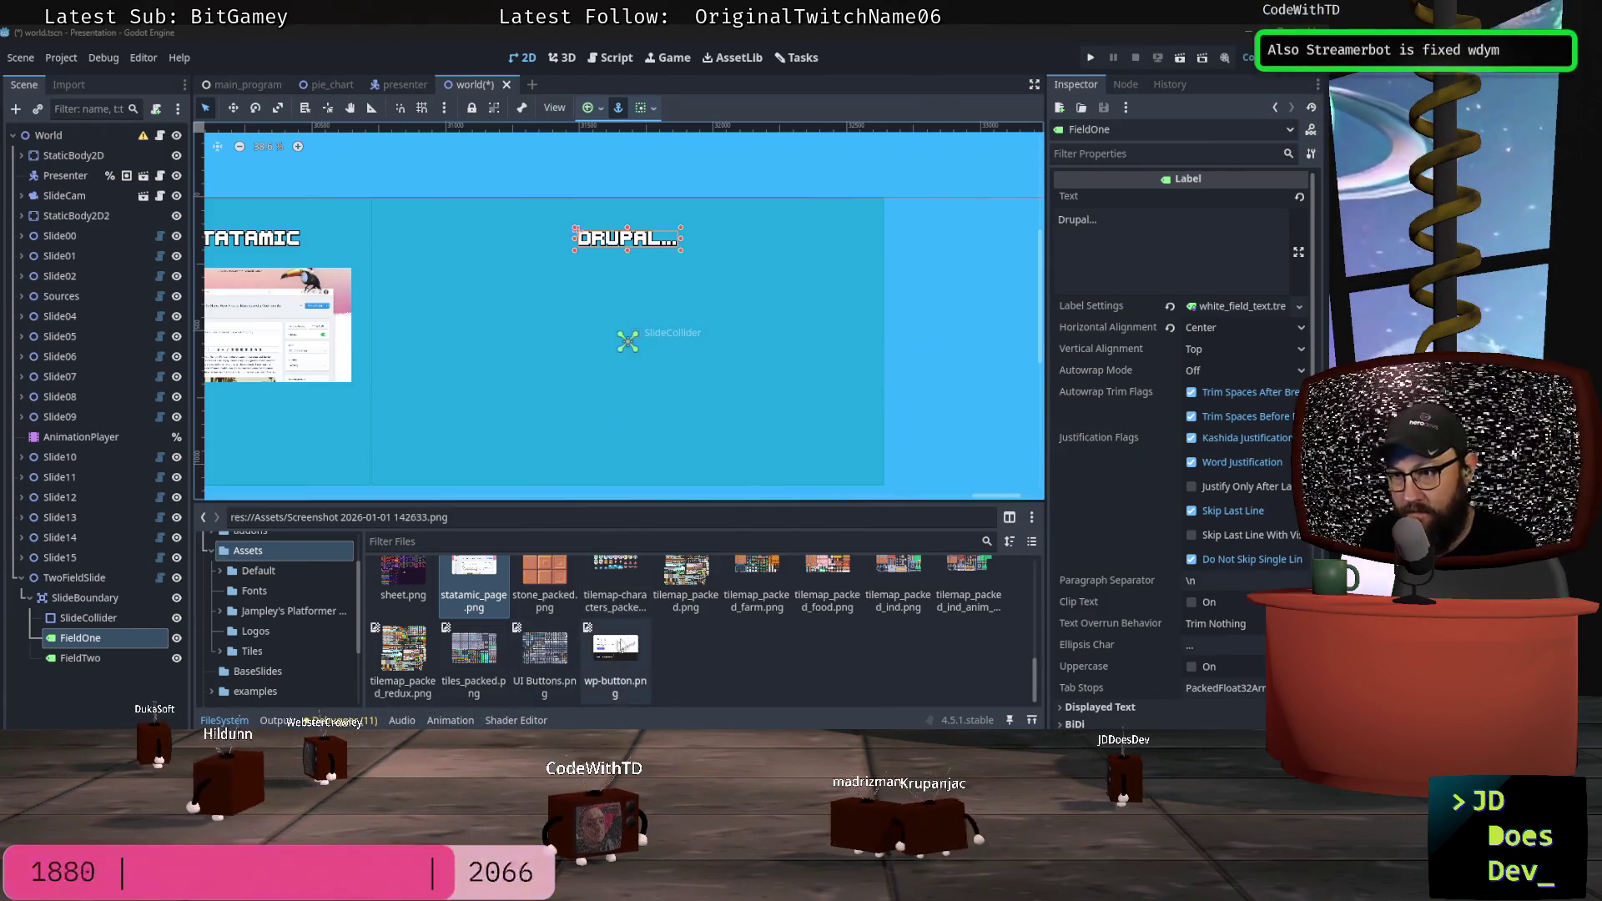
# Step: Add drupal_form.png to the slide as a DrupalForm sprite beneath the DRUPAL... heading
pyautogui.scroll(3, 659, 638)
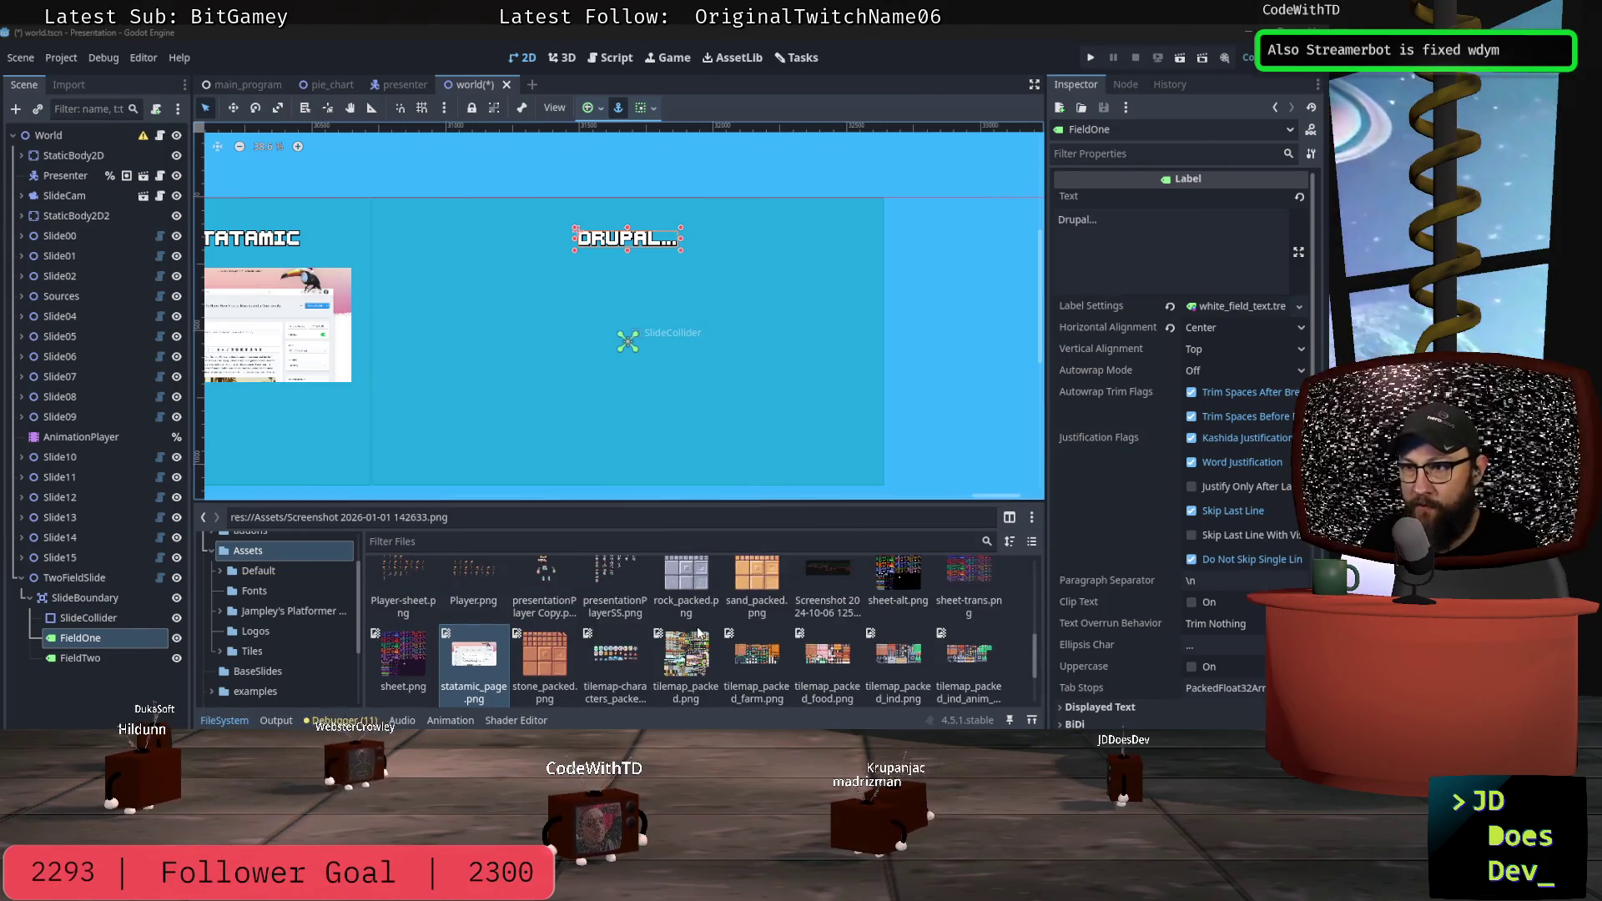
pyautogui.scroll(10, 697, 631)
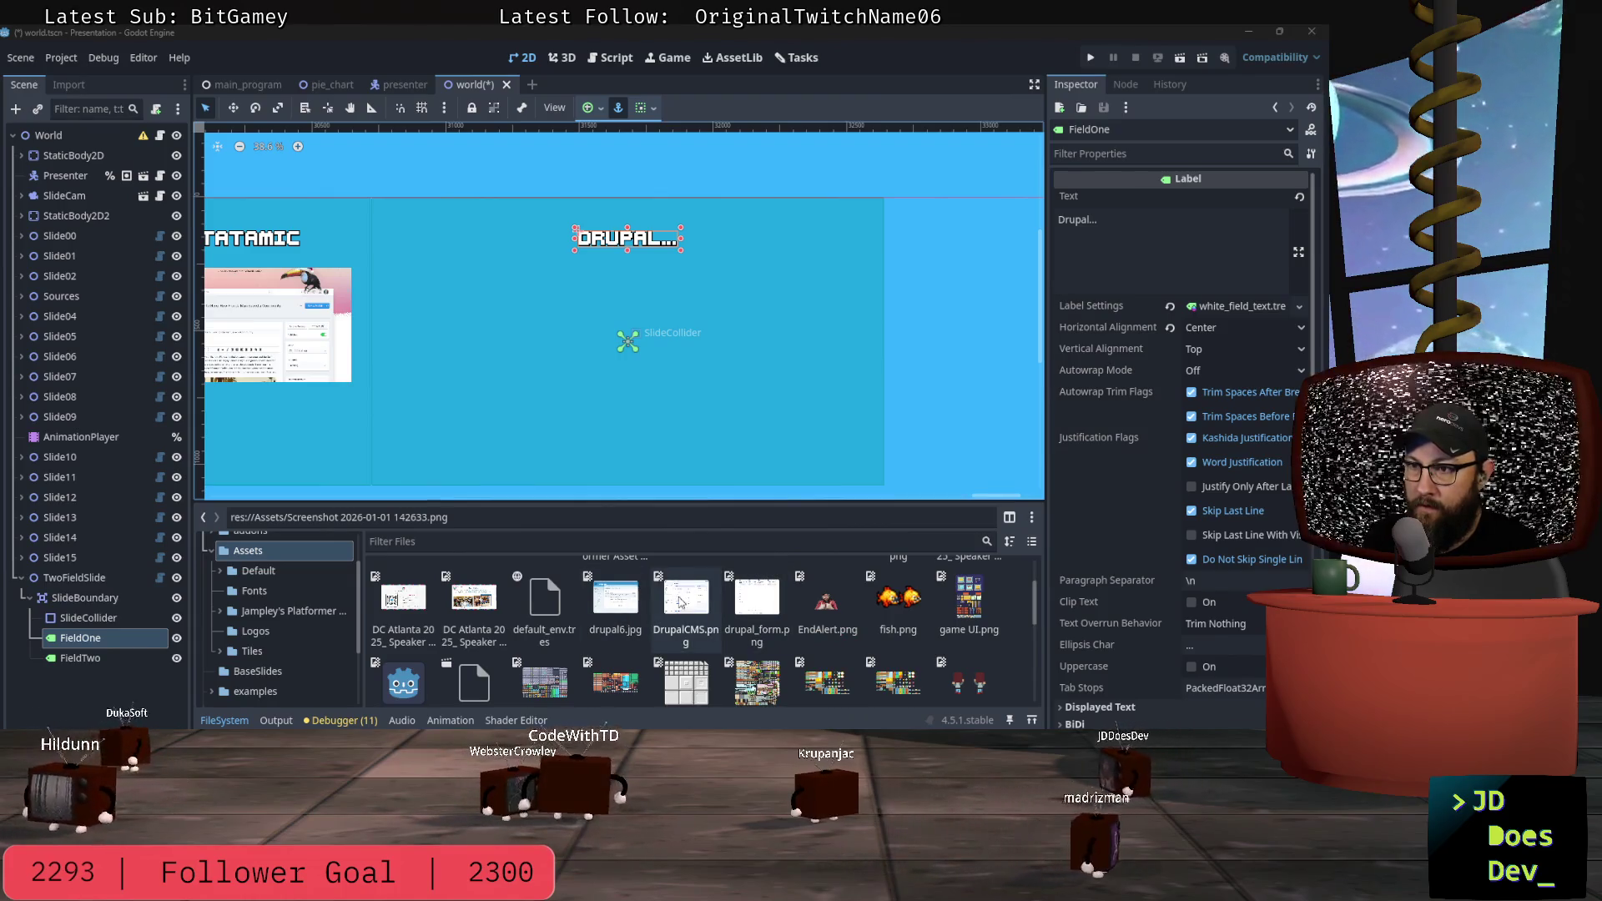
pyautogui.moveTo(772, 600)
pyautogui.mouseDown()
pyautogui.moveTo(627, 342)
pyautogui.moveTo(621, 368)
pyautogui.mouseUp()
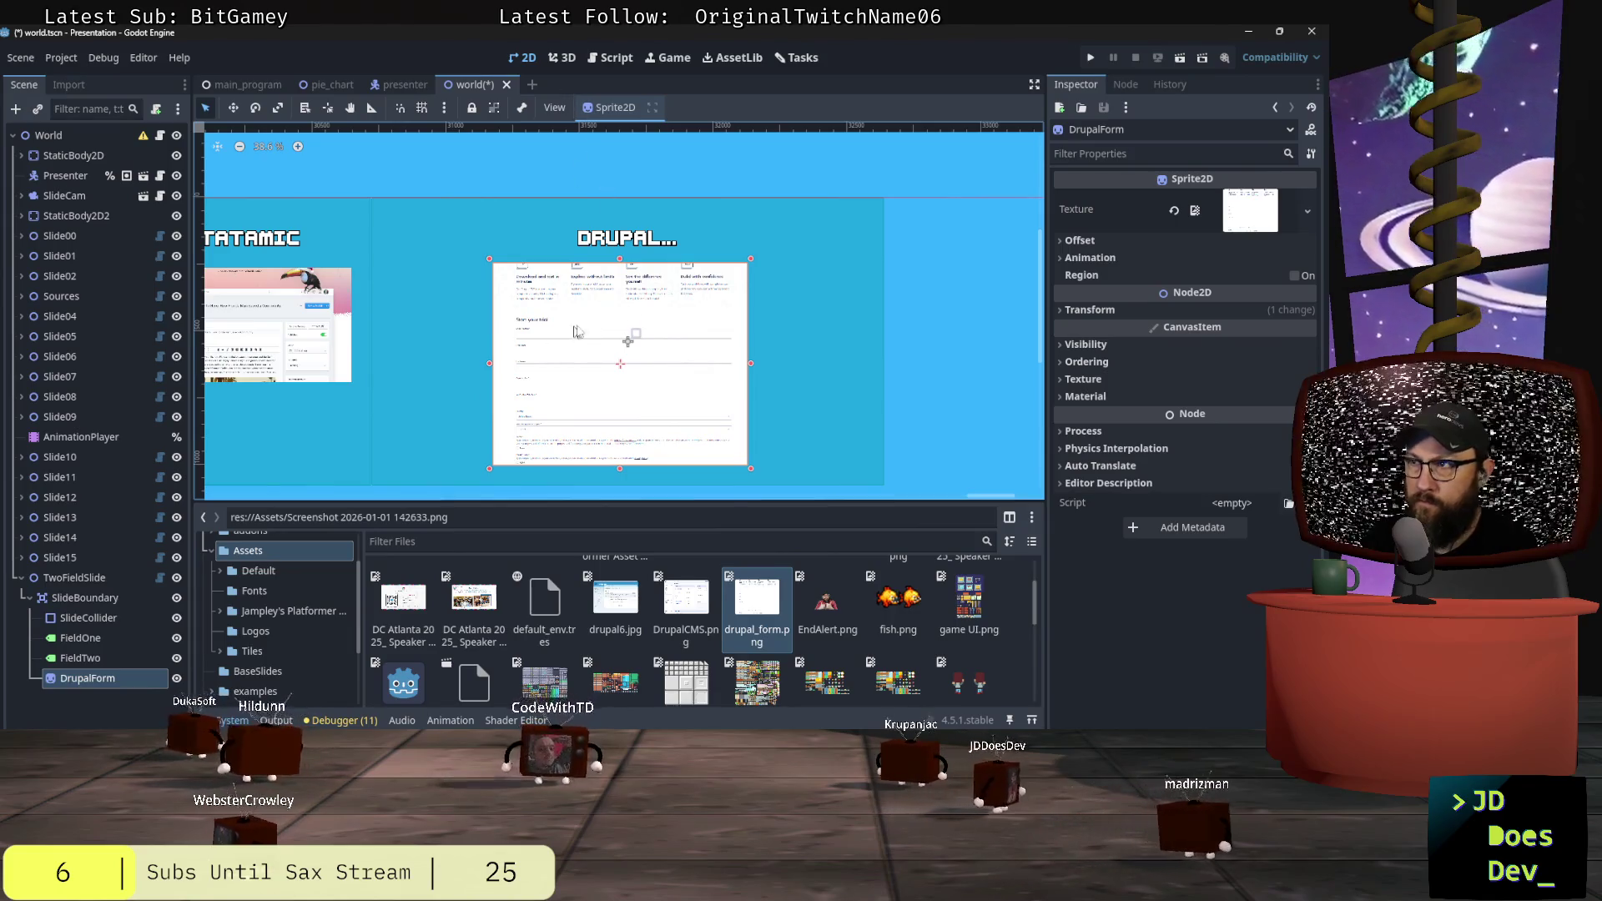
# Step: Shrink the DrupalForm sprite to 0.743 scale and reset its position to 0, 0
pyautogui.click(1084, 309)
pyautogui.click(1178, 330)
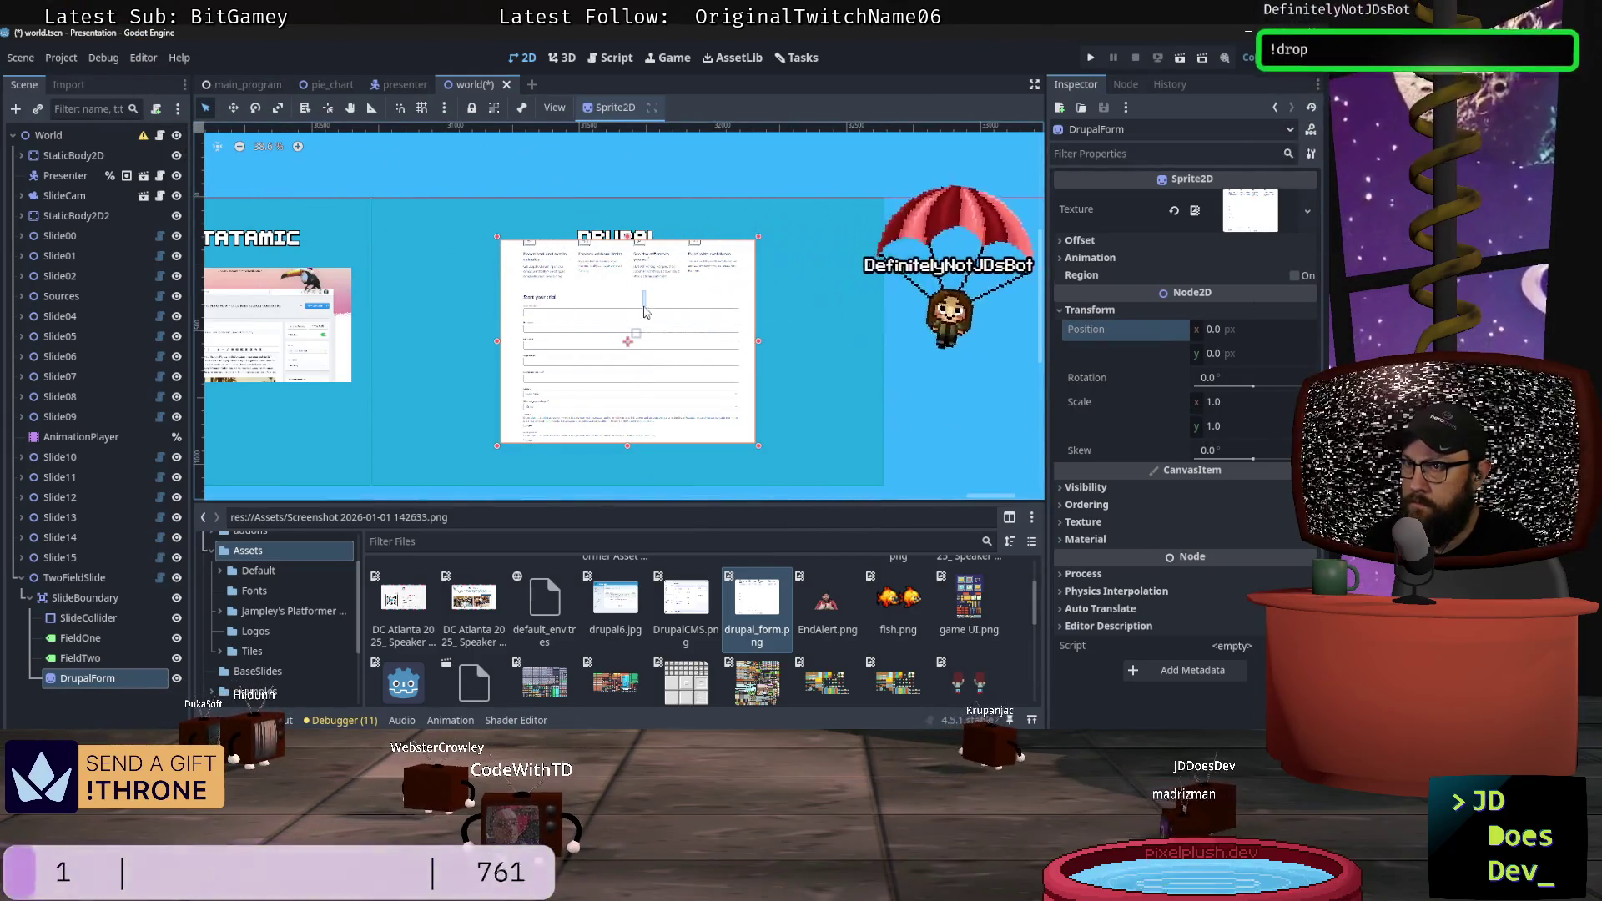
pyautogui.moveTo(645, 307)
pyautogui.mouseDown()
pyautogui.moveTo(669, 319)
pyautogui.moveTo(667, 341)
pyautogui.moveTo(665, 321)
pyautogui.mouseUp()
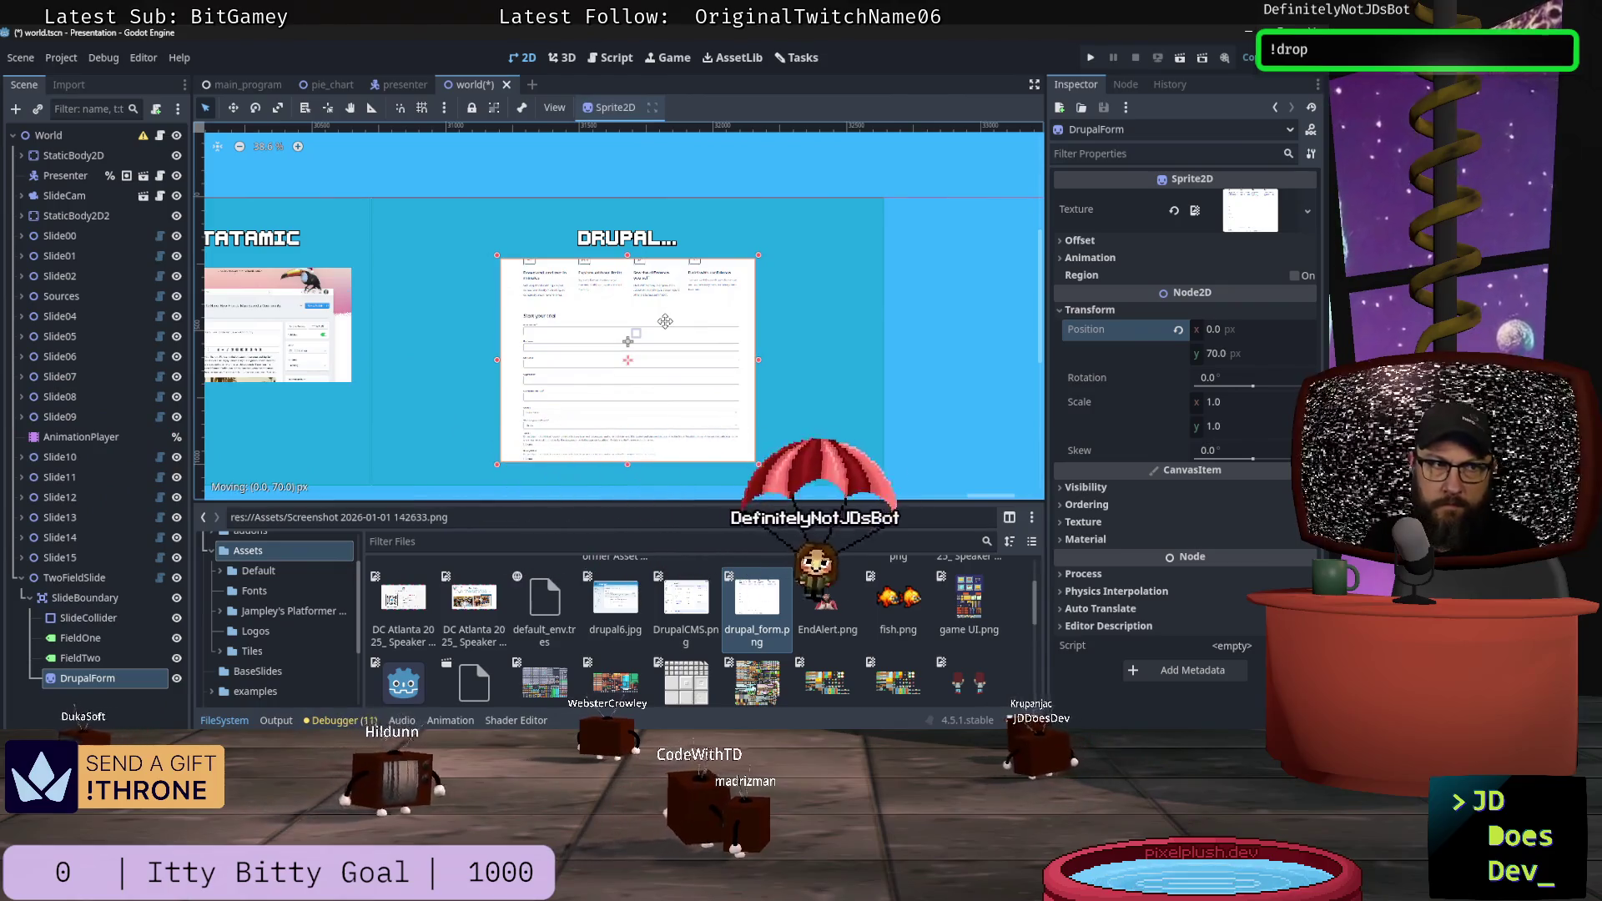
pyautogui.moveTo(755, 462); pyautogui.dragTo(672, 410)
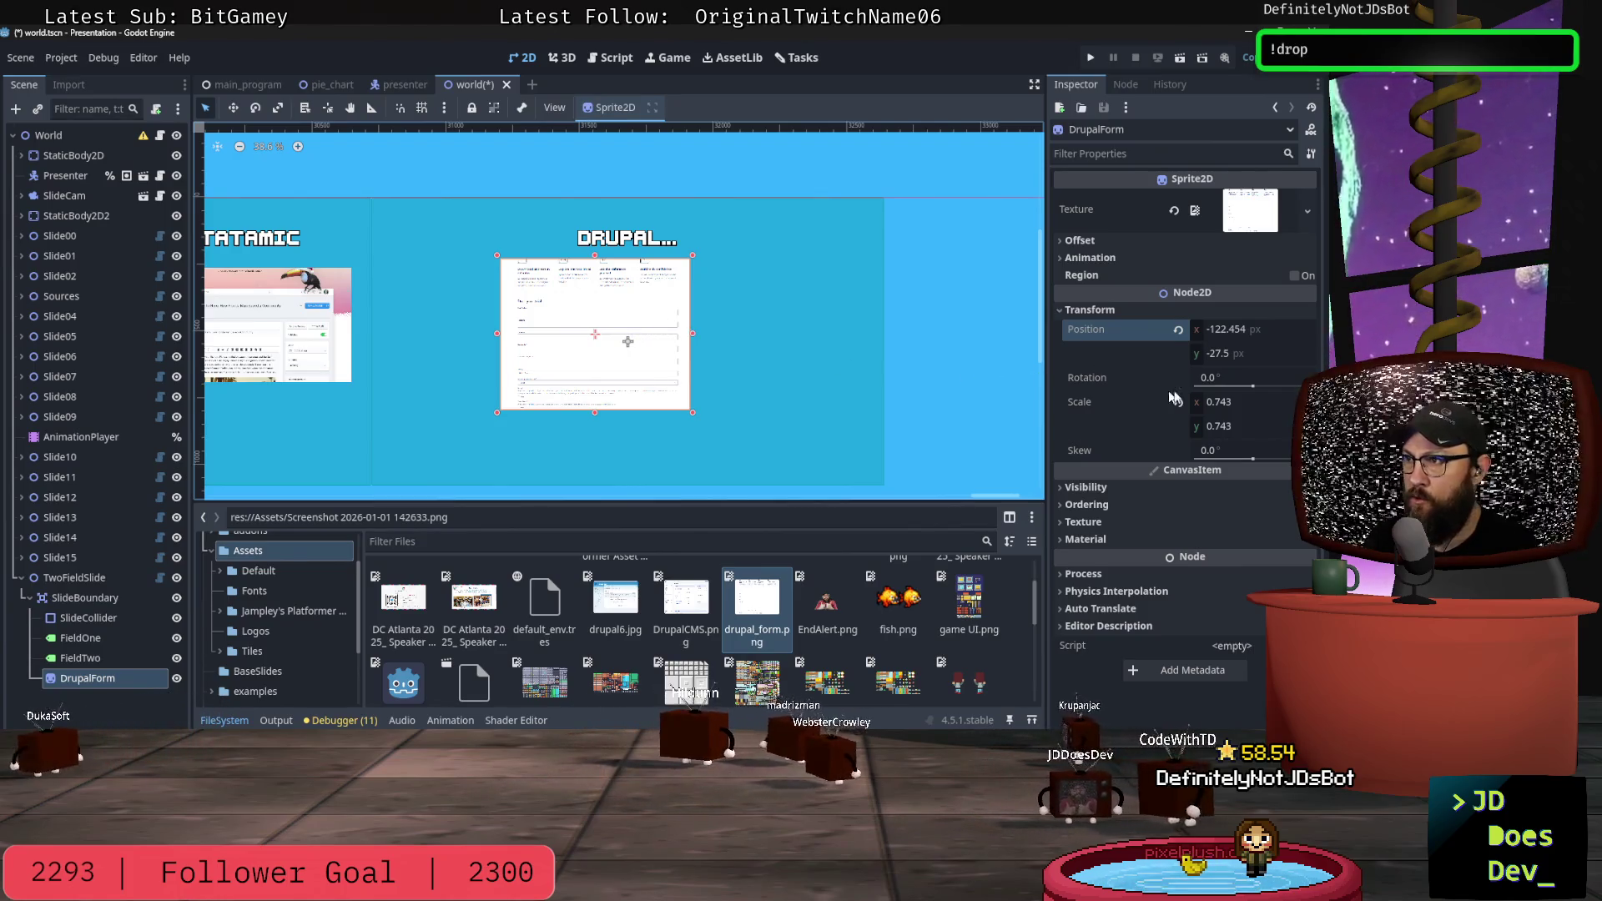
pyautogui.click(1177, 330)
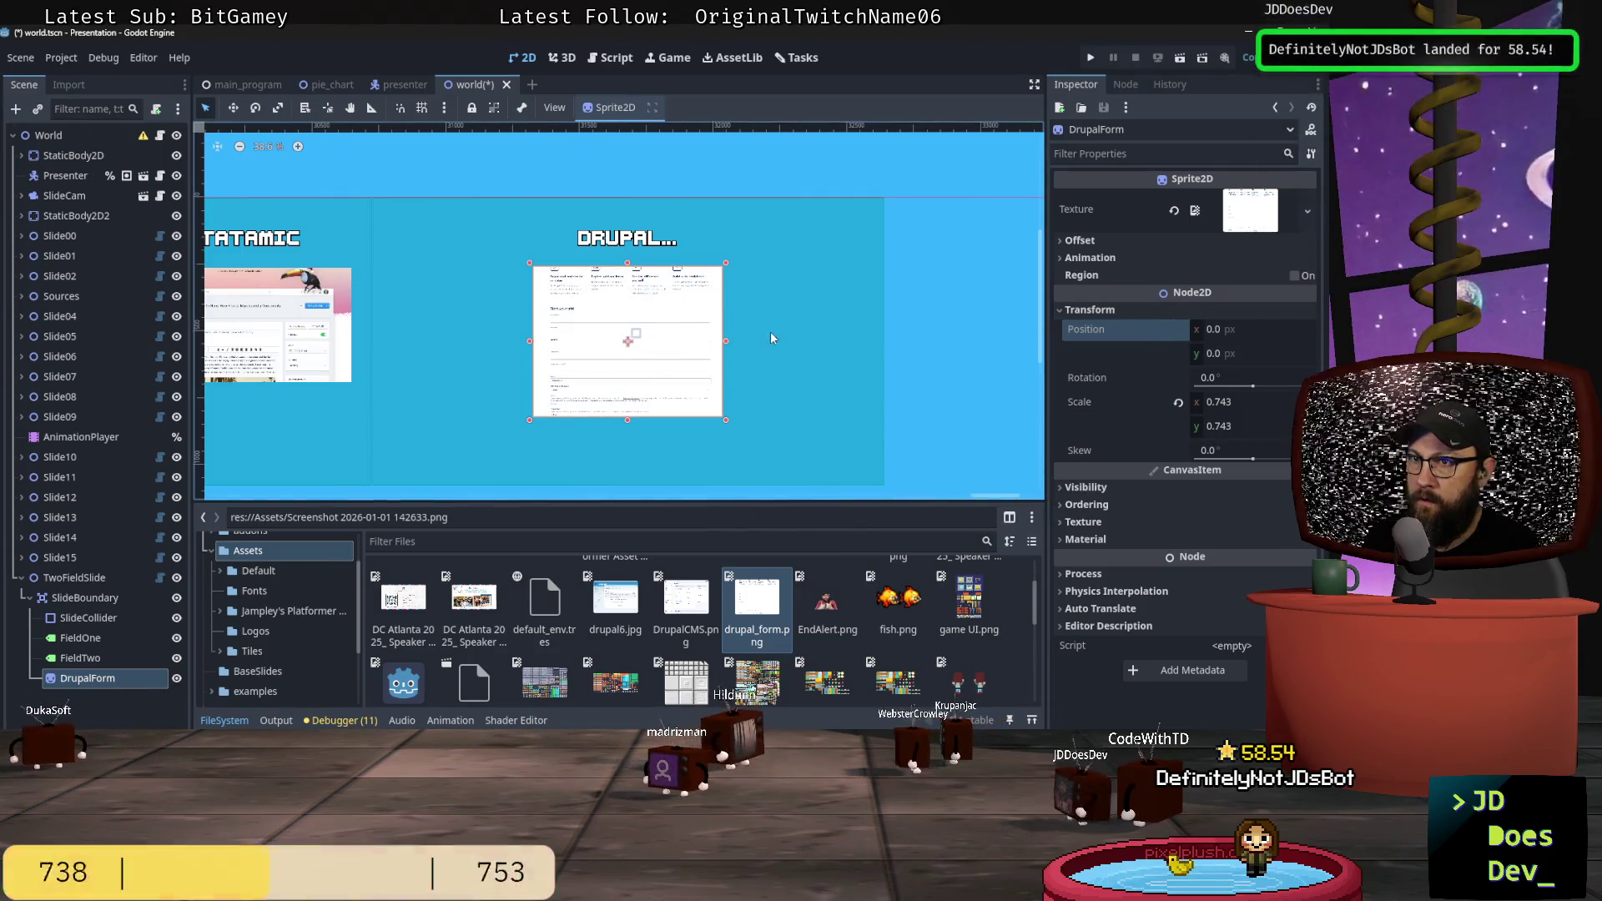
# Step: Deselect the form sprite and select the Presenter node, dismissing its context menu
pyautogui.click(955, 359)
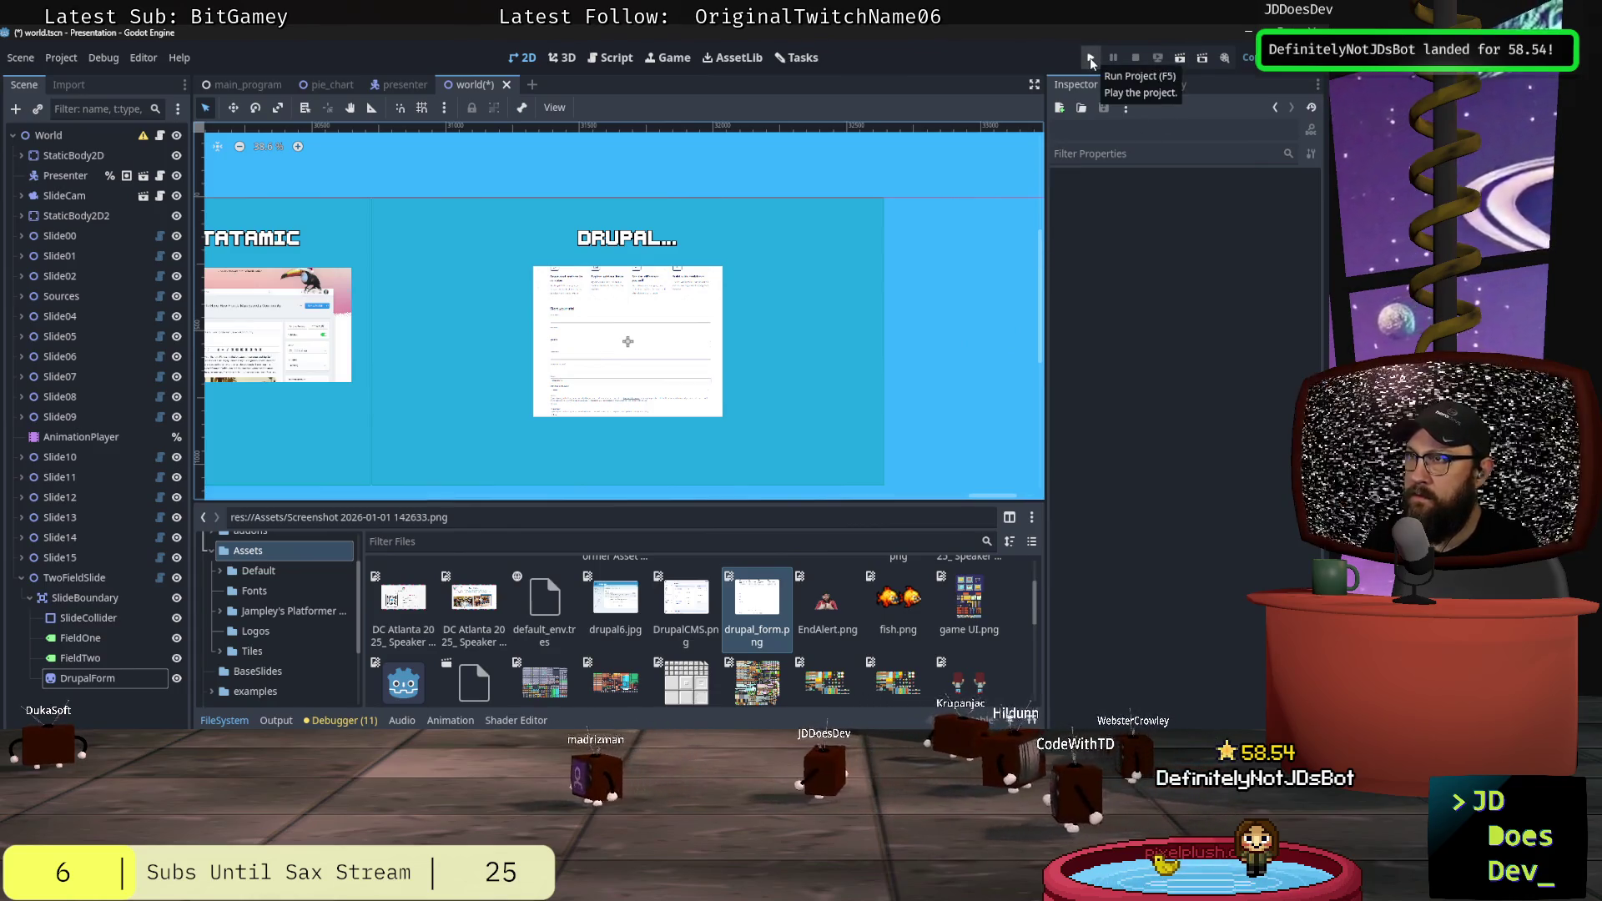
pyautogui.click(34, 179)
pyautogui.rightClick(433, 347)
pyautogui.click(483, 388)
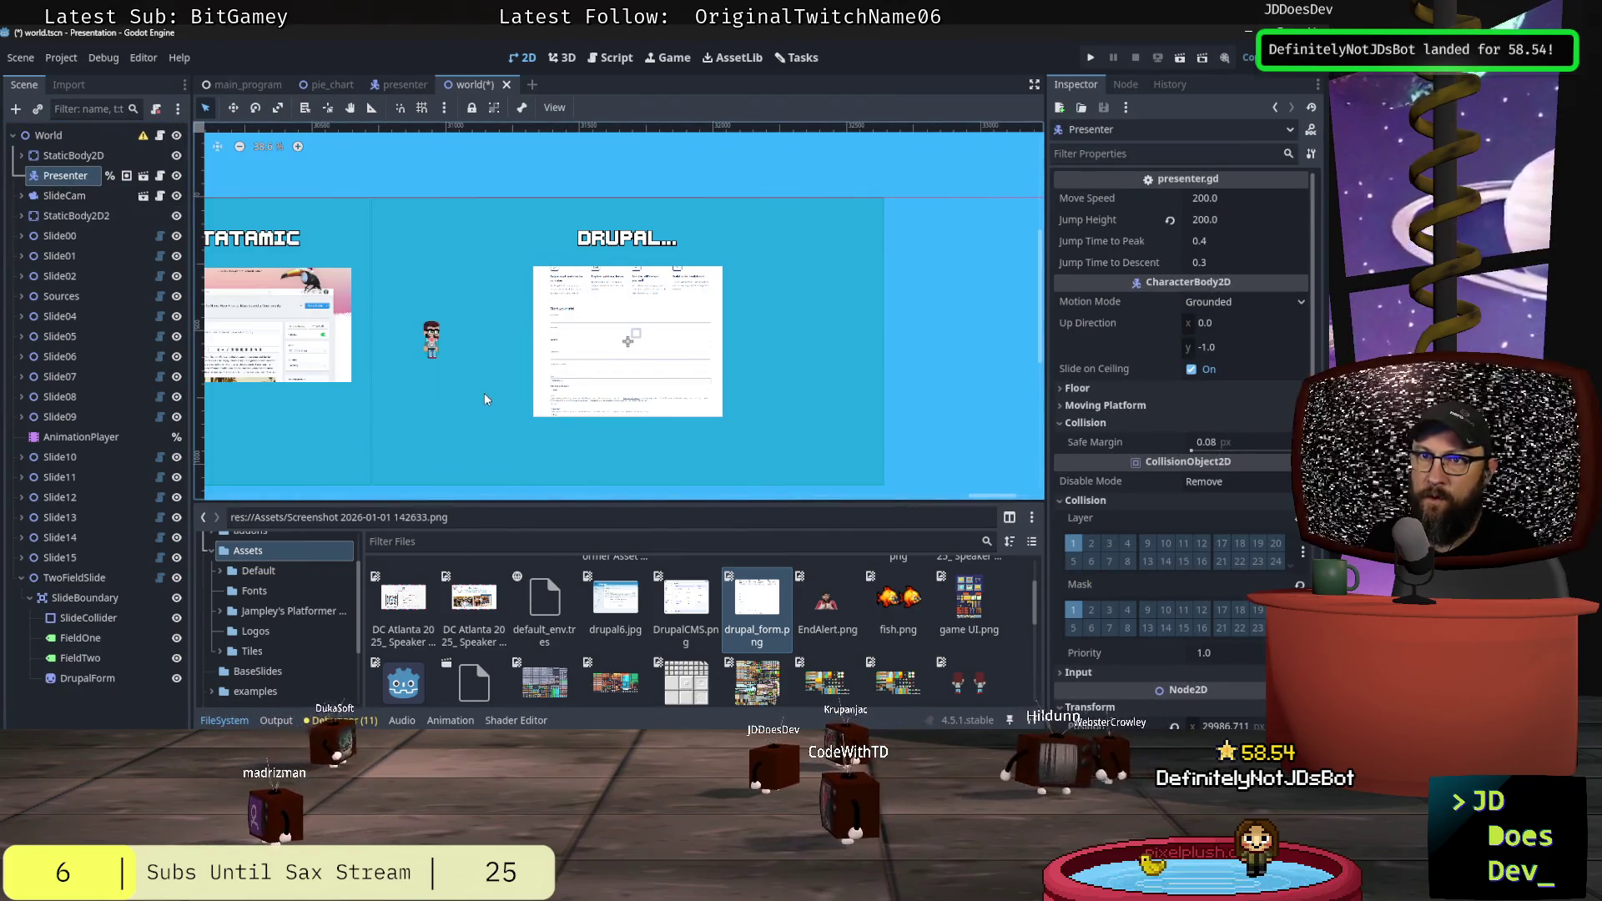
# Step: Test-run the presentation on the DRUPAL slide, stop it, and reselect the form sprite
pyautogui.click(1080, 57)
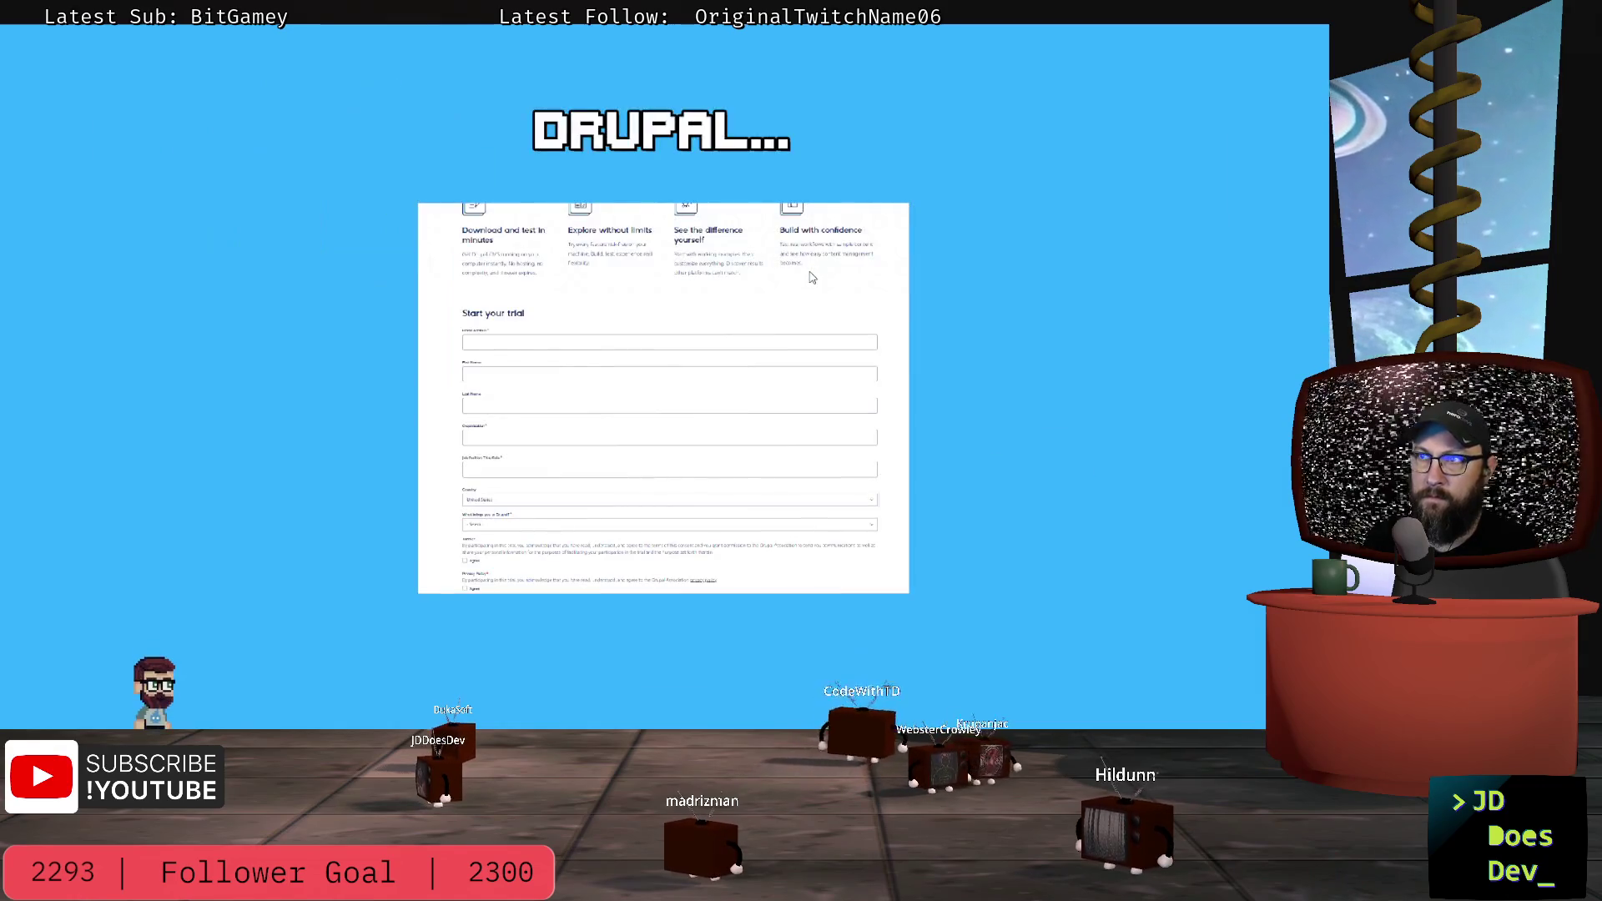
pyautogui.hotkey('alt', 'Tab')
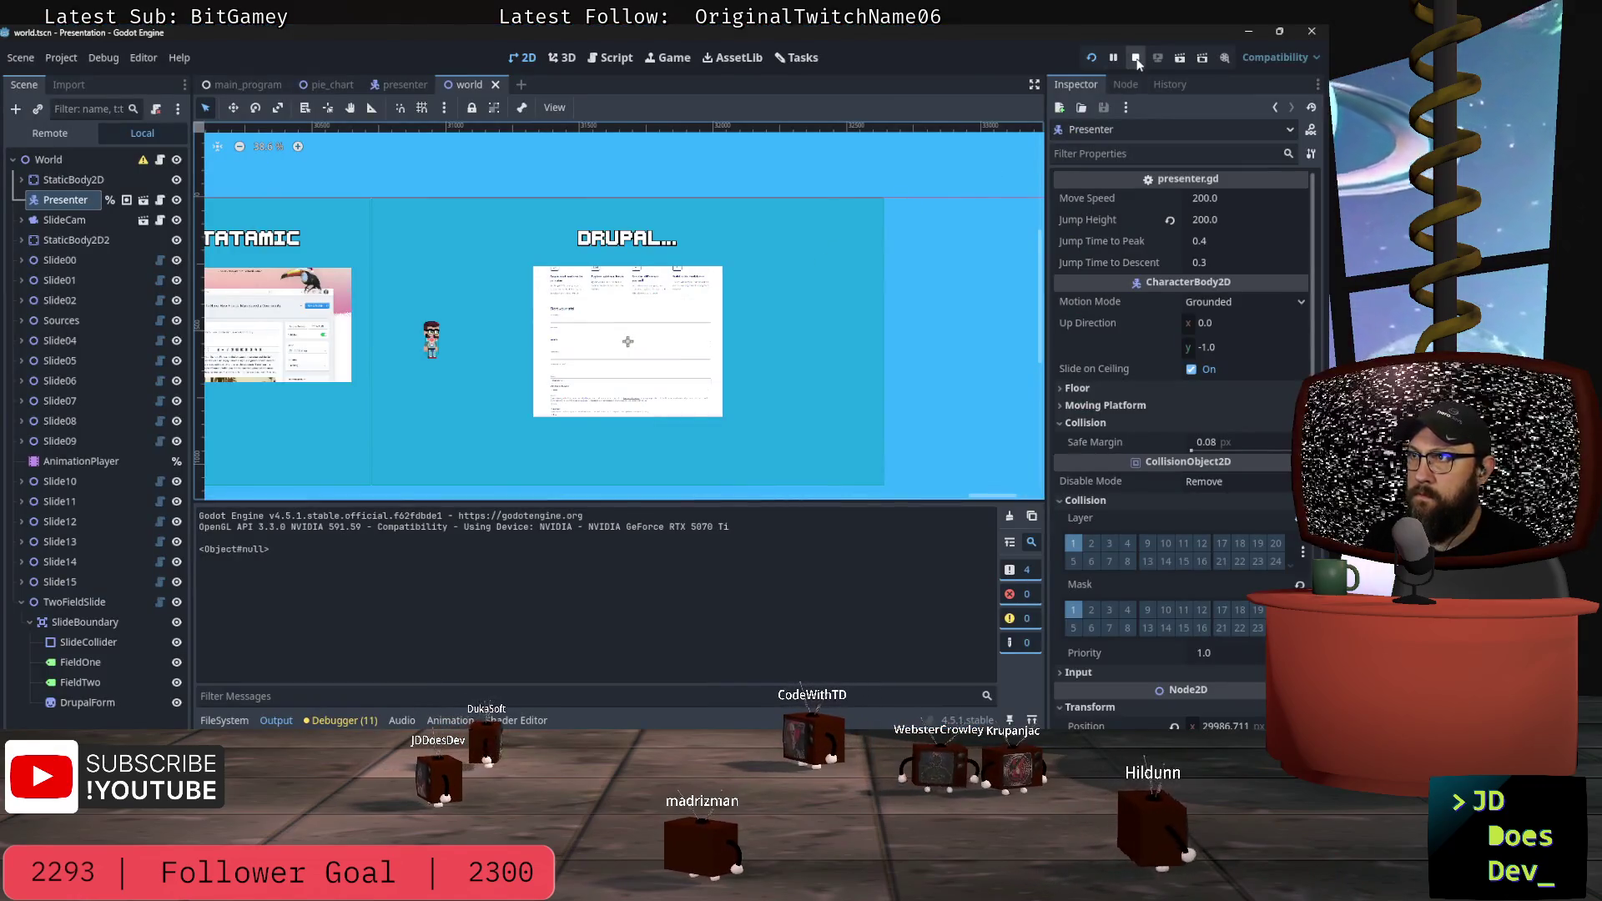
pyautogui.click(1135, 58)
pyautogui.click(701, 284)
# Step: Move the form screenshot up-left, enlarge it to about 0.91 scale, and nudge the title up
pyautogui.moveTo(608, 295)
pyautogui.mouseDown()
pyautogui.moveTo(595, 274)
pyautogui.moveTo(569, 276)
pyautogui.mouseUp()
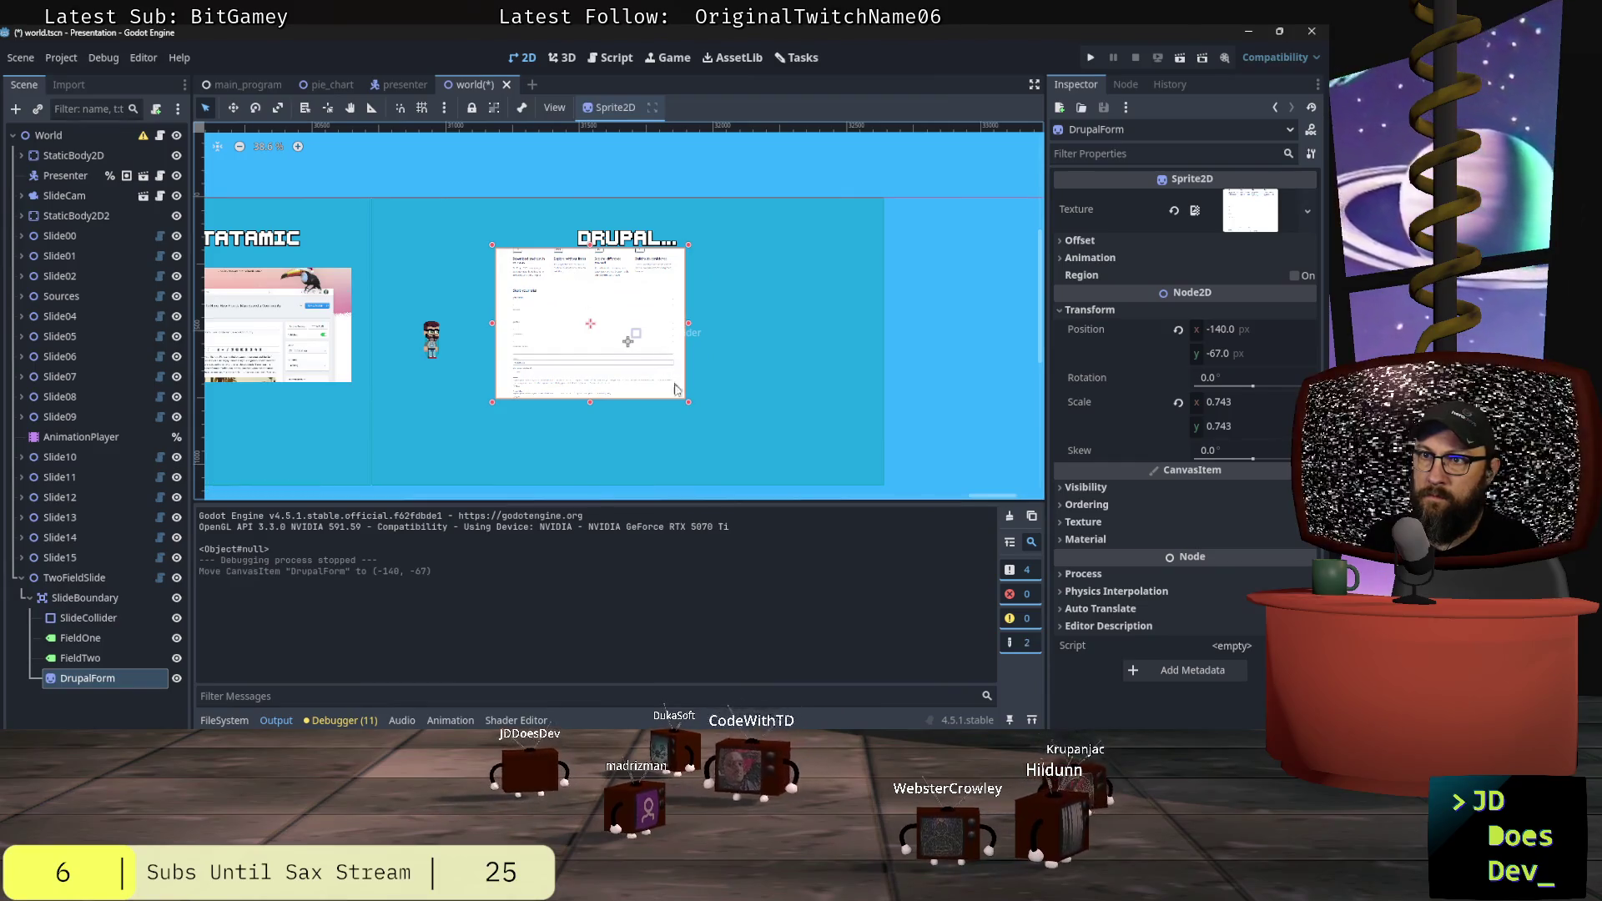
pyautogui.moveTo(689, 405); pyautogui.dragTo(744, 437)
pyautogui.click(635, 240)
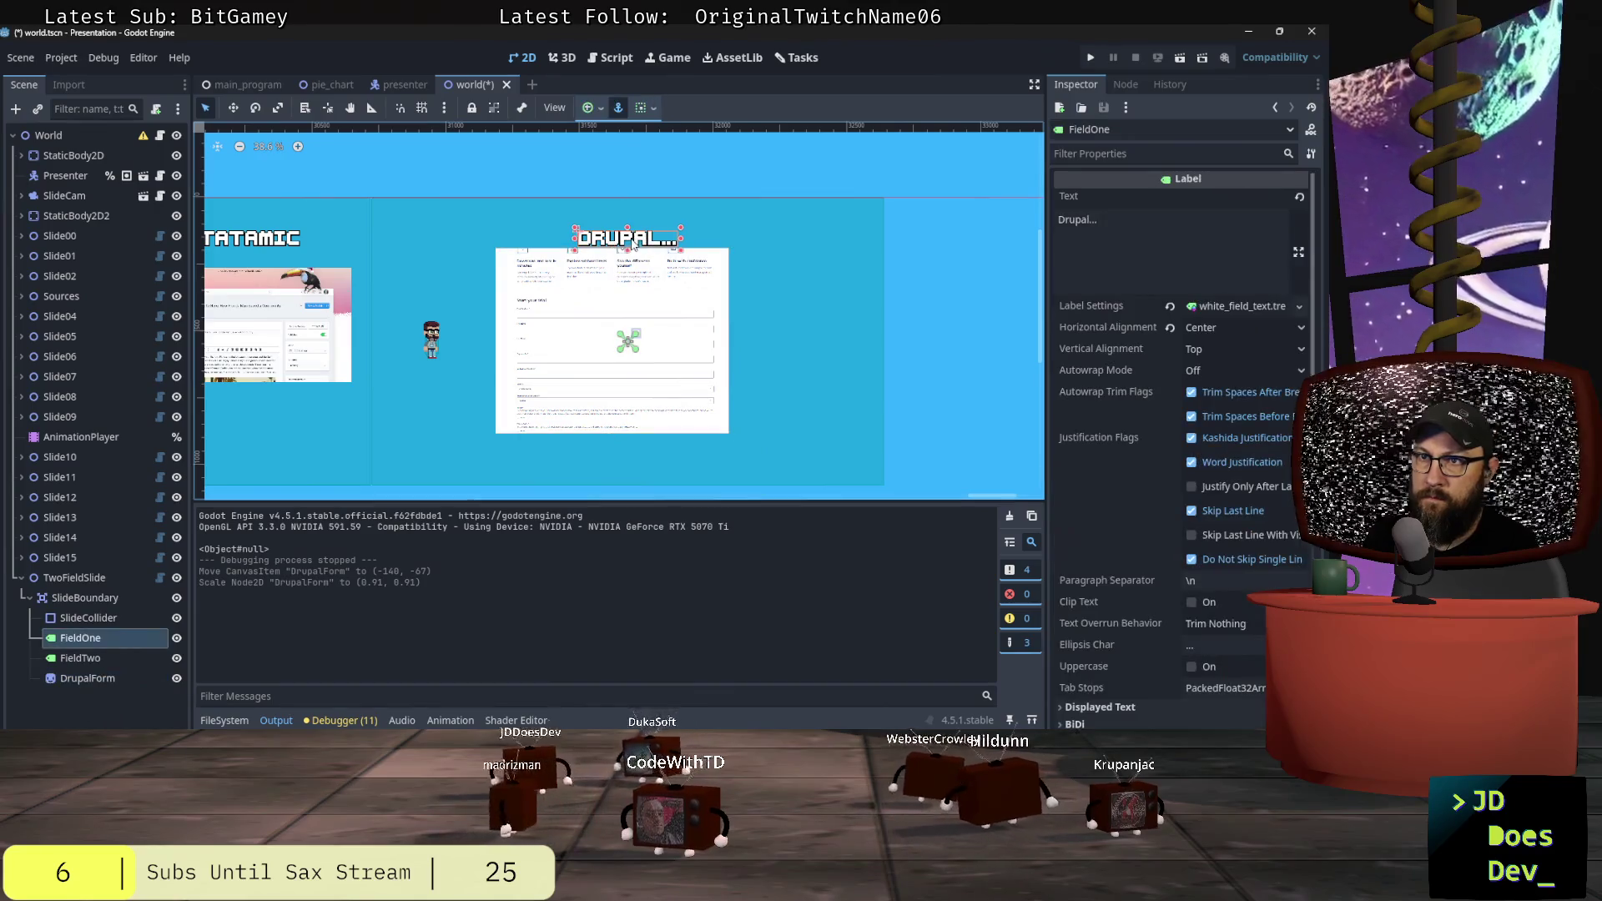
pyautogui.moveTo(623, 217); pyautogui.dragTo(625, 212)
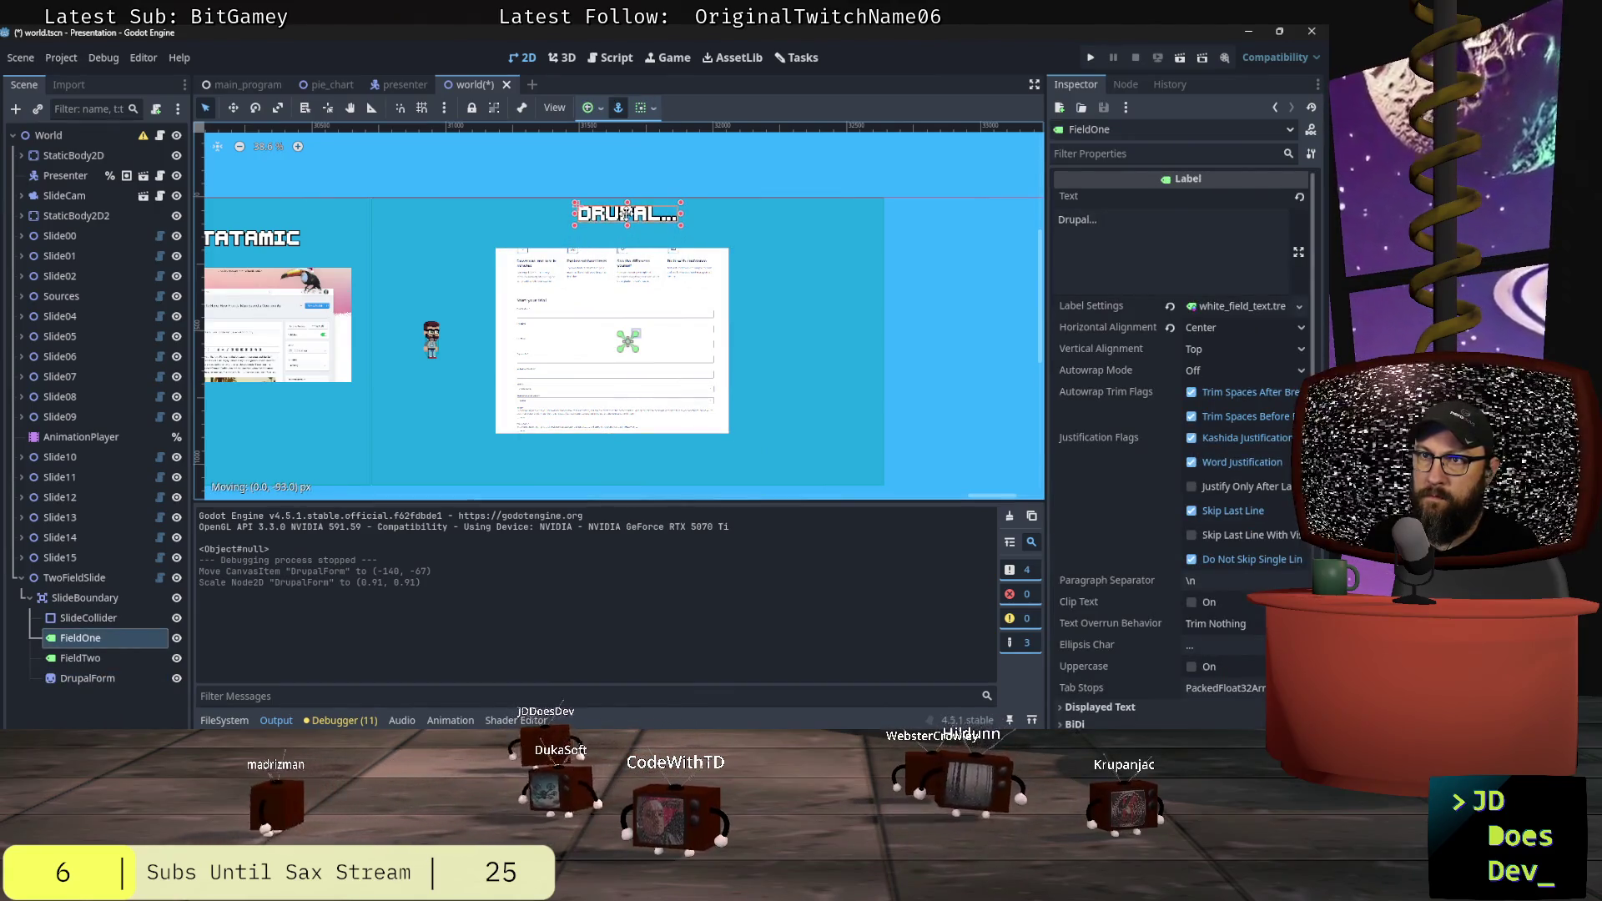
pyautogui.moveTo(636, 289)
pyautogui.mouseDown()
pyautogui.moveTo(652, 286)
pyautogui.moveTo(668, 322)
pyautogui.mouseUp()
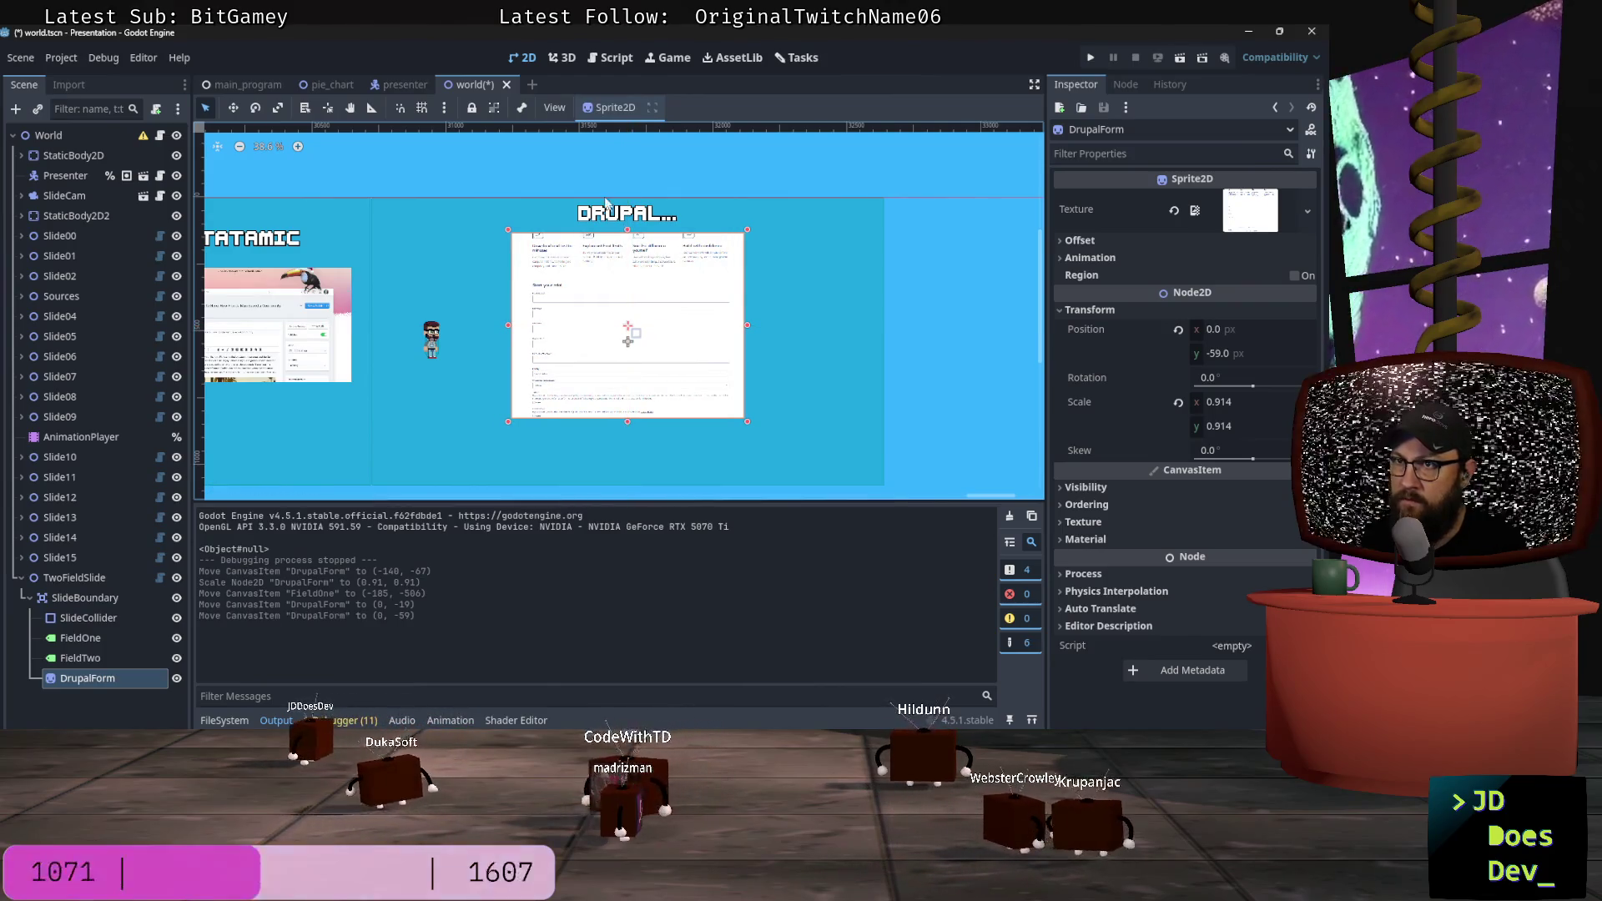
# Step: Check the DRUPAL... title's anchor presets and shift the form screenshot slightly down
pyautogui.click(631, 217)
pyautogui.click(589, 108)
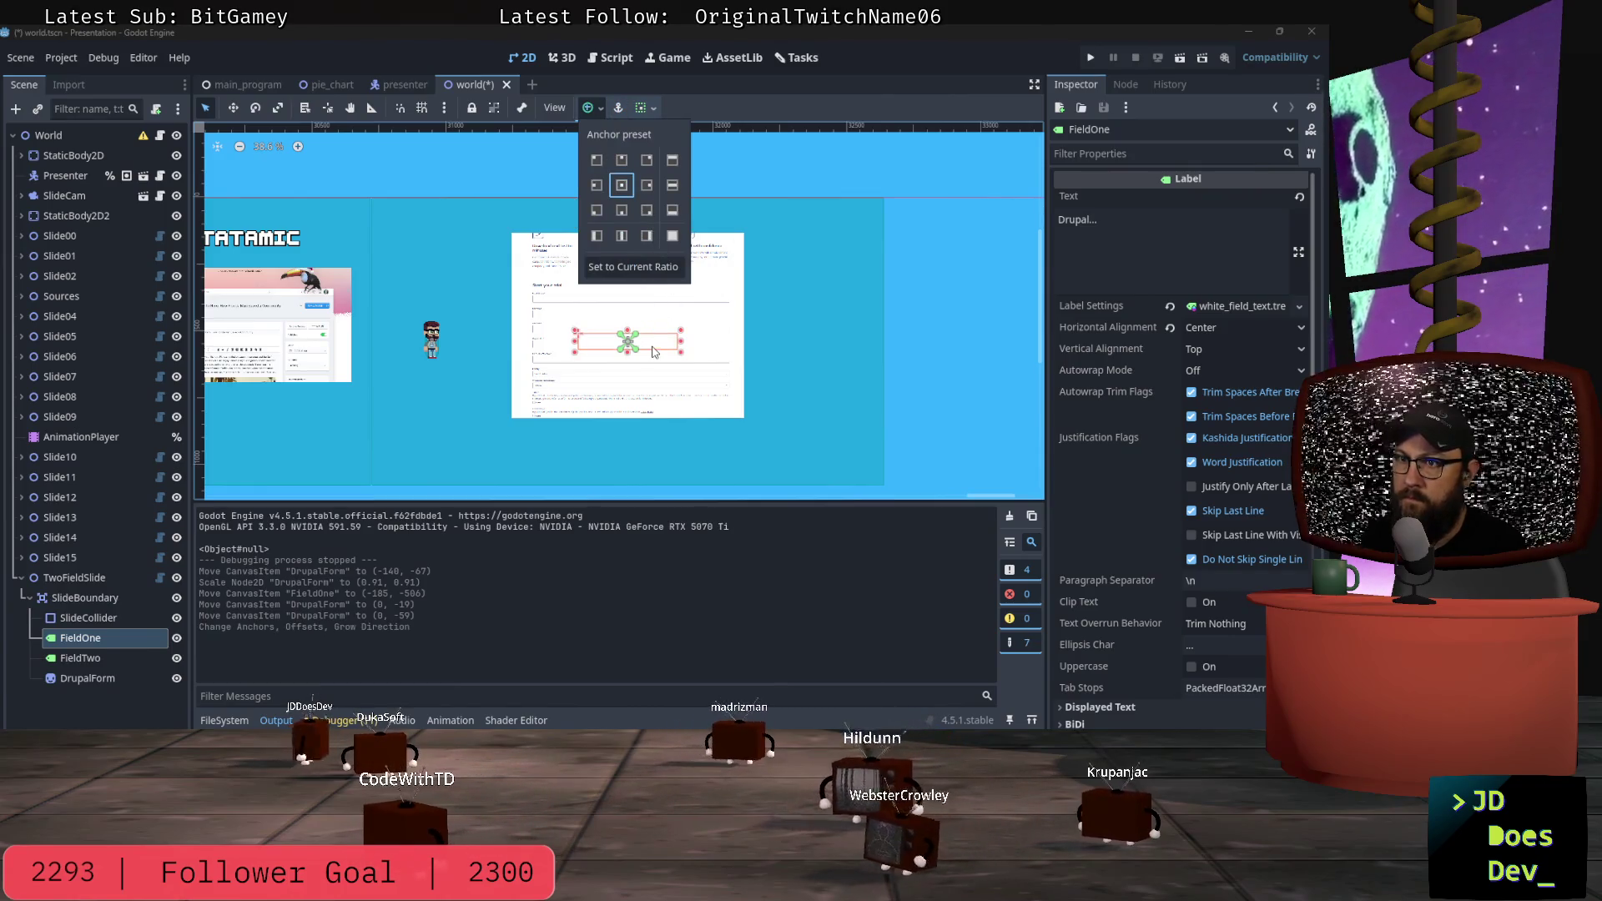
pyautogui.click(653, 350)
pyautogui.moveTo(649, 344)
pyautogui.mouseDown()
pyautogui.moveTo(647, 284)
pyautogui.moveTo(631, 368)
pyautogui.mouseUp()
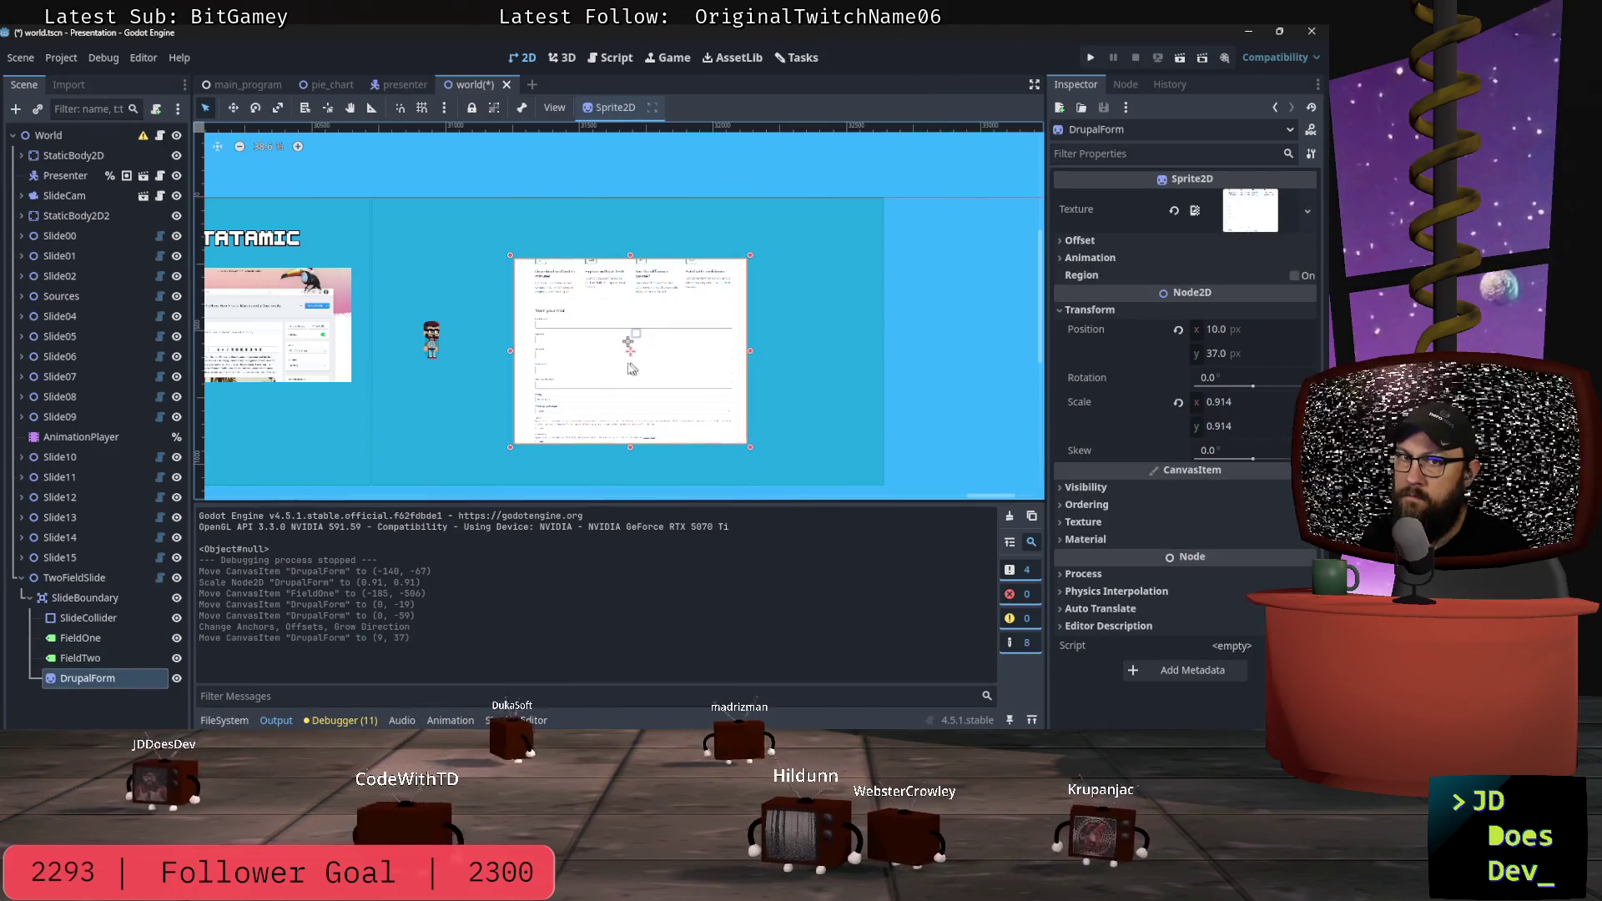
pyautogui.click(655, 351)
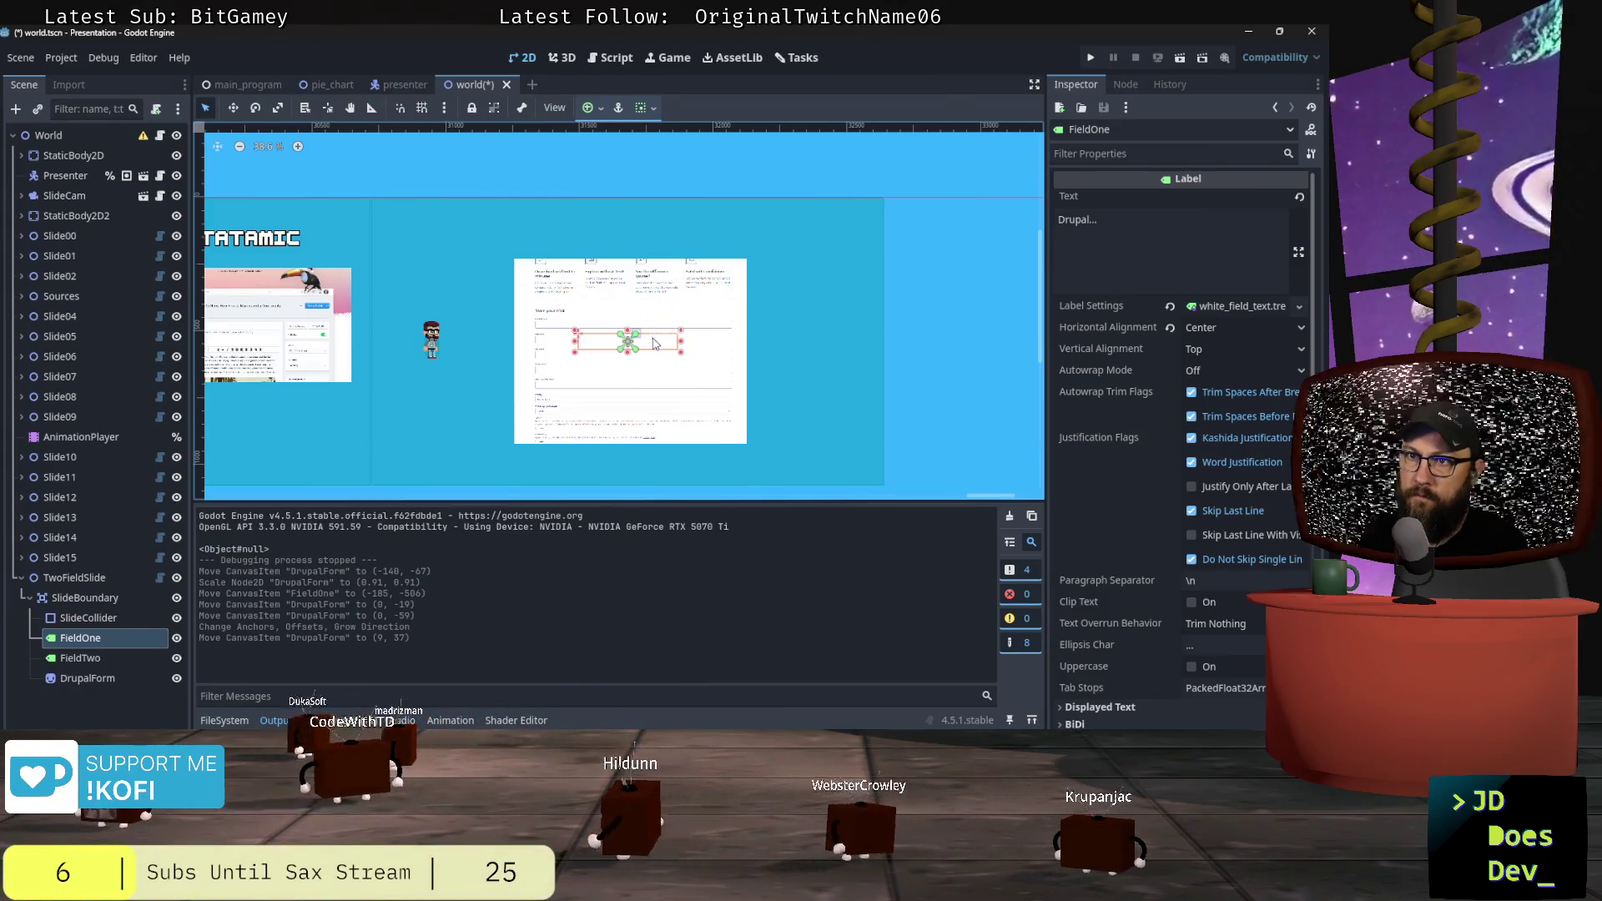
pyautogui.keyDown('shift'); pyautogui.click(655, 342); pyautogui.keyUp('shift')
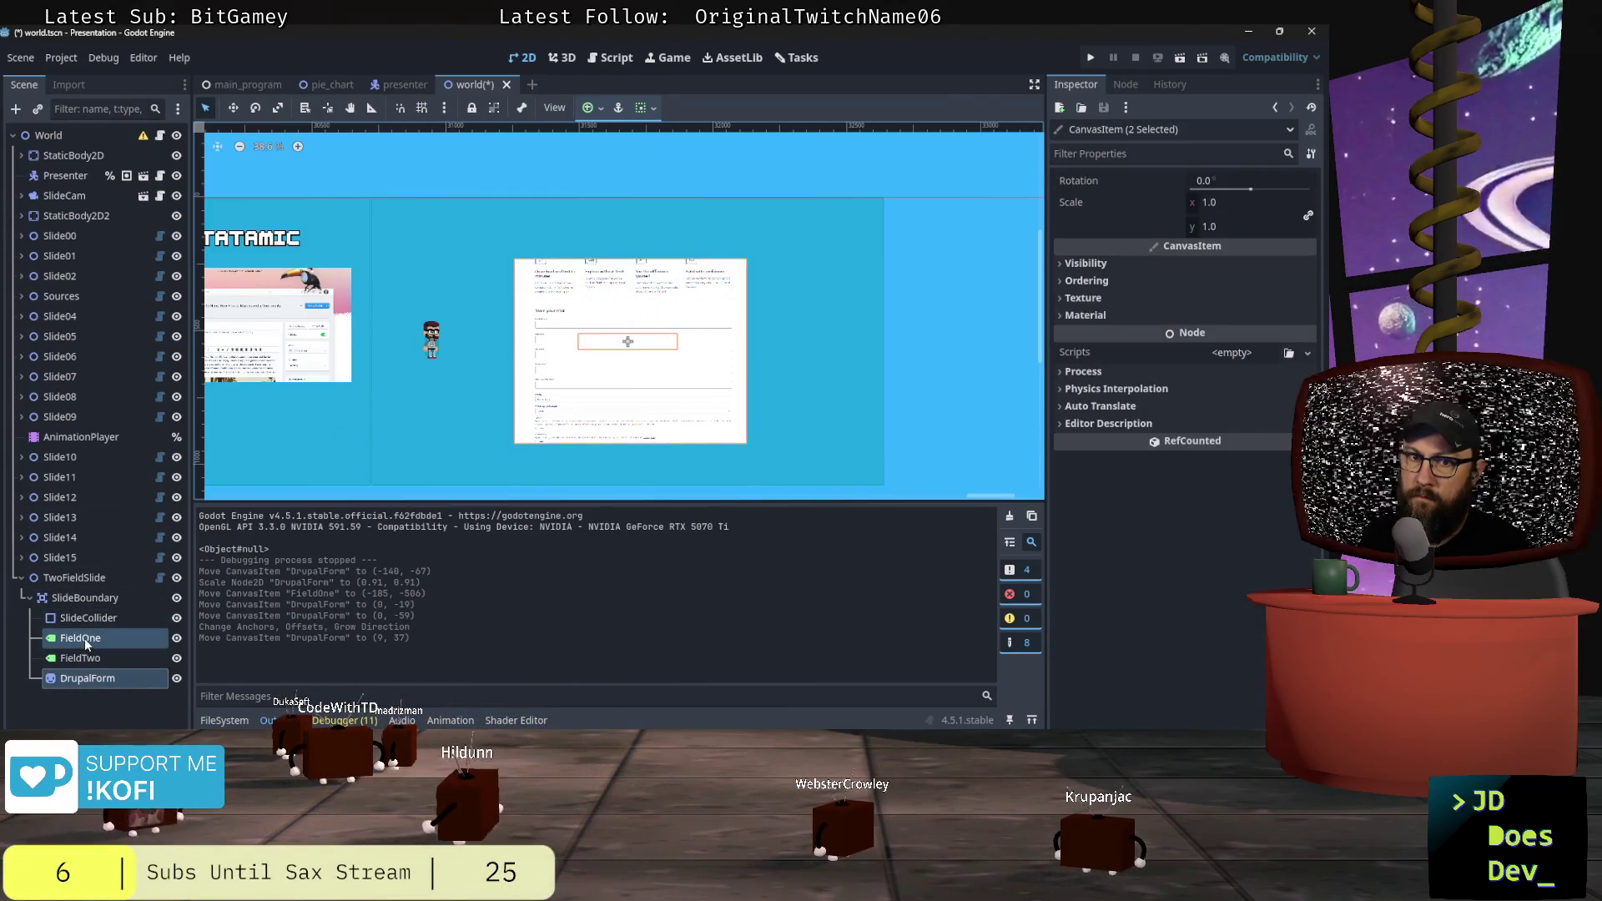
pyautogui.click(84, 638)
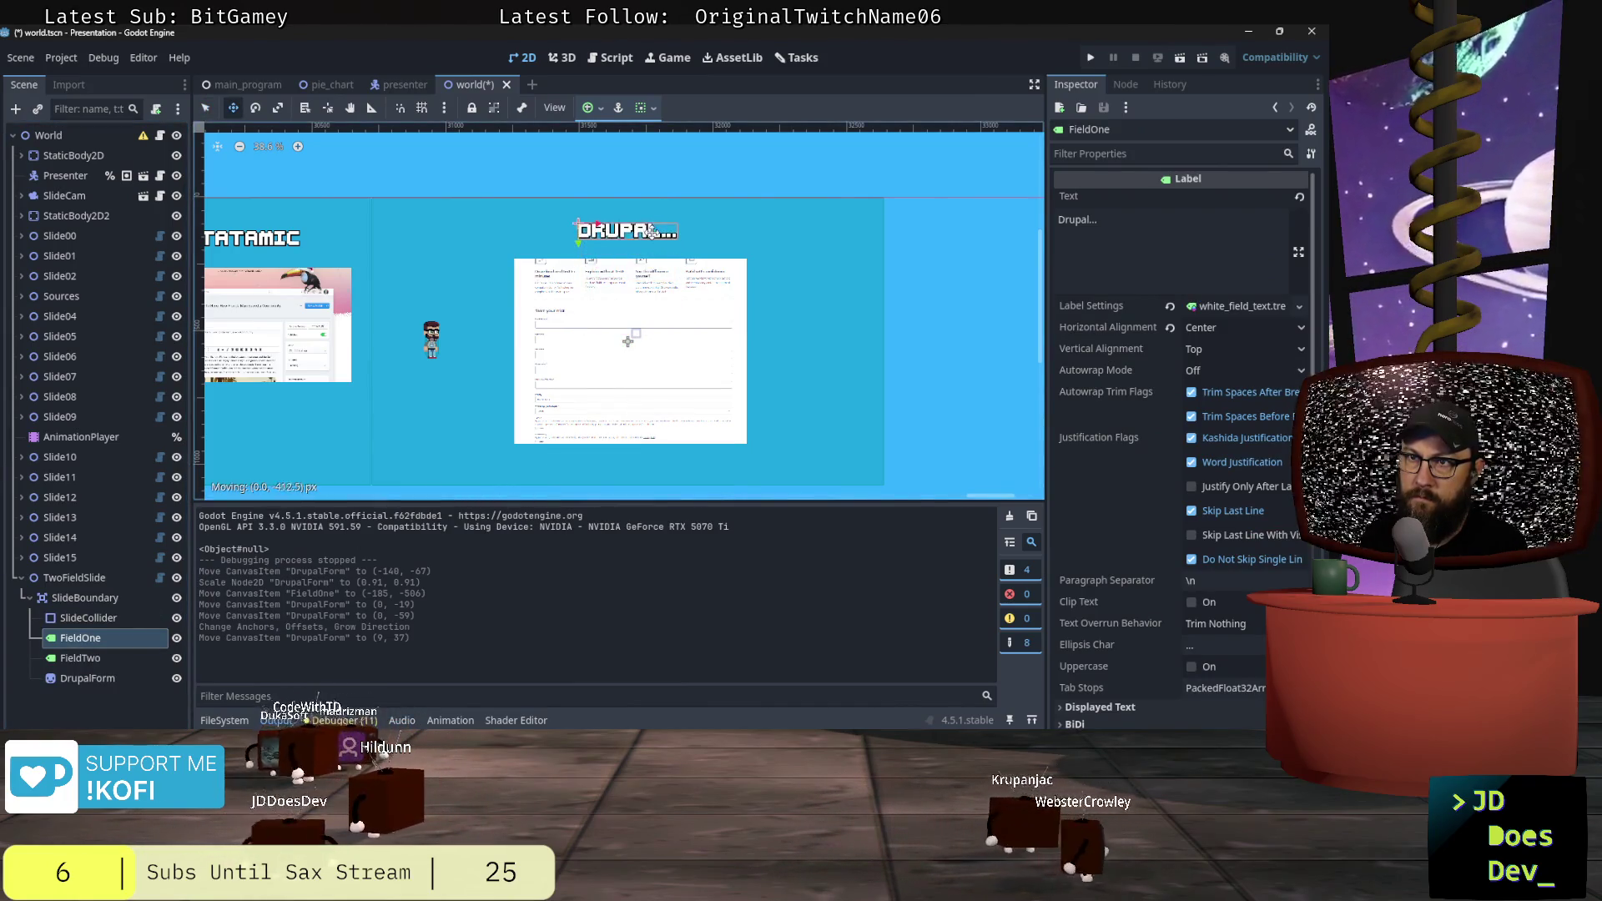
# Step: Place the title above the form, reset and raise the form beneath it, and run the project
pyautogui.moveTo(653, 219); pyautogui.dragTo(655, 218)
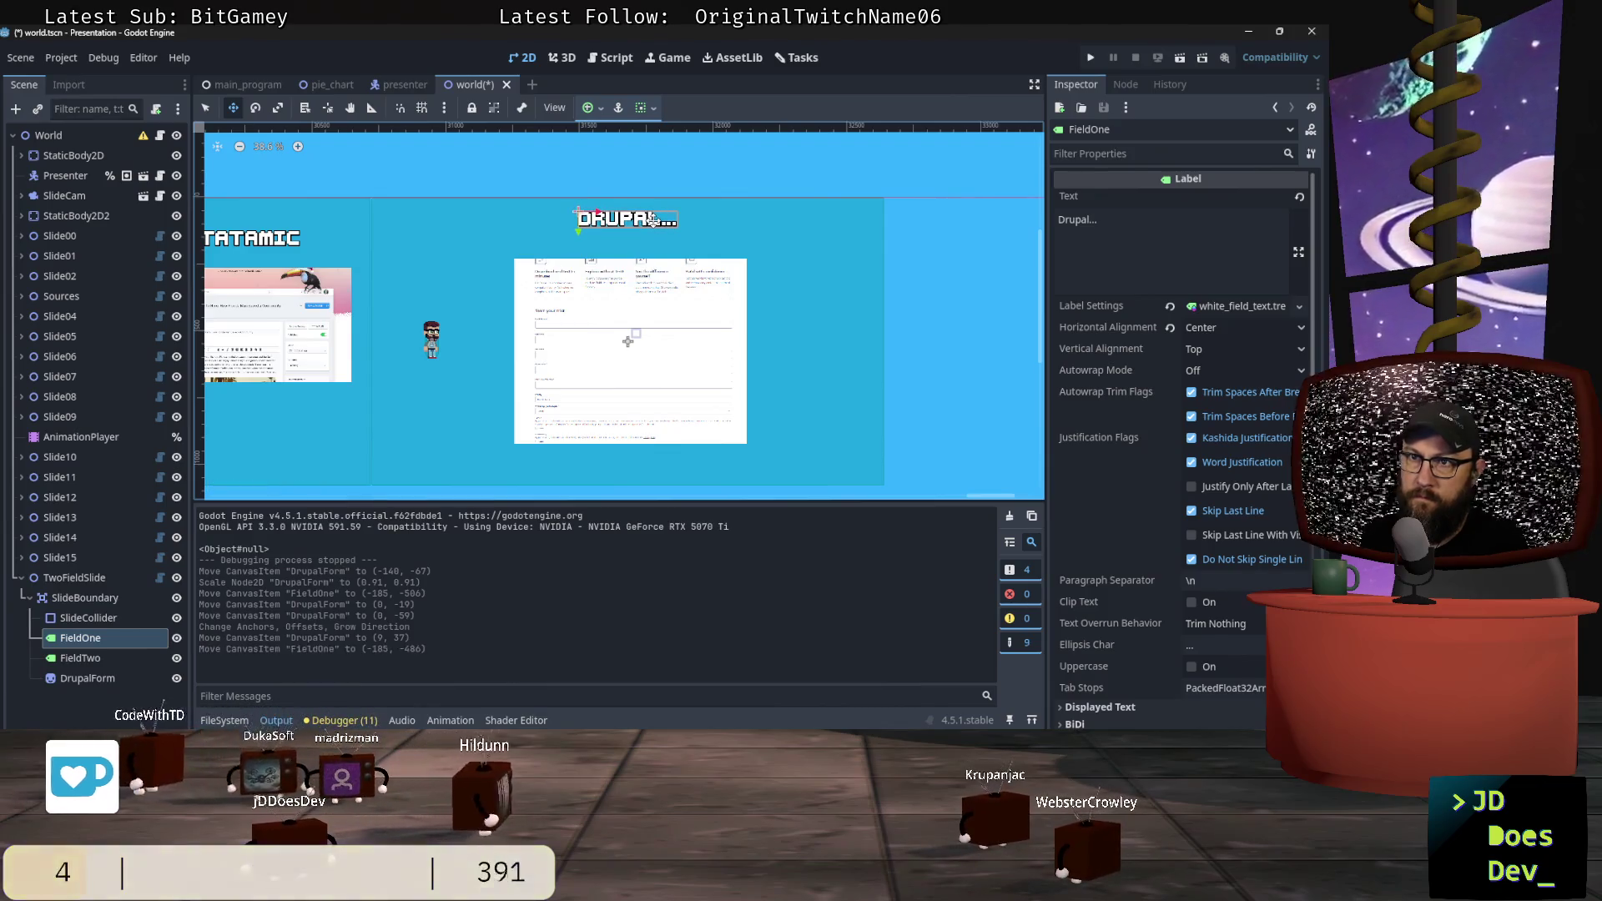
pyautogui.press('q')
pyautogui.click(656, 319)
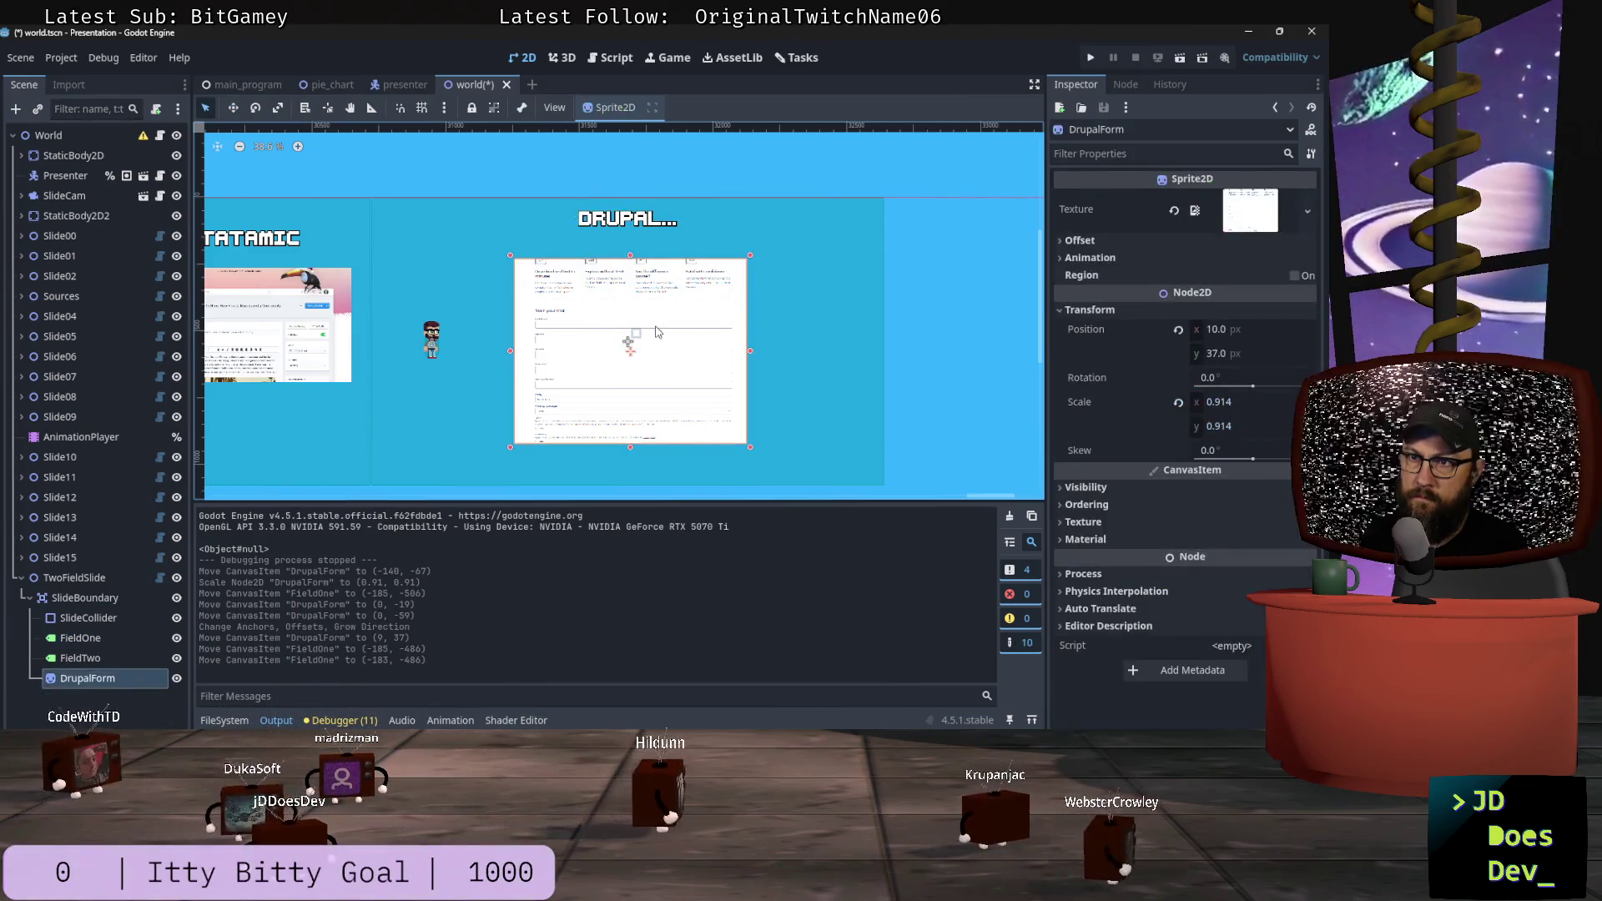
pyautogui.press('w')
pyautogui.moveTo(654, 370); pyautogui.dragTo(656, 344)
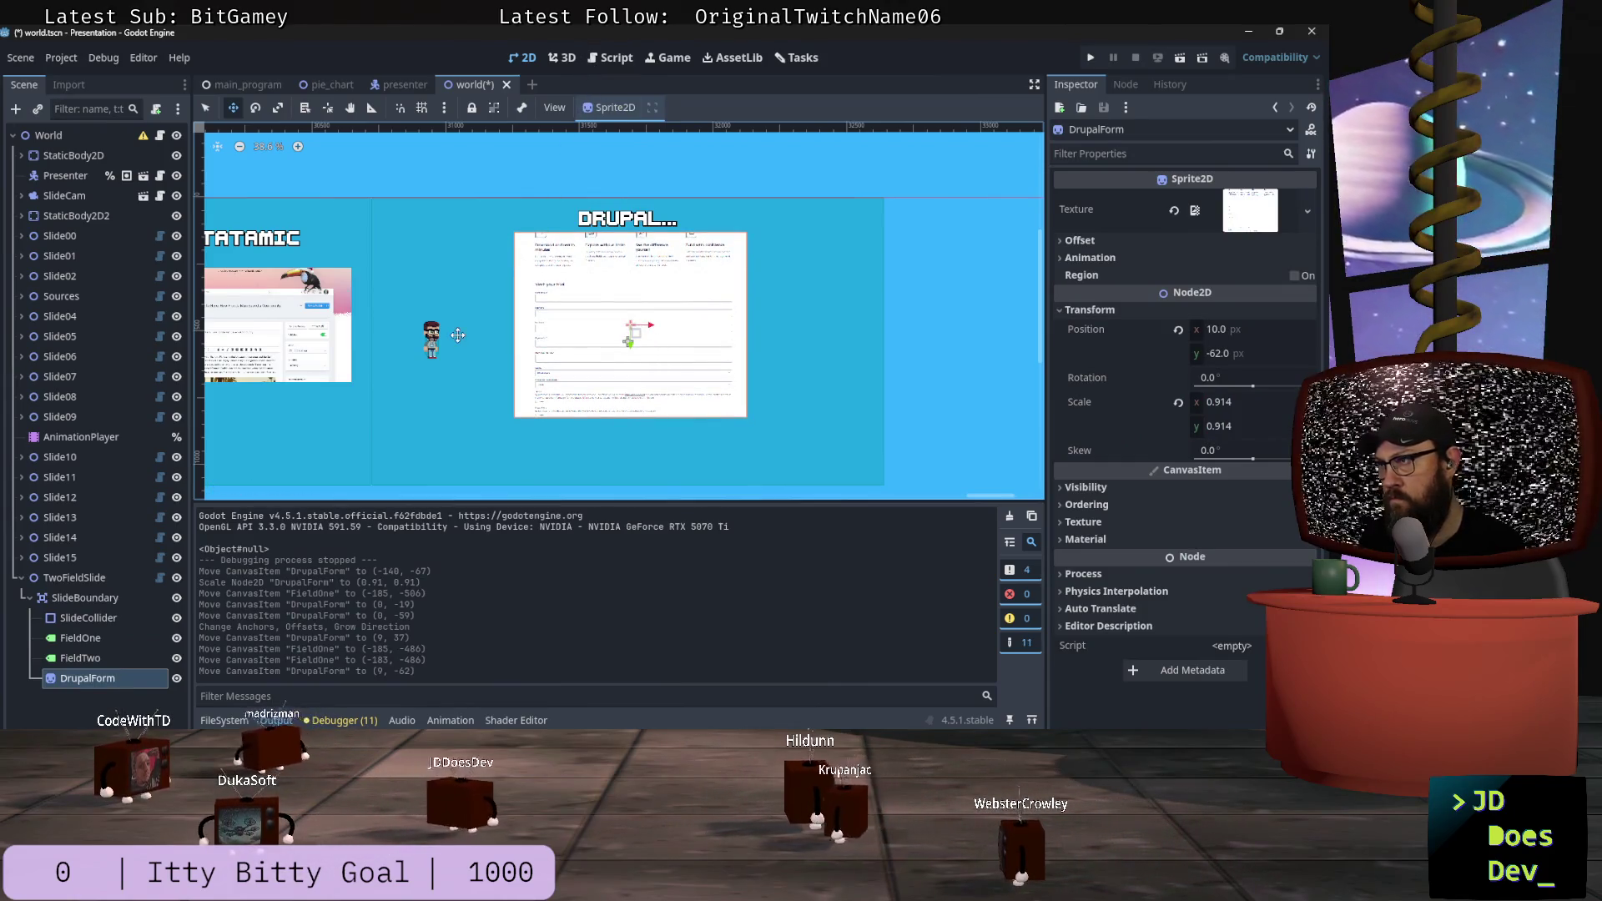
pyautogui.click(1178, 329)
pyautogui.moveTo(681, 343); pyautogui.dragTo(681, 327)
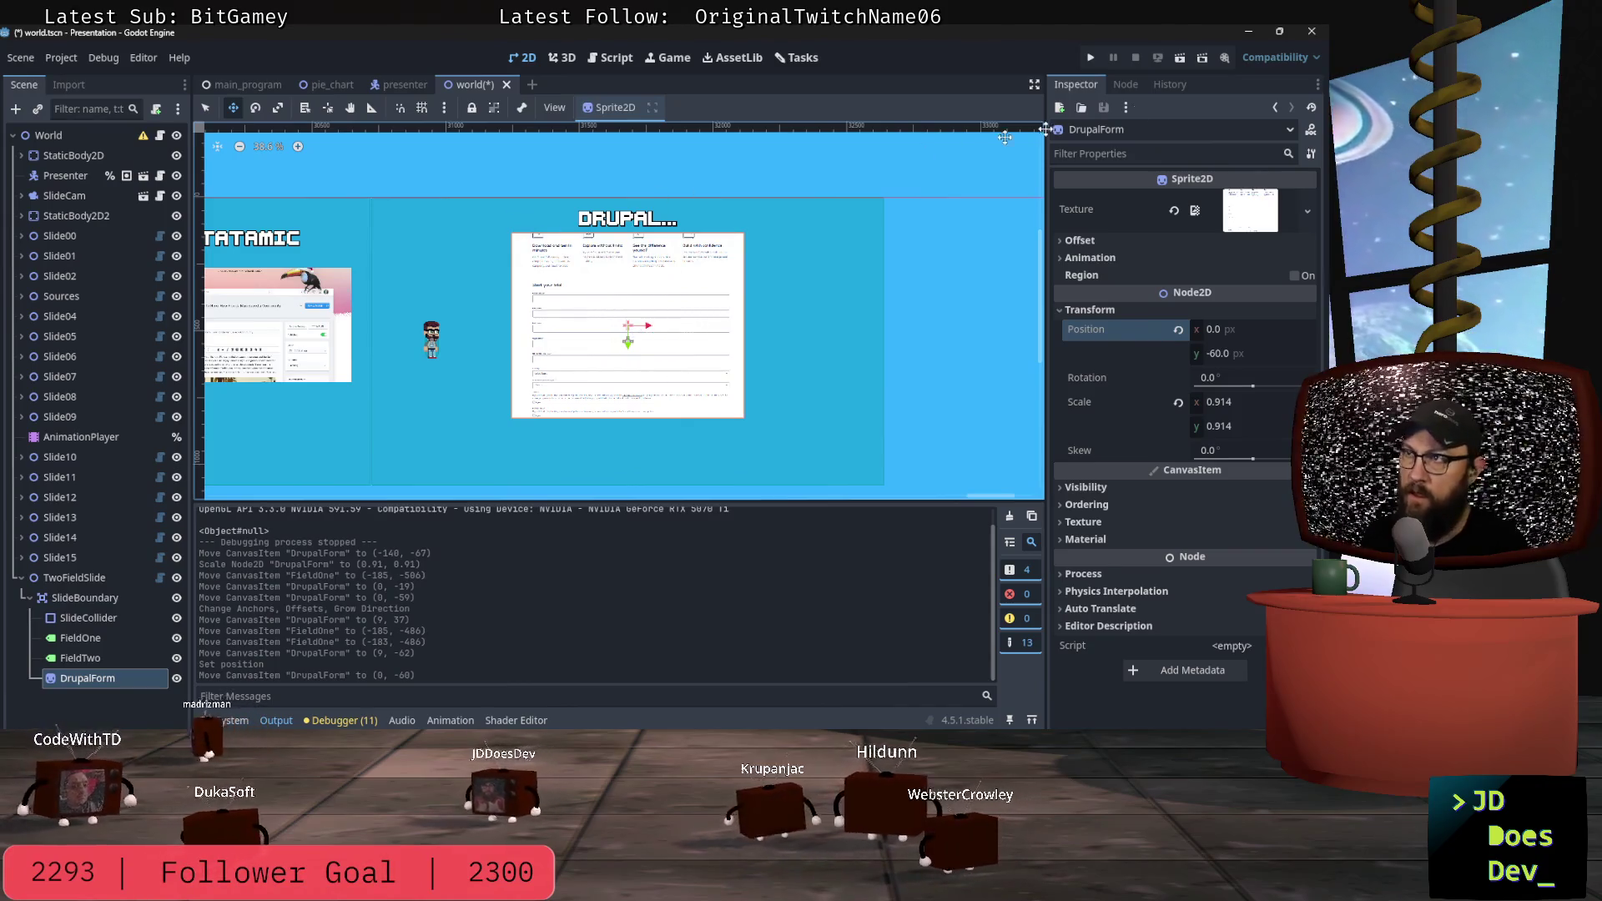
pyautogui.click(1089, 57)
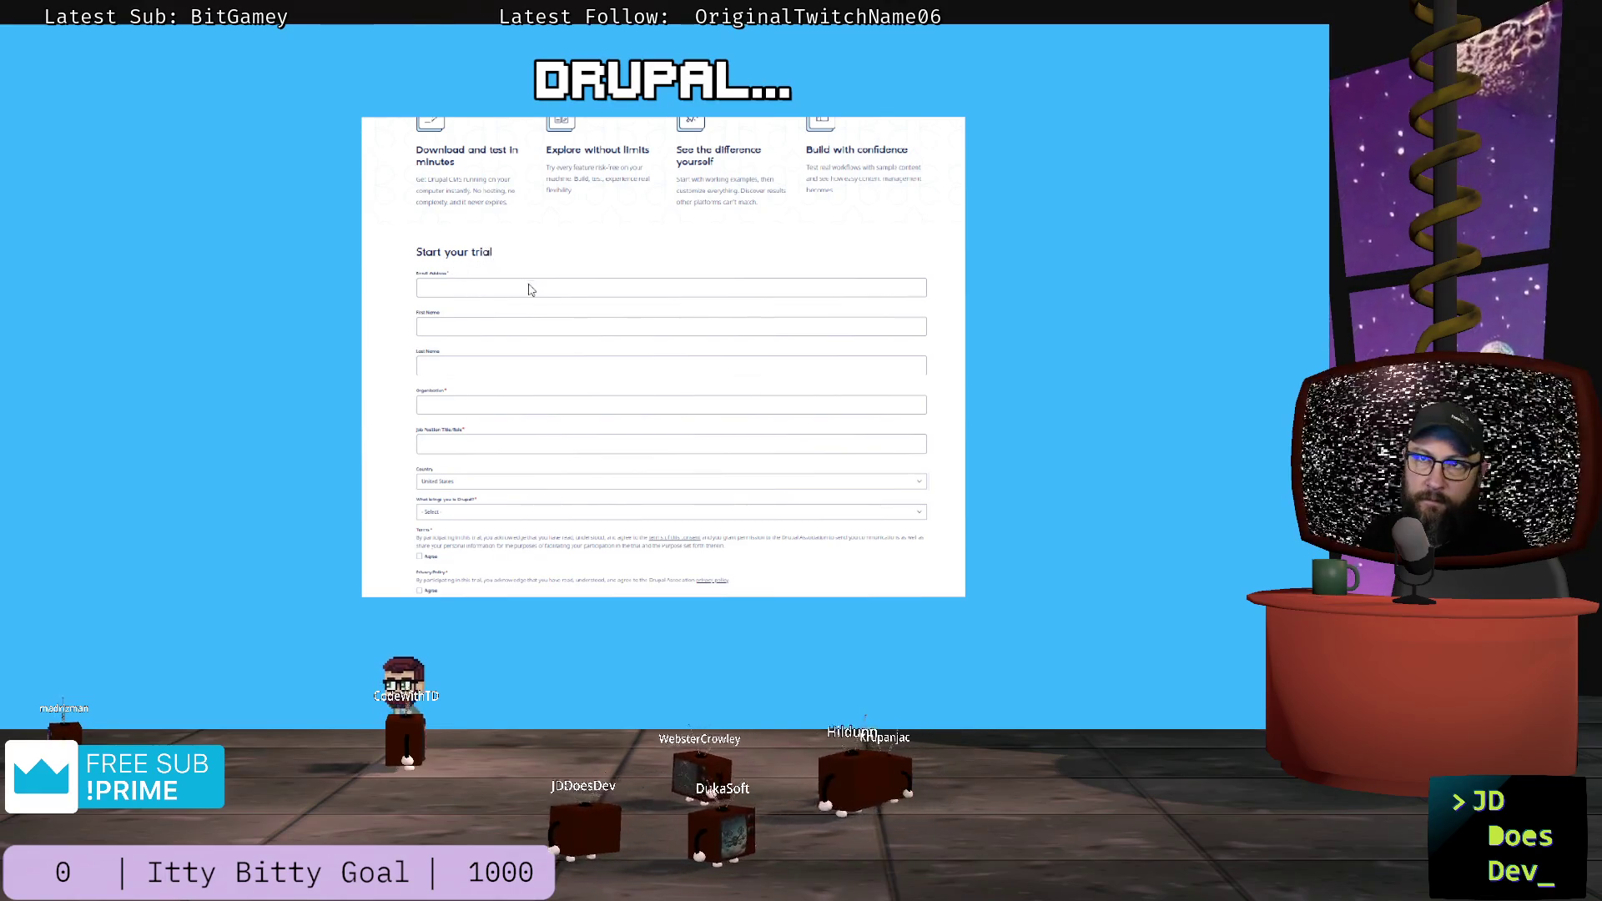
# Step: Stop the running presentation and pan the canvas back to the DRUPAL slide
pyautogui.hotkey('alt', 'Tab')
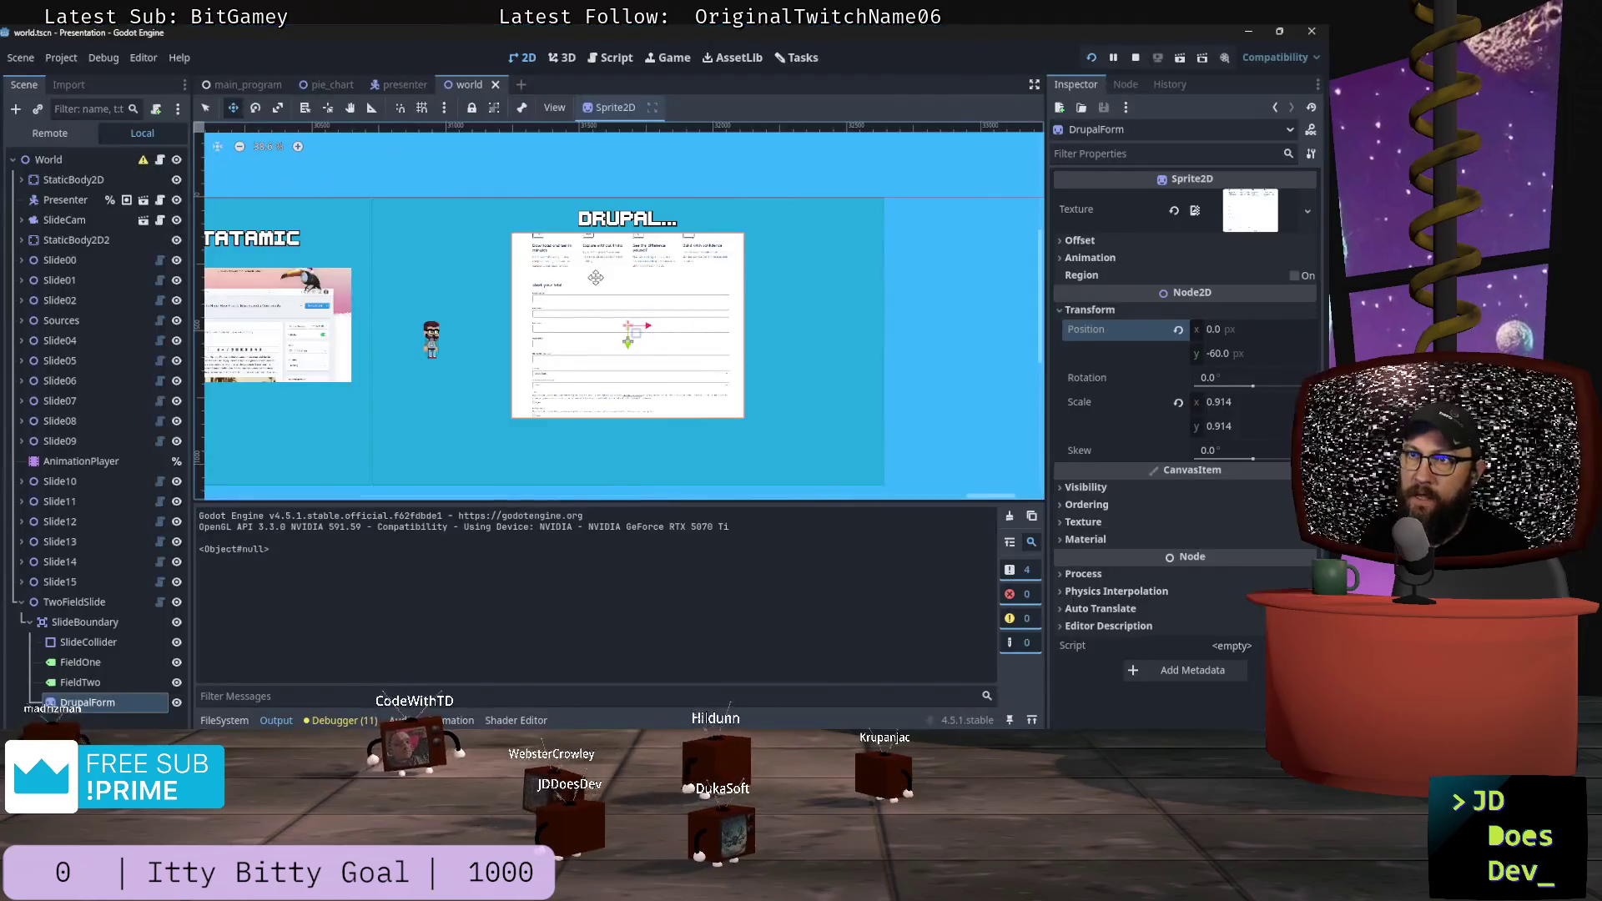
pyautogui.click(1137, 60)
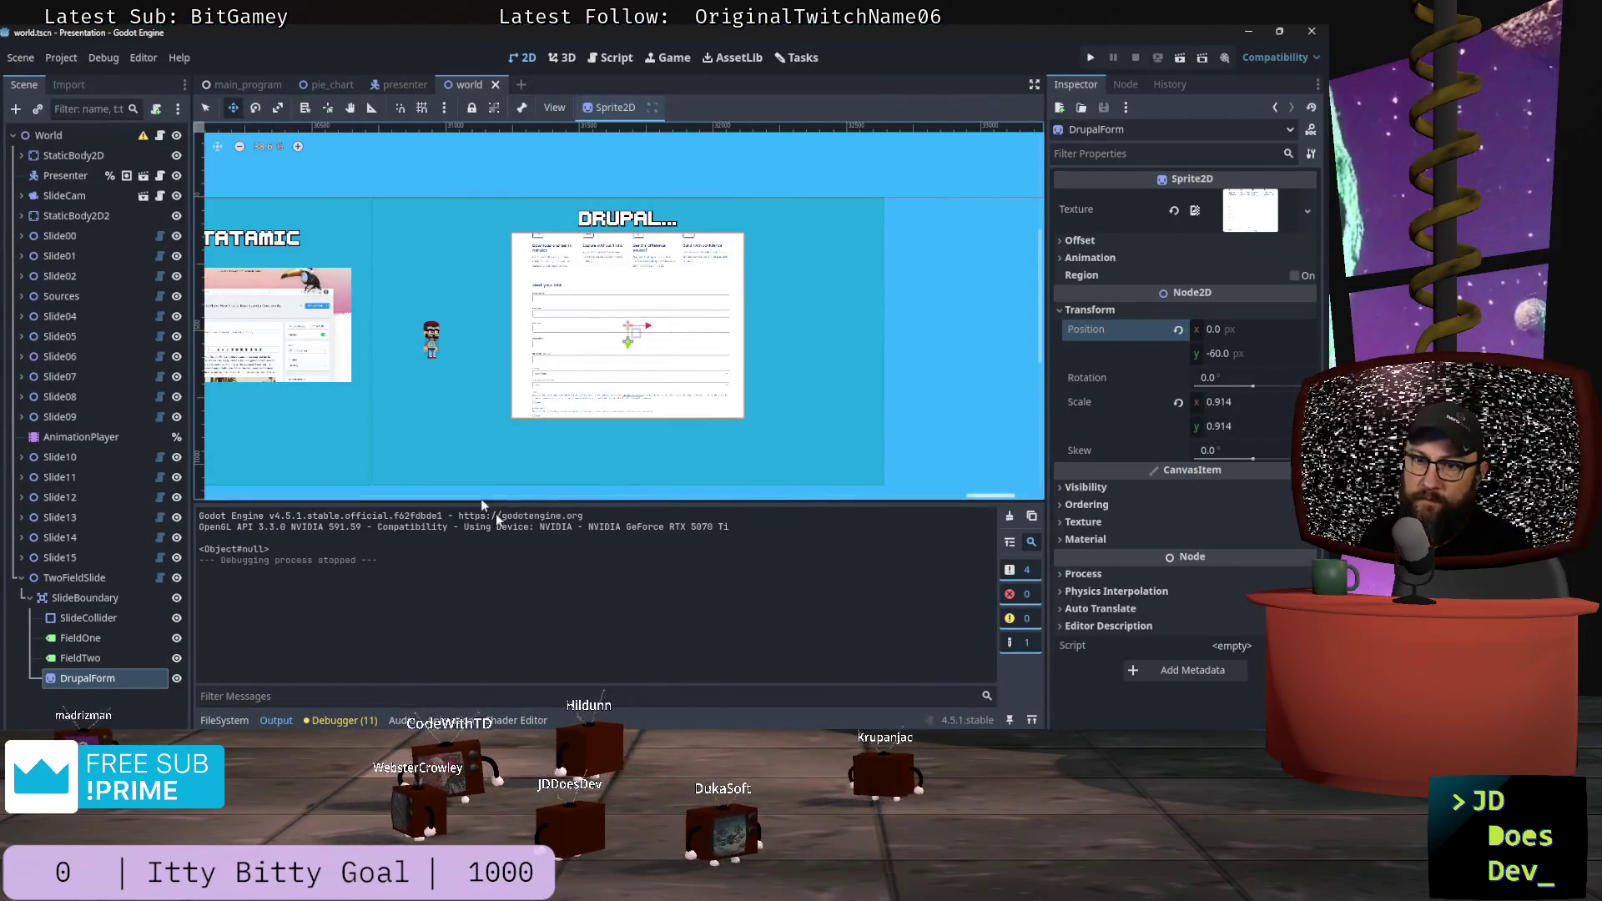
pyautogui.moveTo(991, 496); pyautogui.dragTo(1011, 496)
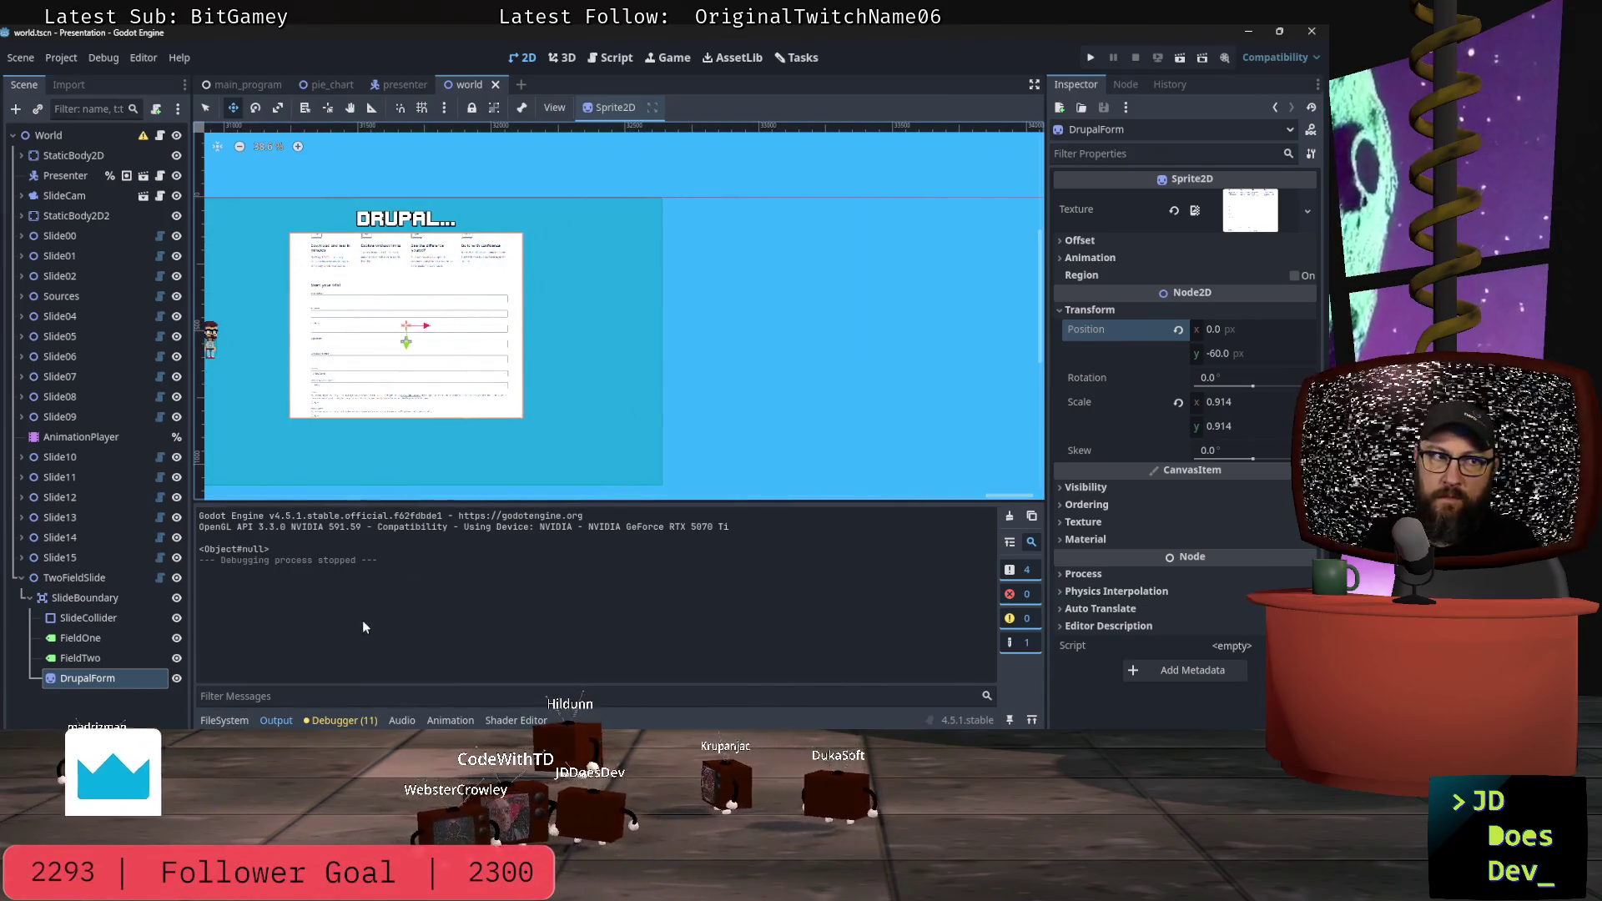
pyautogui.moveTo(999, 501)
pyautogui.mouseDown()
pyautogui.moveTo(943, 498)
pyautogui.moveTo(1022, 498)
pyautogui.moveTo(999, 493)
pyautogui.mouseUp()
pyautogui.hotkey('alt', 'Tab')
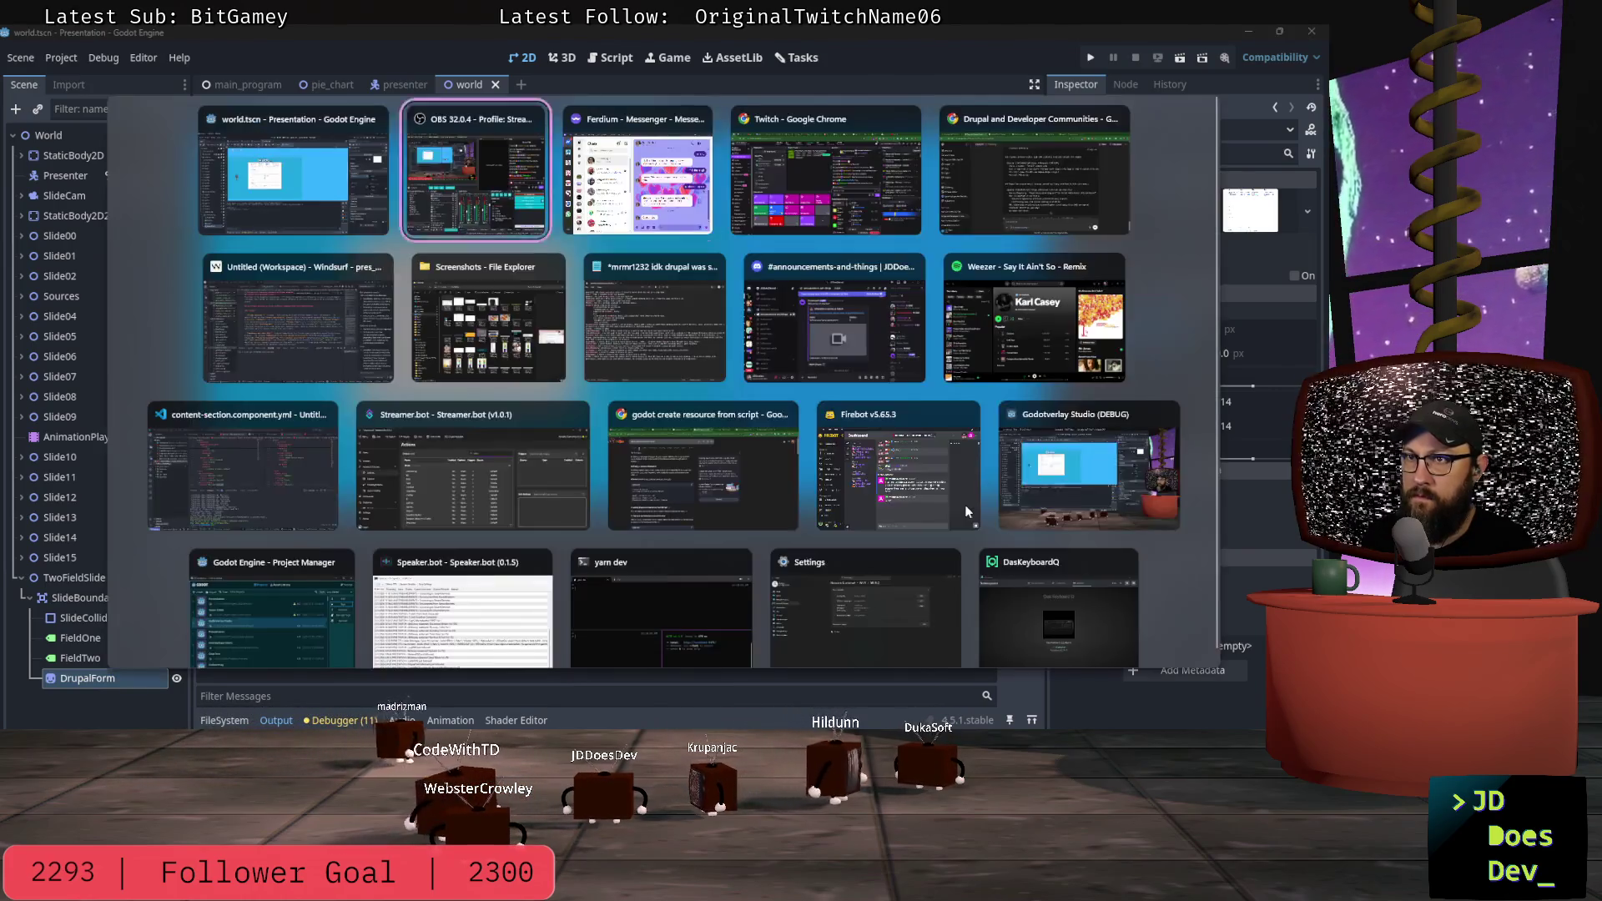
# Step: Switch past ChatGPT to Windsurf and bring up slide_outline.md
pyautogui.hotkey('alt', 'Tab')
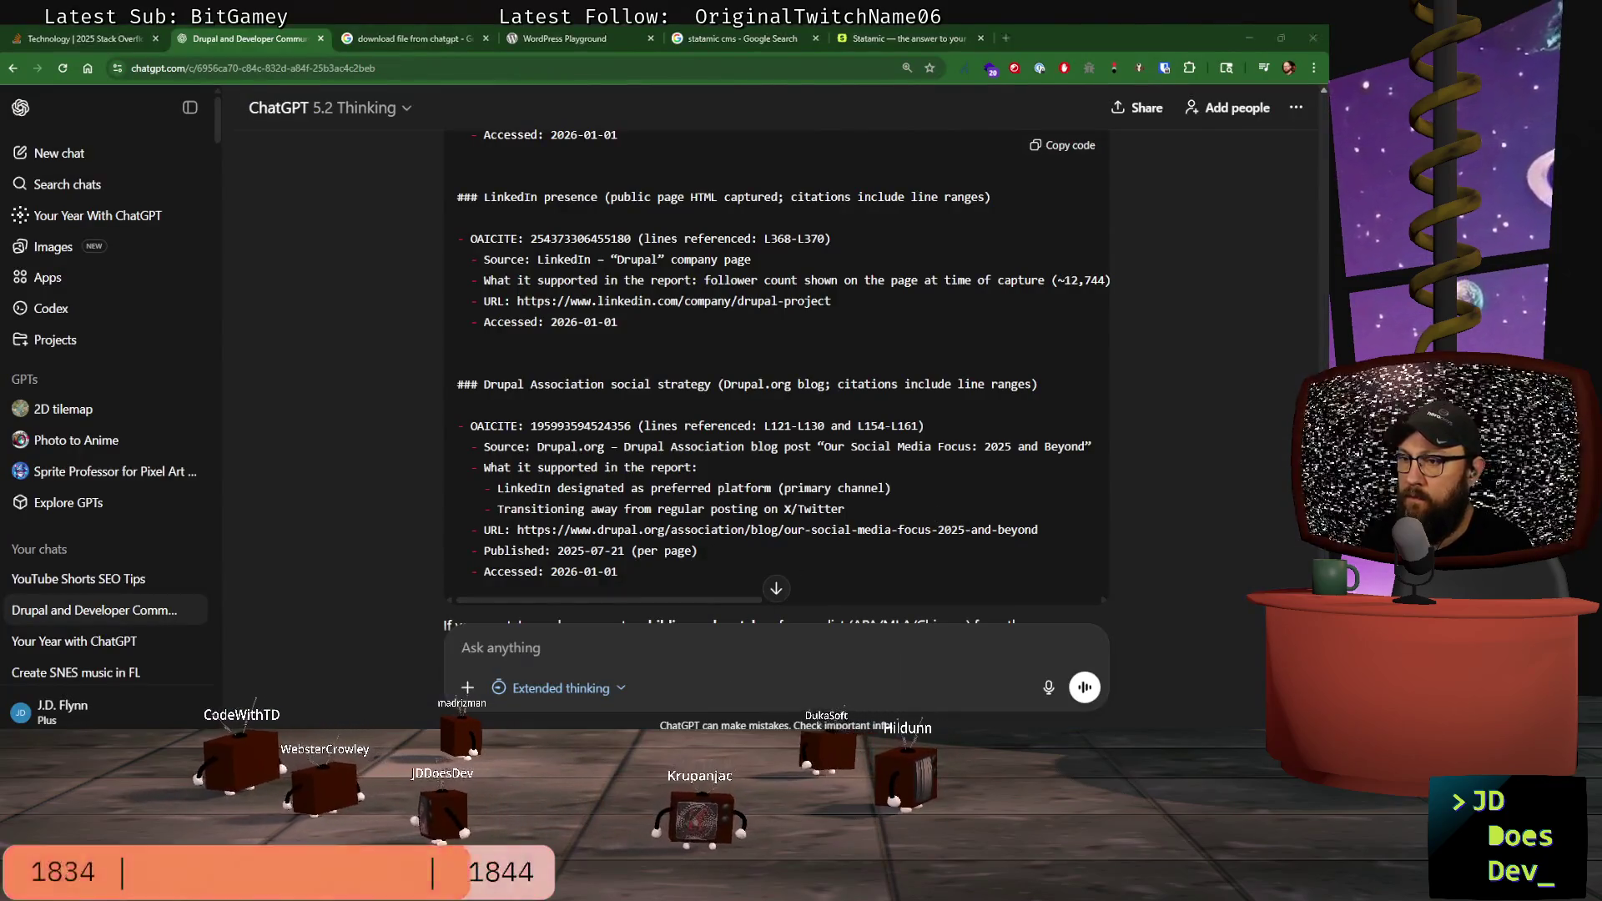
pyautogui.hotkey('alt', 'Tab')
pyautogui.click(747, 67)
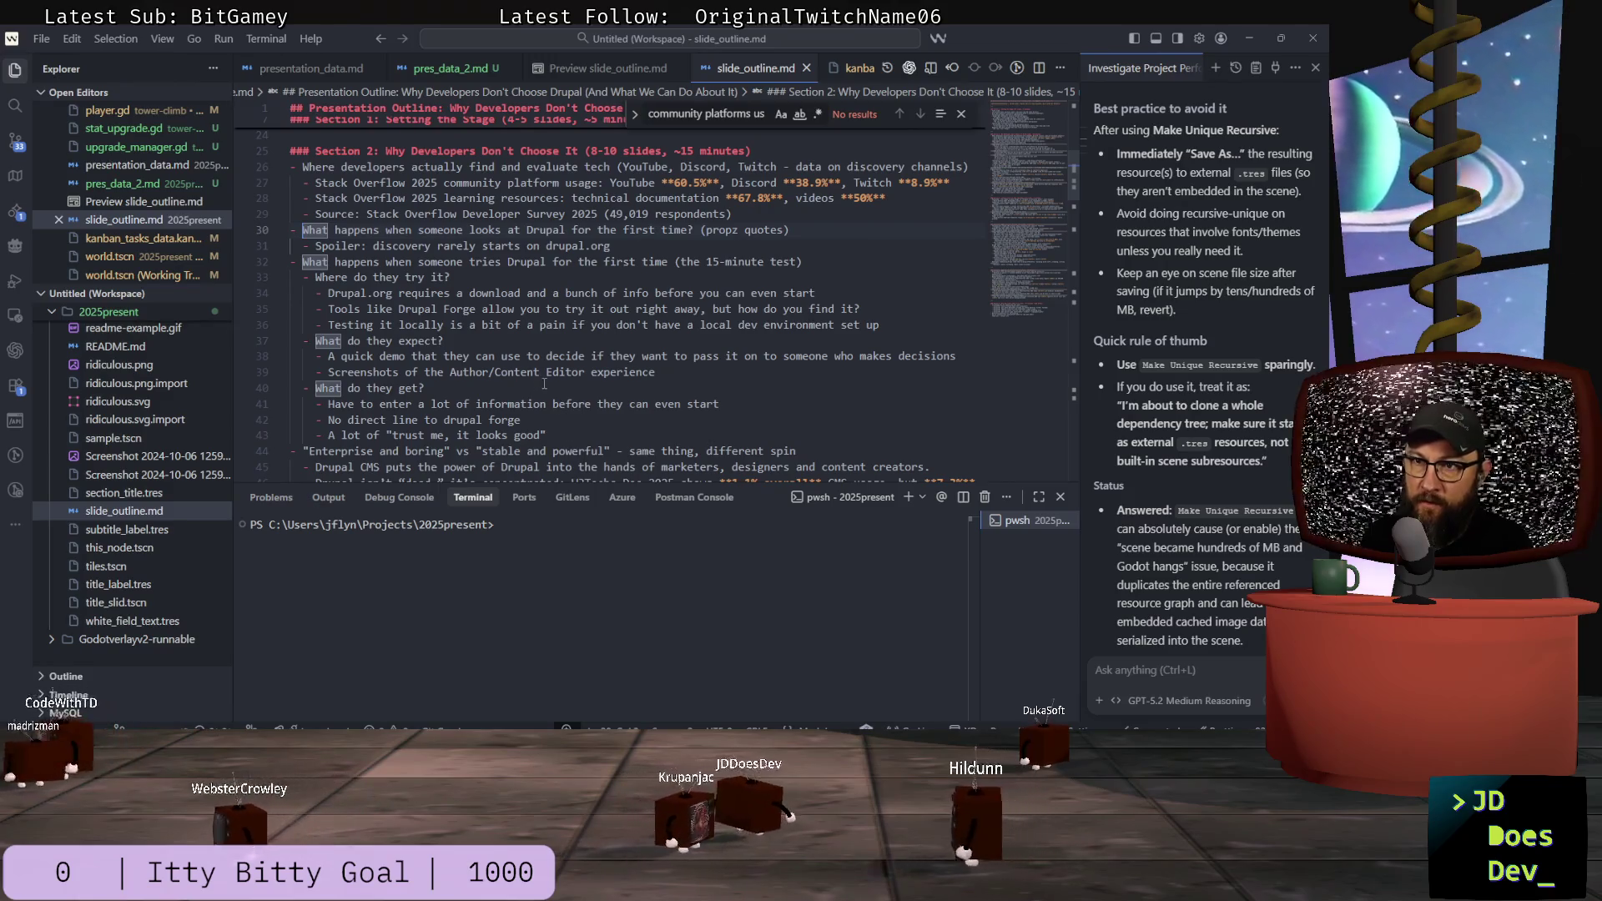
# Step: Select outline lines 38–43 ('What do they expect?' / 'What do they get?') and return to Godot
pyautogui.moveTo(574, 435)
pyautogui.mouseDown()
pyautogui.moveTo(304, 373)
pyautogui.moveTo(284, 341)
pyautogui.mouseUp()
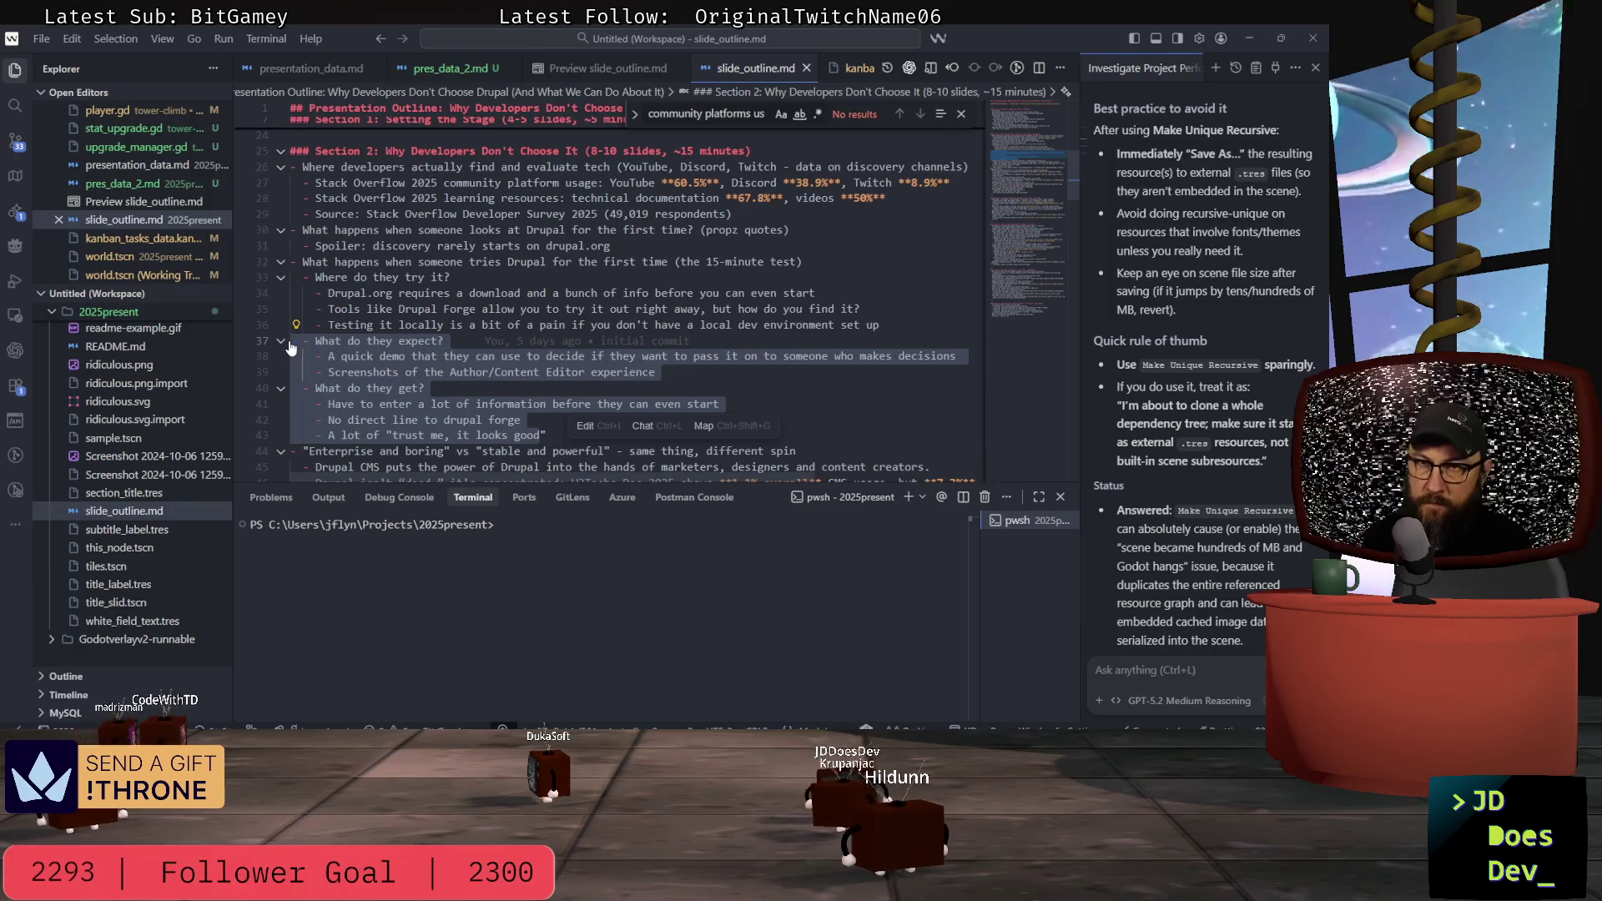
pyautogui.hotkey('alt', 'Tab')
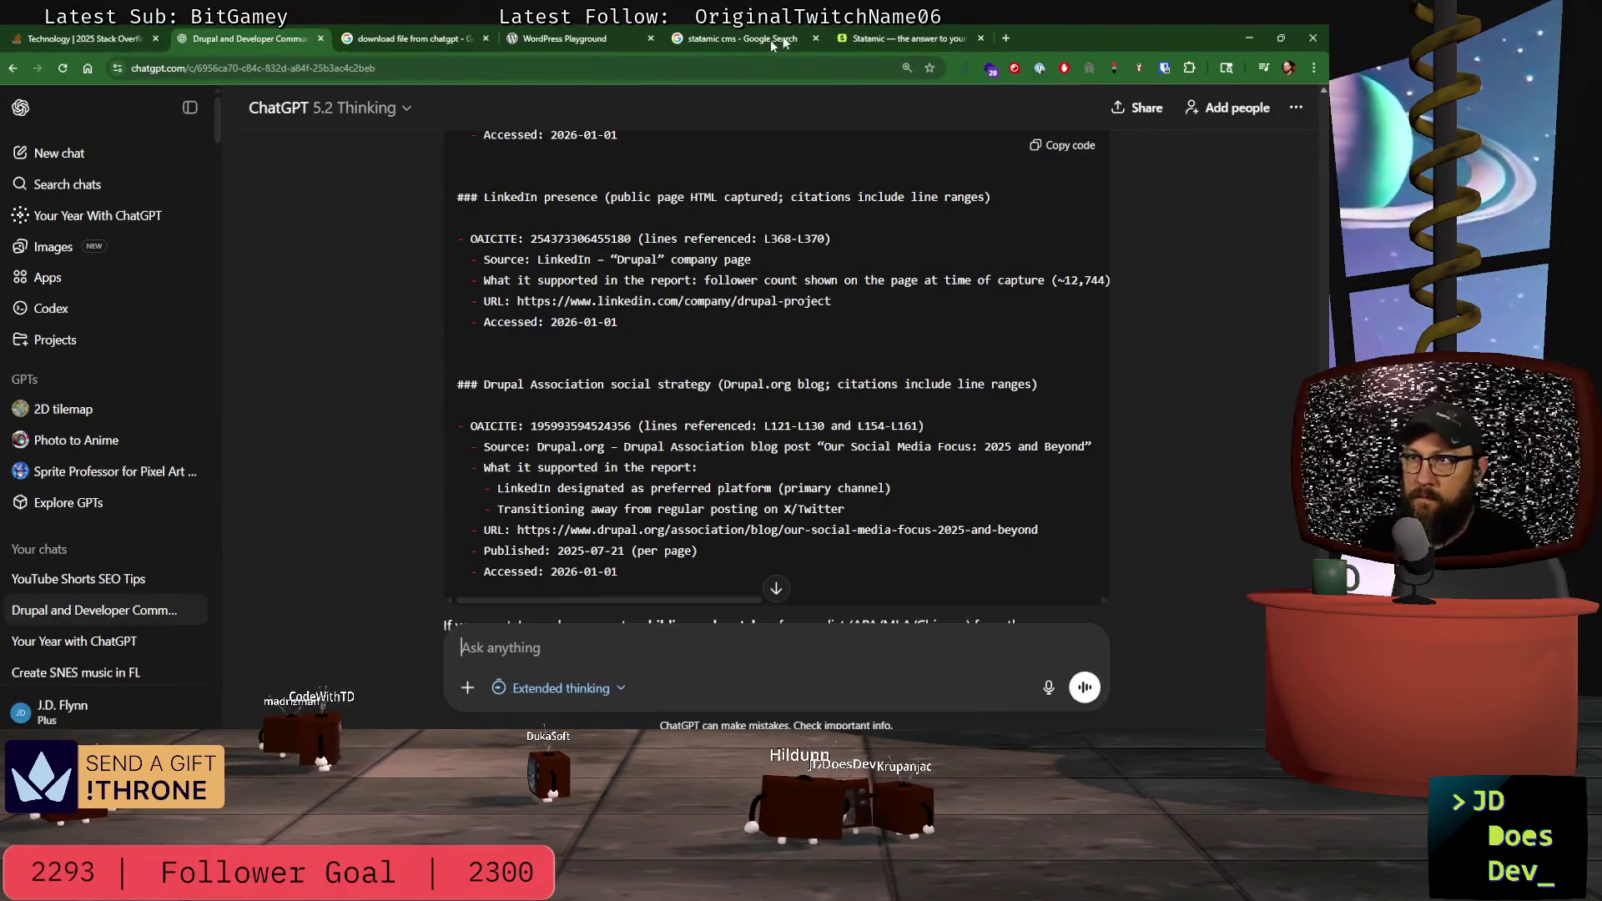
pyautogui.hotkey('alt', 'Tab')
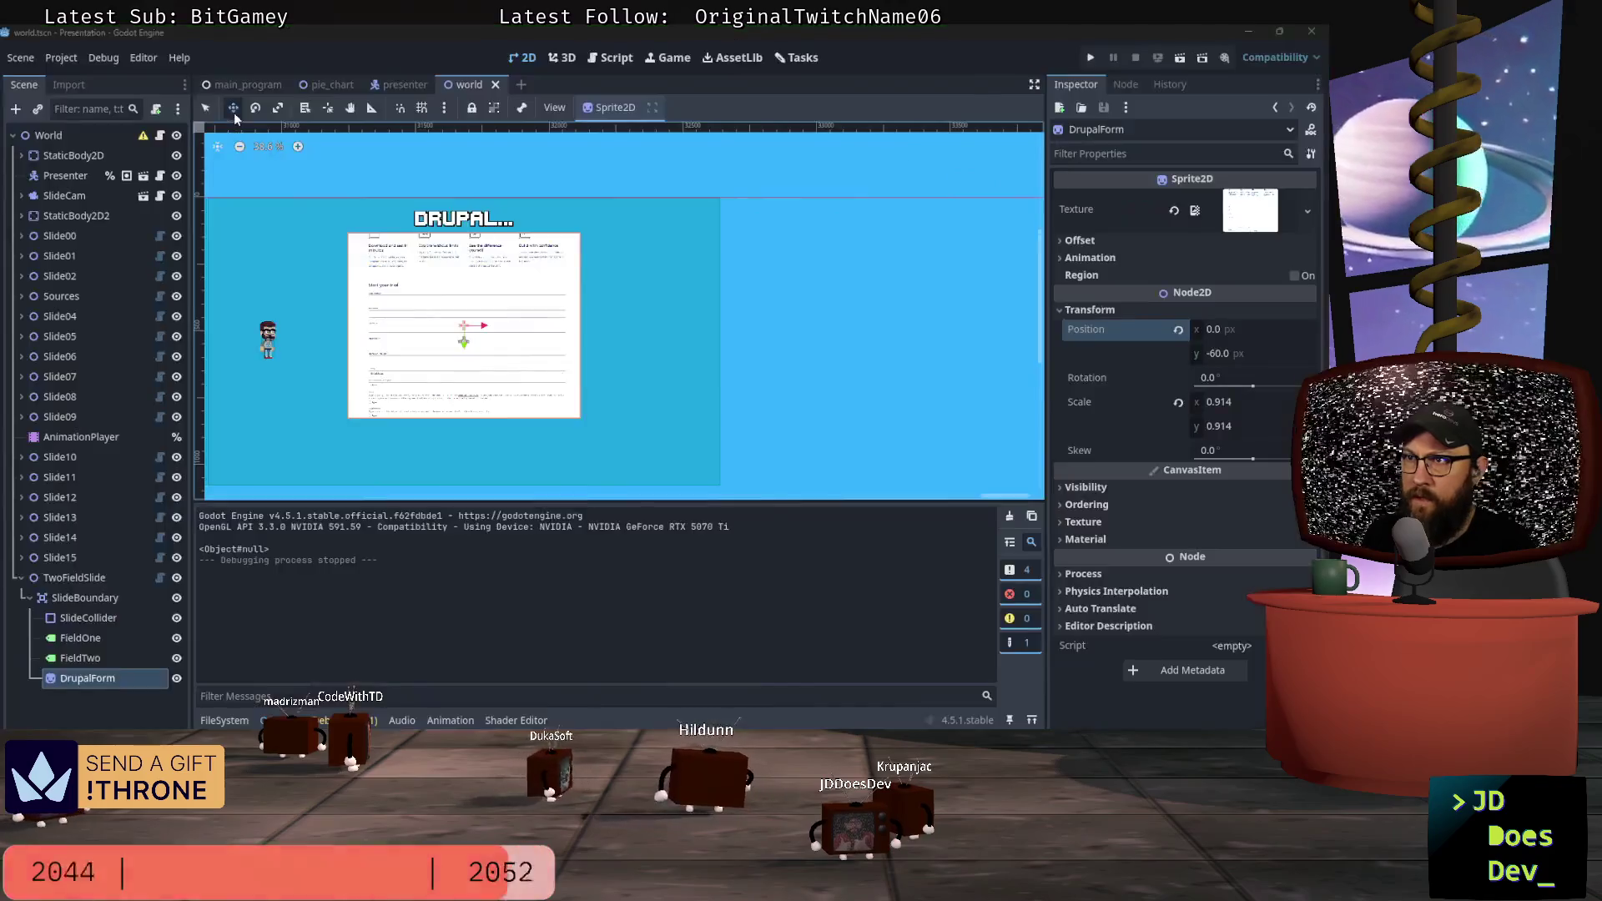
# Step: Put the bullets into TwoFieldSlide's speaker notes, inserting 'like' and a closing quote
pyautogui.click(74, 577)
pyautogui.click(55, 557)
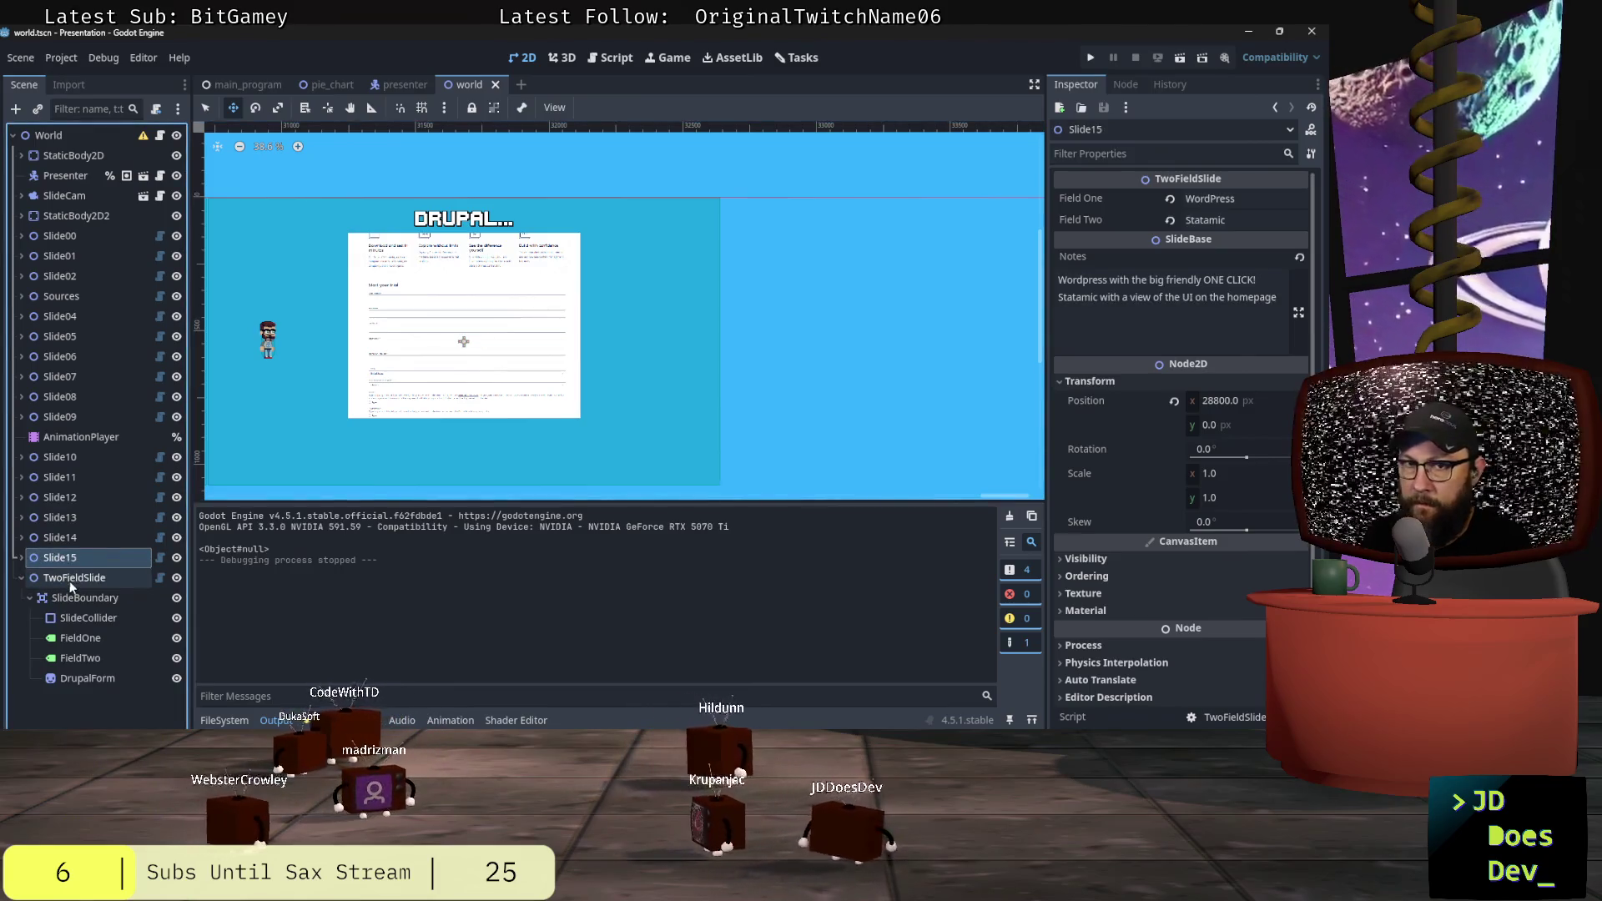
pyautogui.click(70, 581)
pyautogui.click(1191, 281)
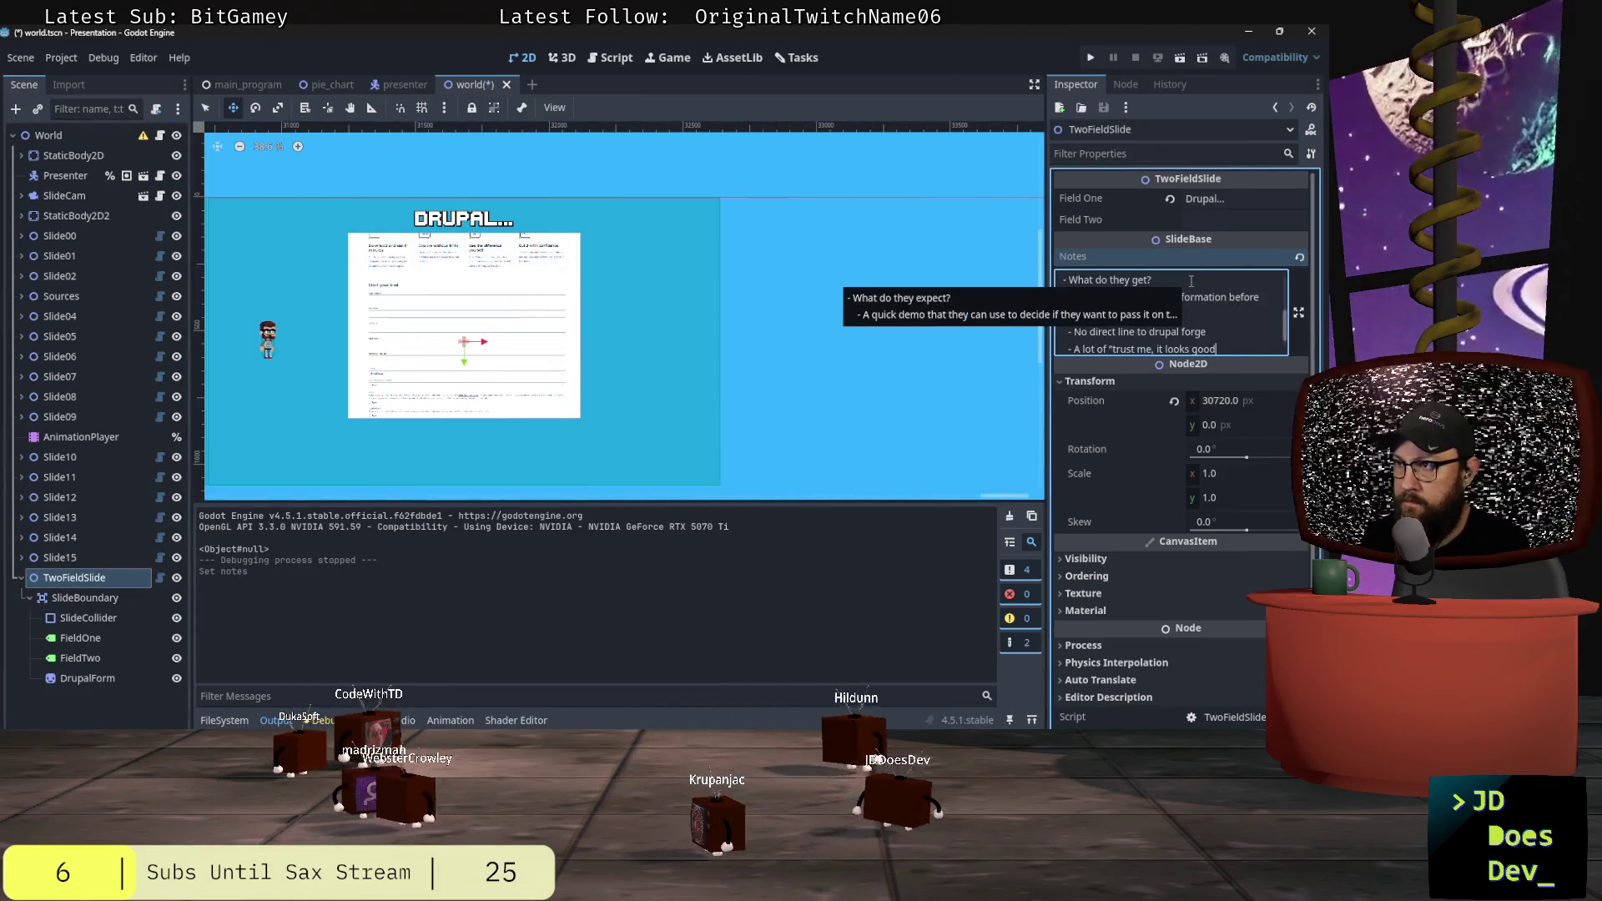
pyautogui.click(1229, 298)
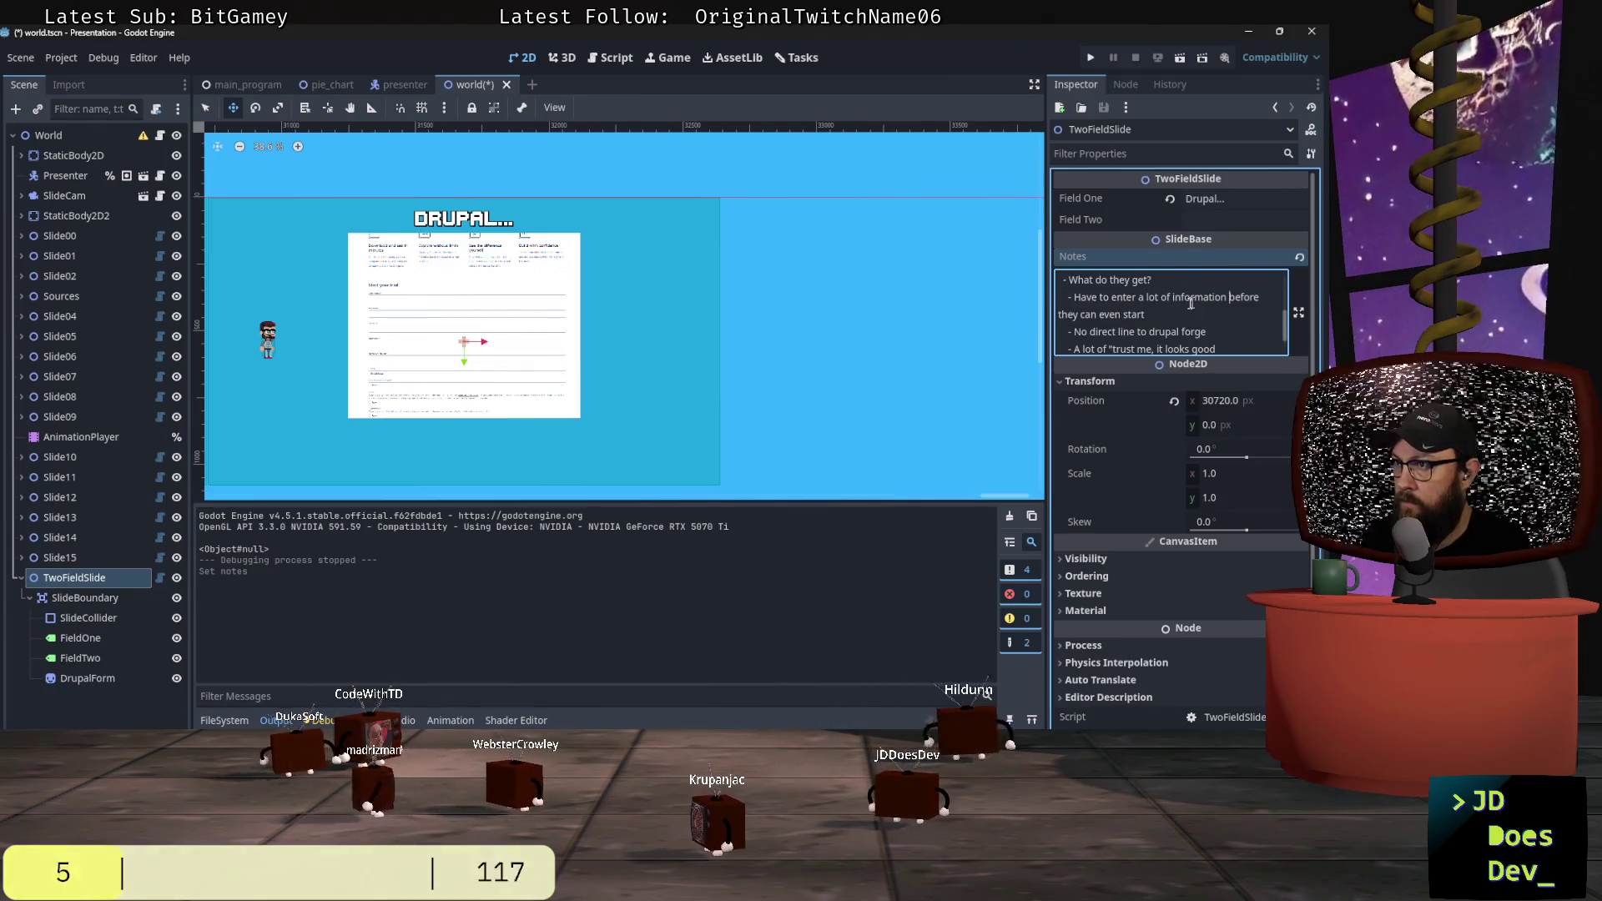
pyautogui.scroll(-1, 1190, 303)
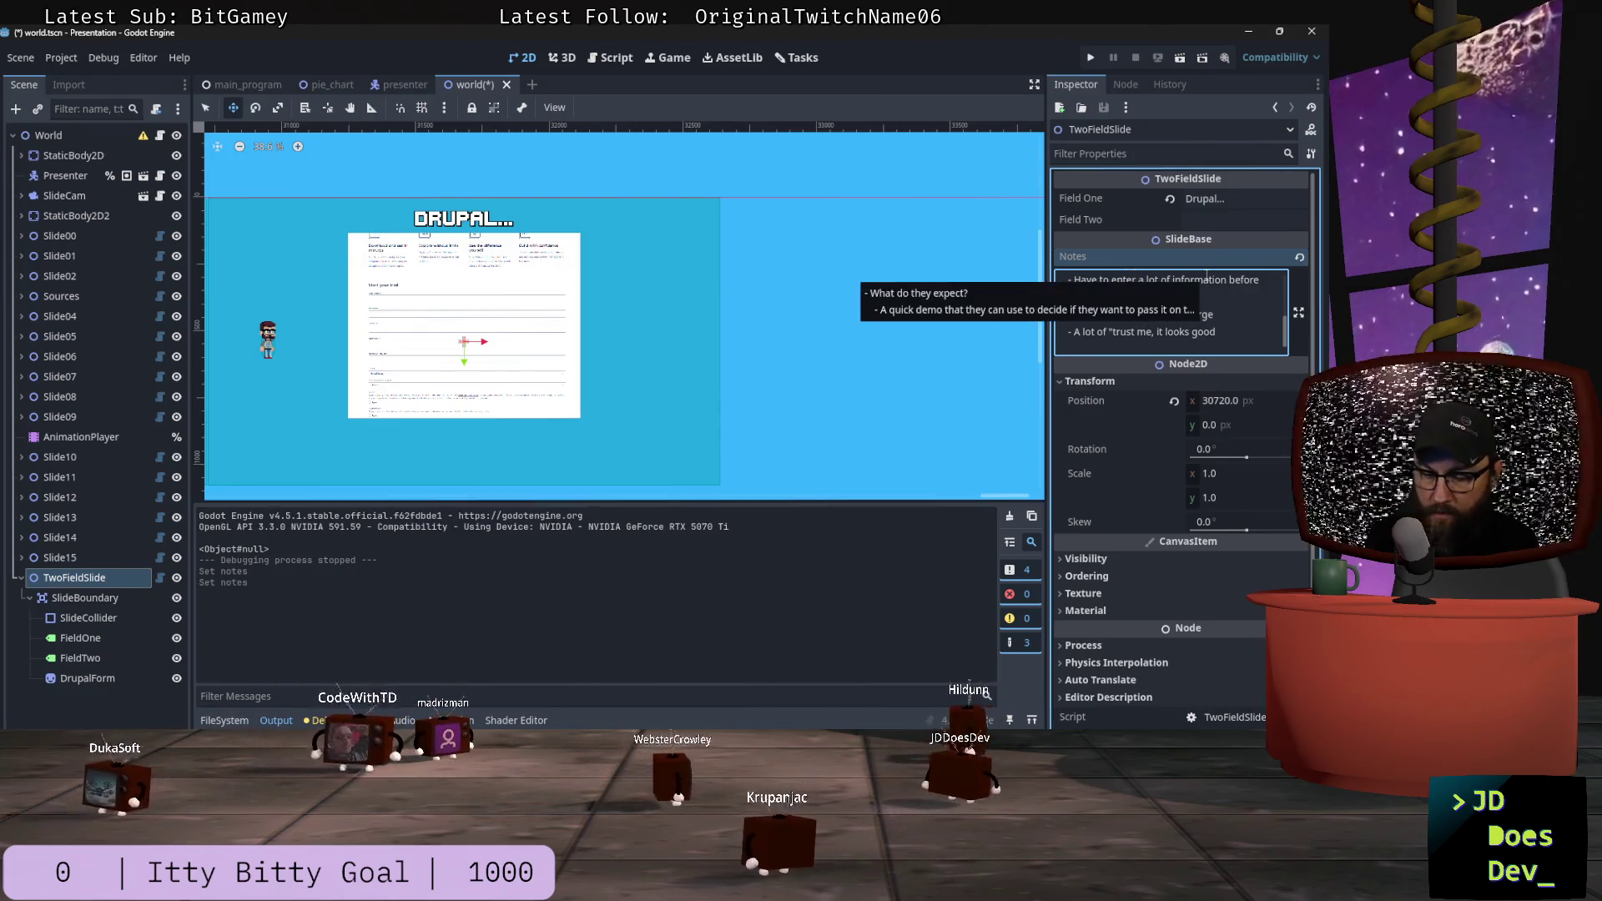
pyautogui.click(1193, 317)
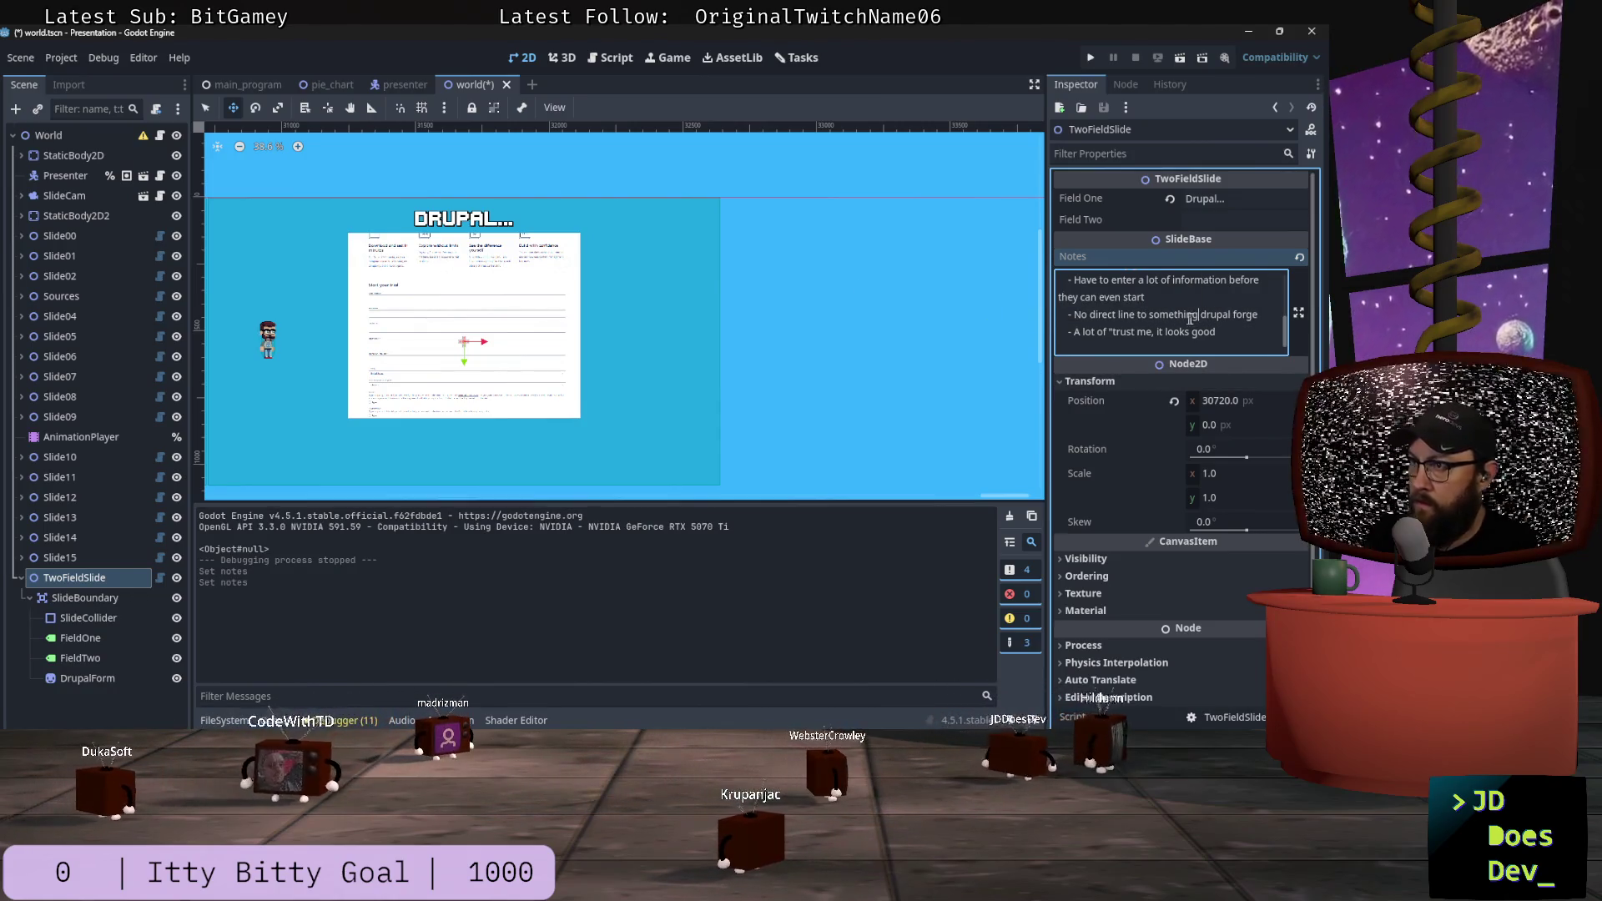
pyautogui.write(',like')
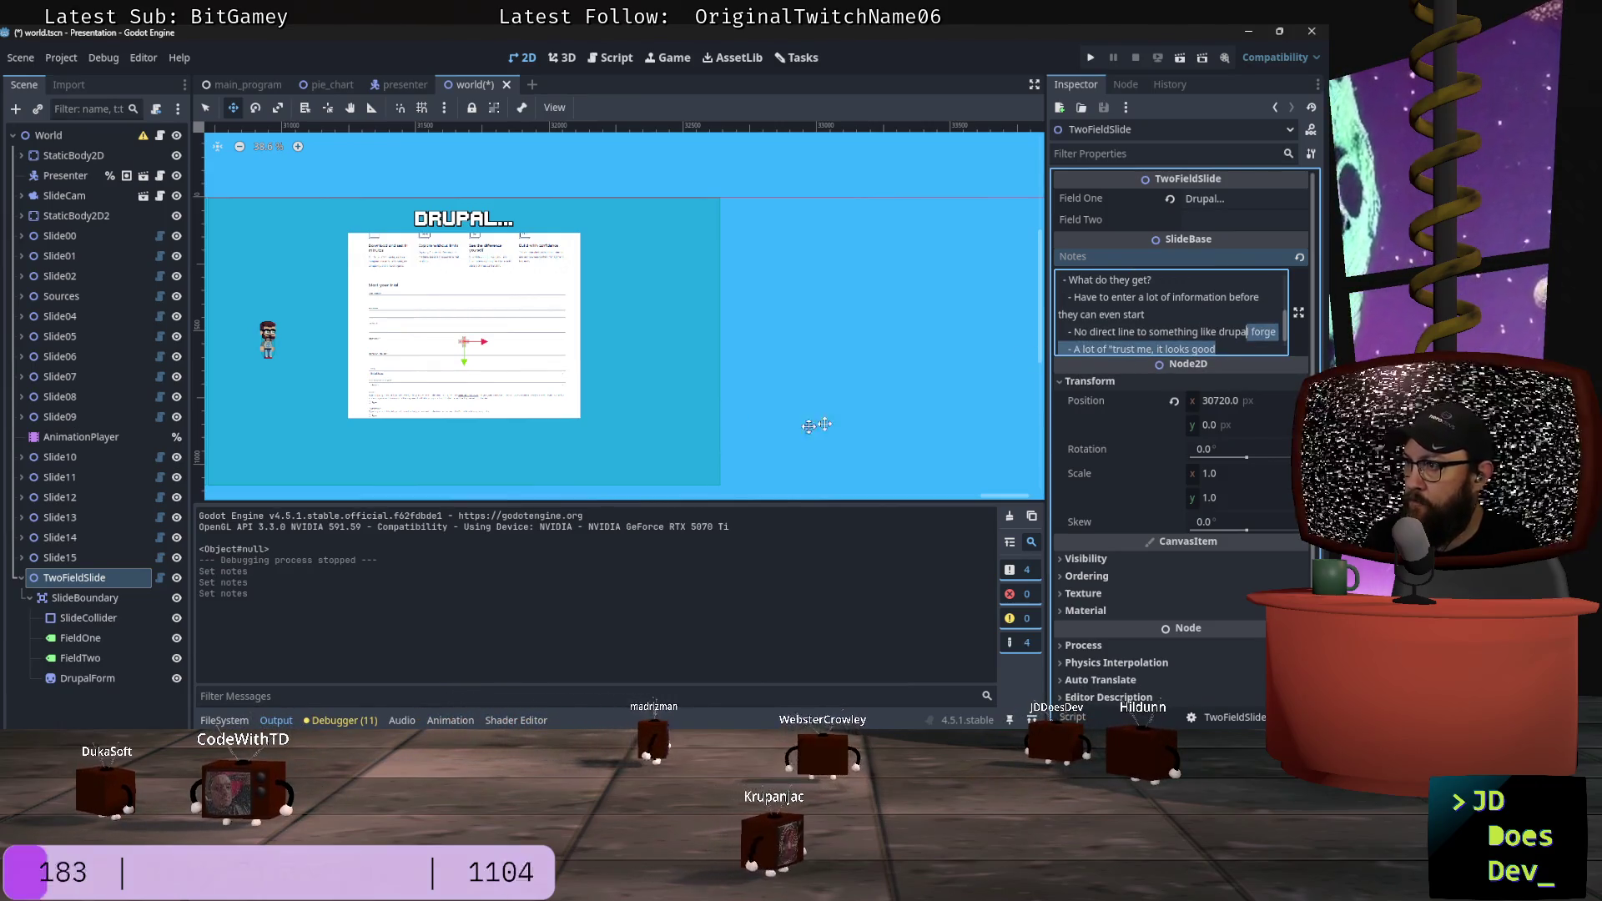
pyautogui.scroll(1, 1223, 327)
pyautogui.scroll(-2, 1227, 321)
pyautogui.click(1233, 308)
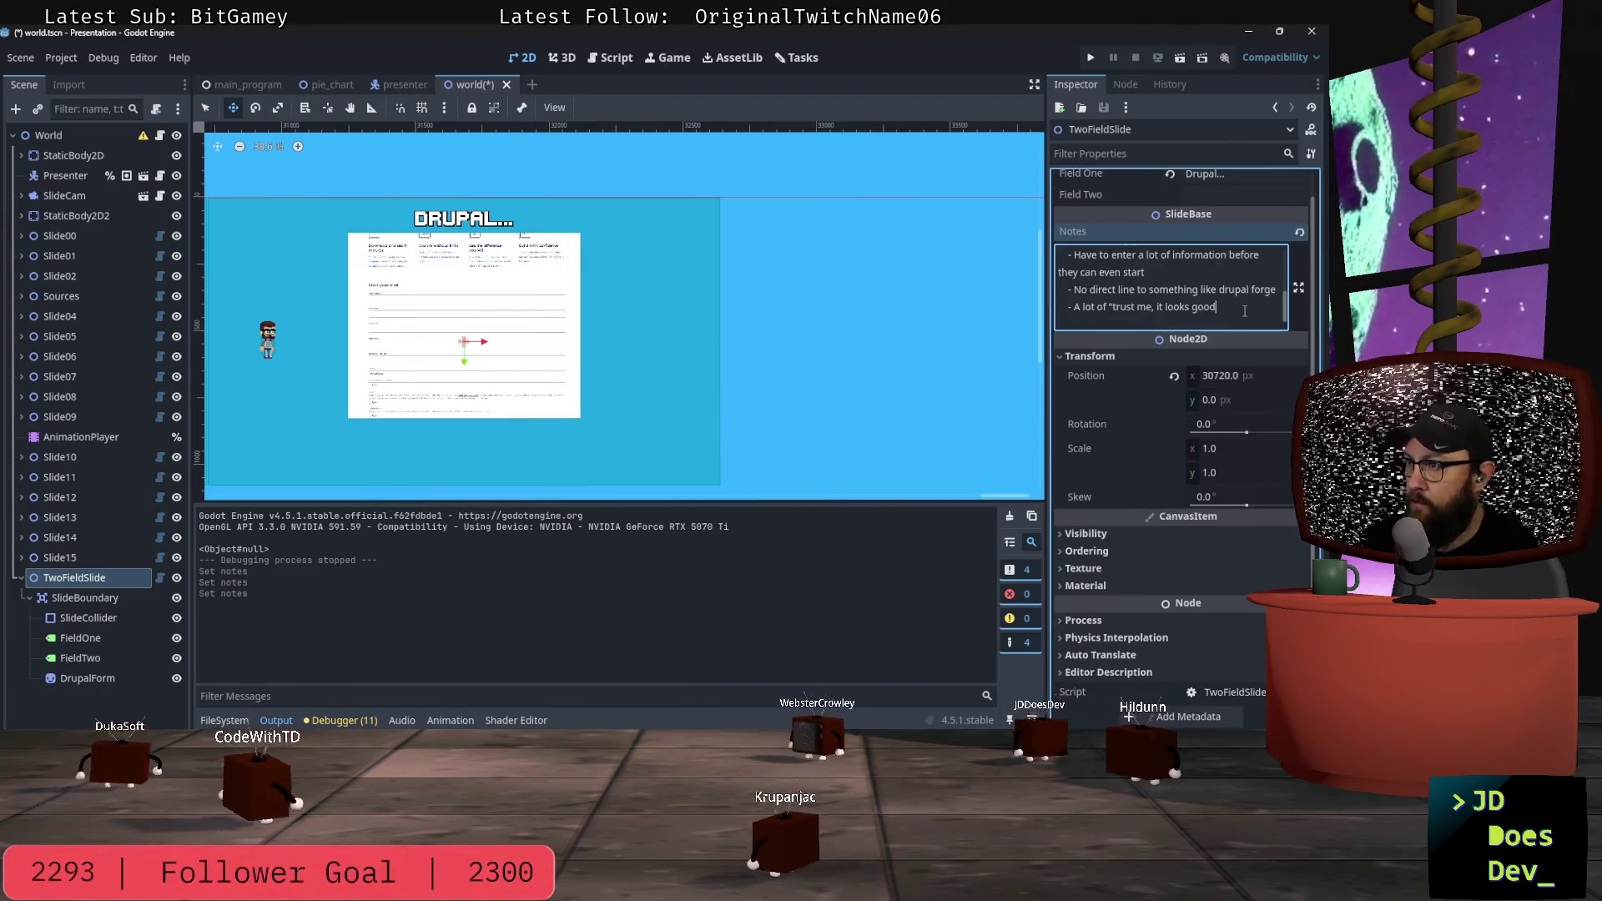
pyautogui.write('"')
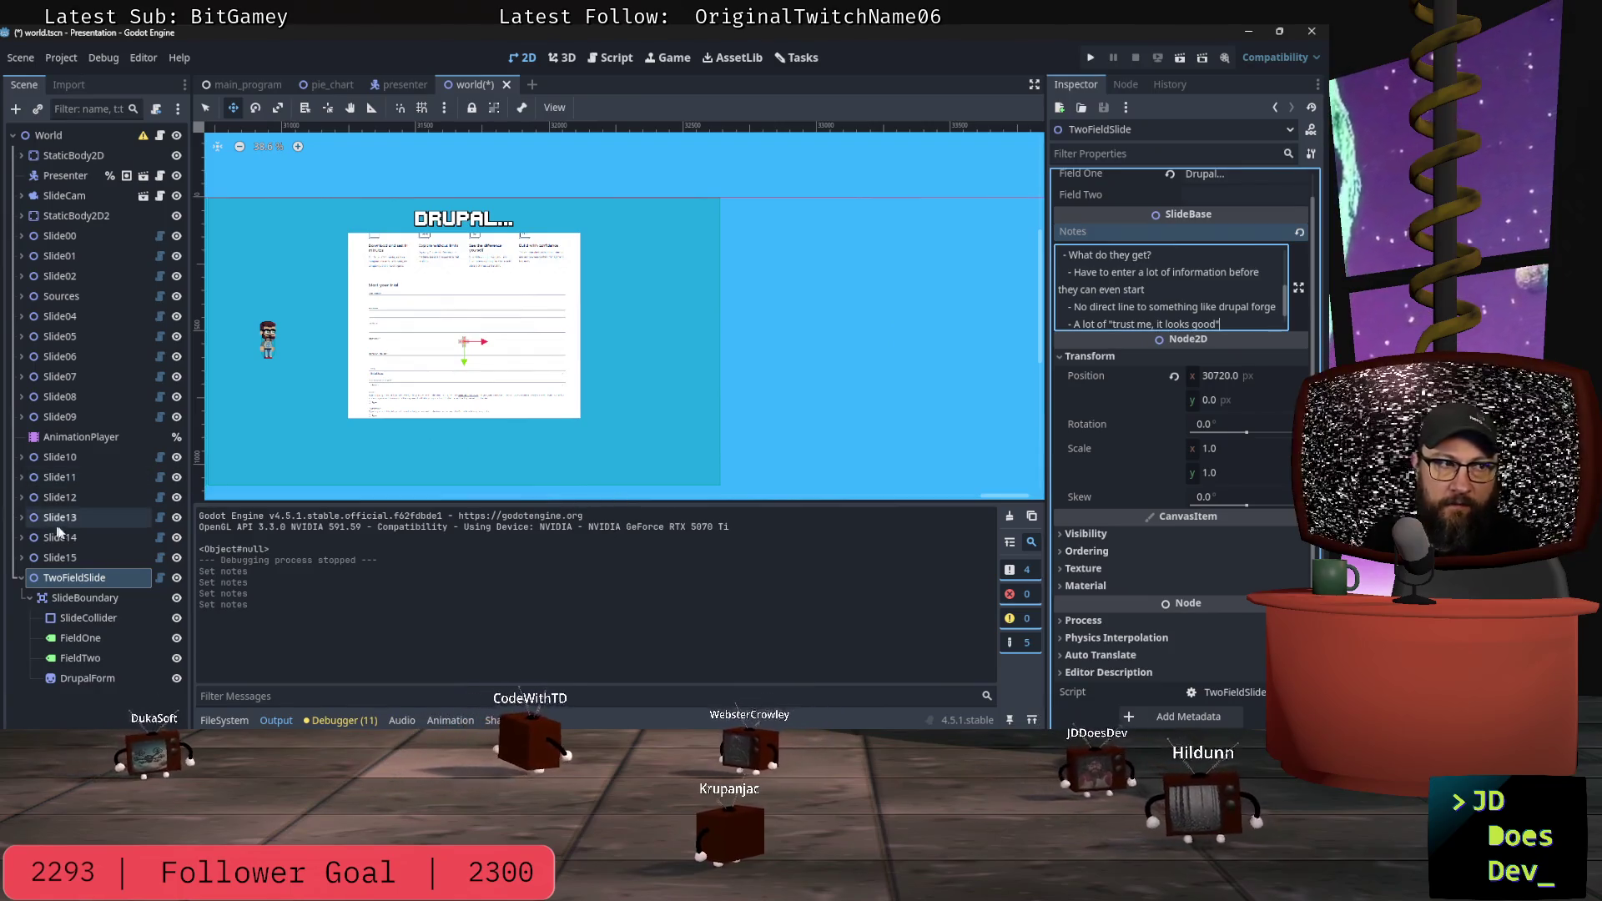
# Step: Rename the TwoFieldSlide node to Slide16
pyautogui.doubleClick(103, 577)
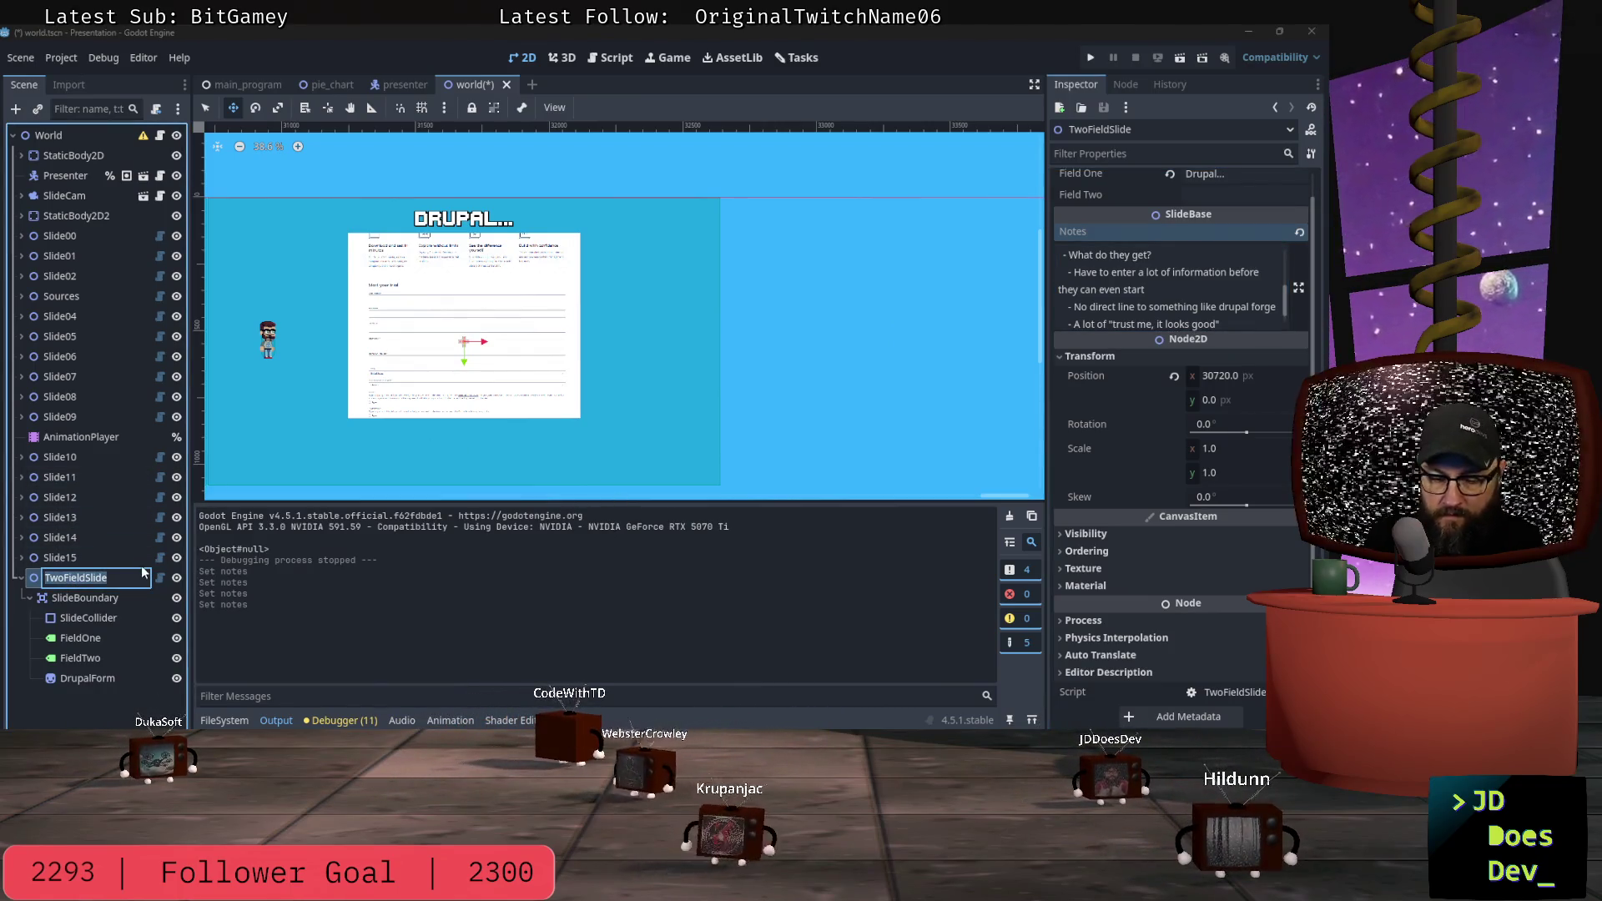
pyautogui.write('Slide1')
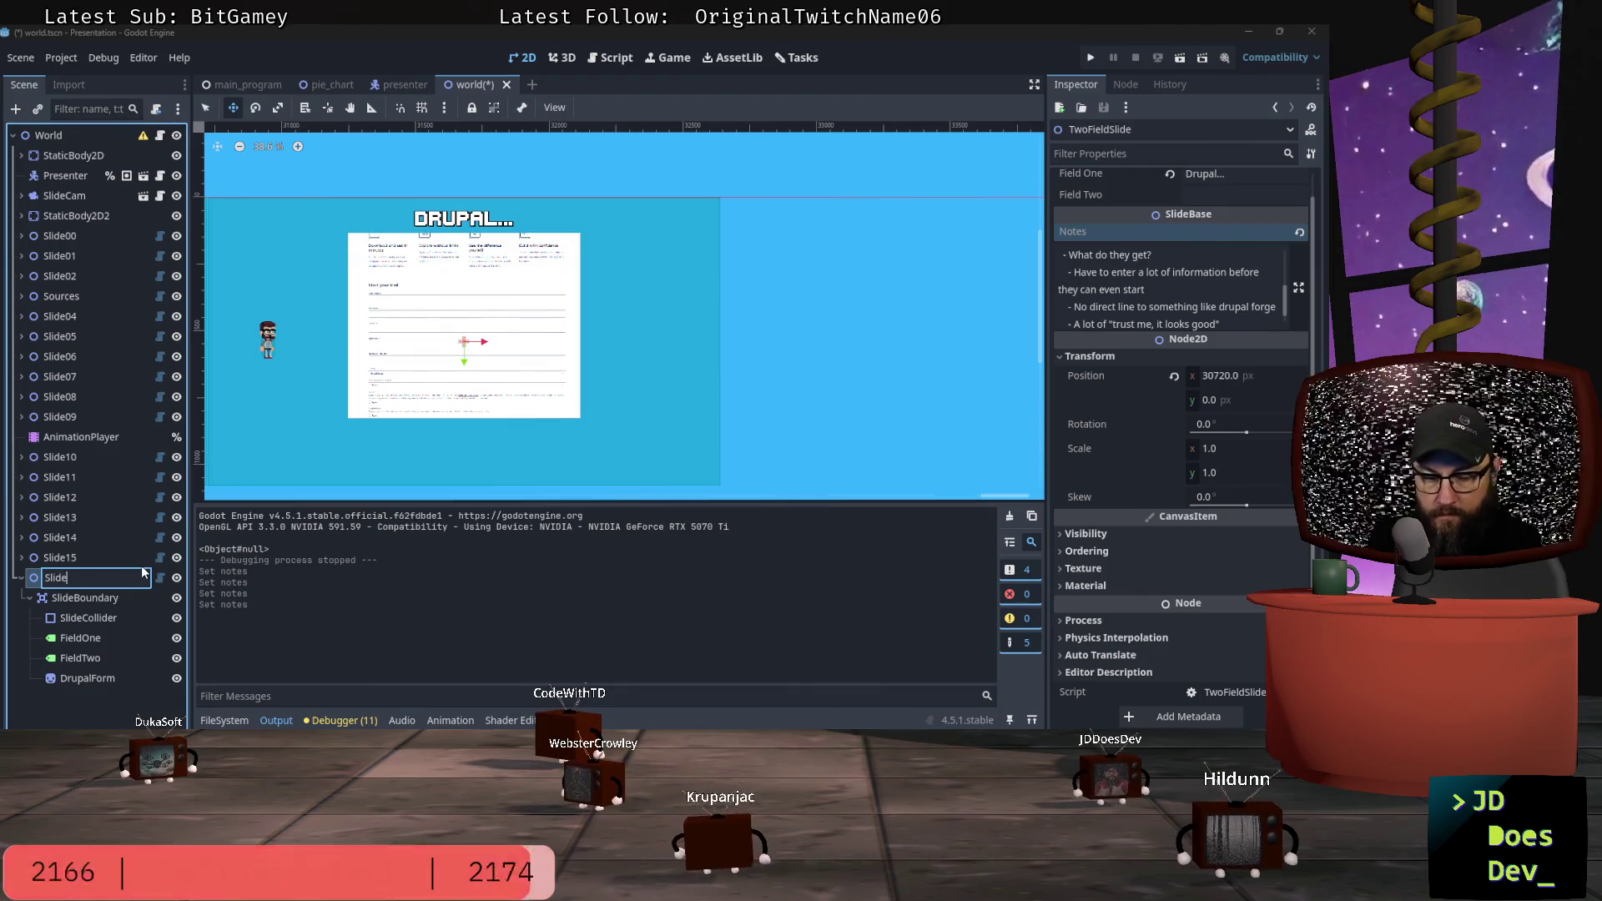
pyautogui.write('6')
pyautogui.press('Return')
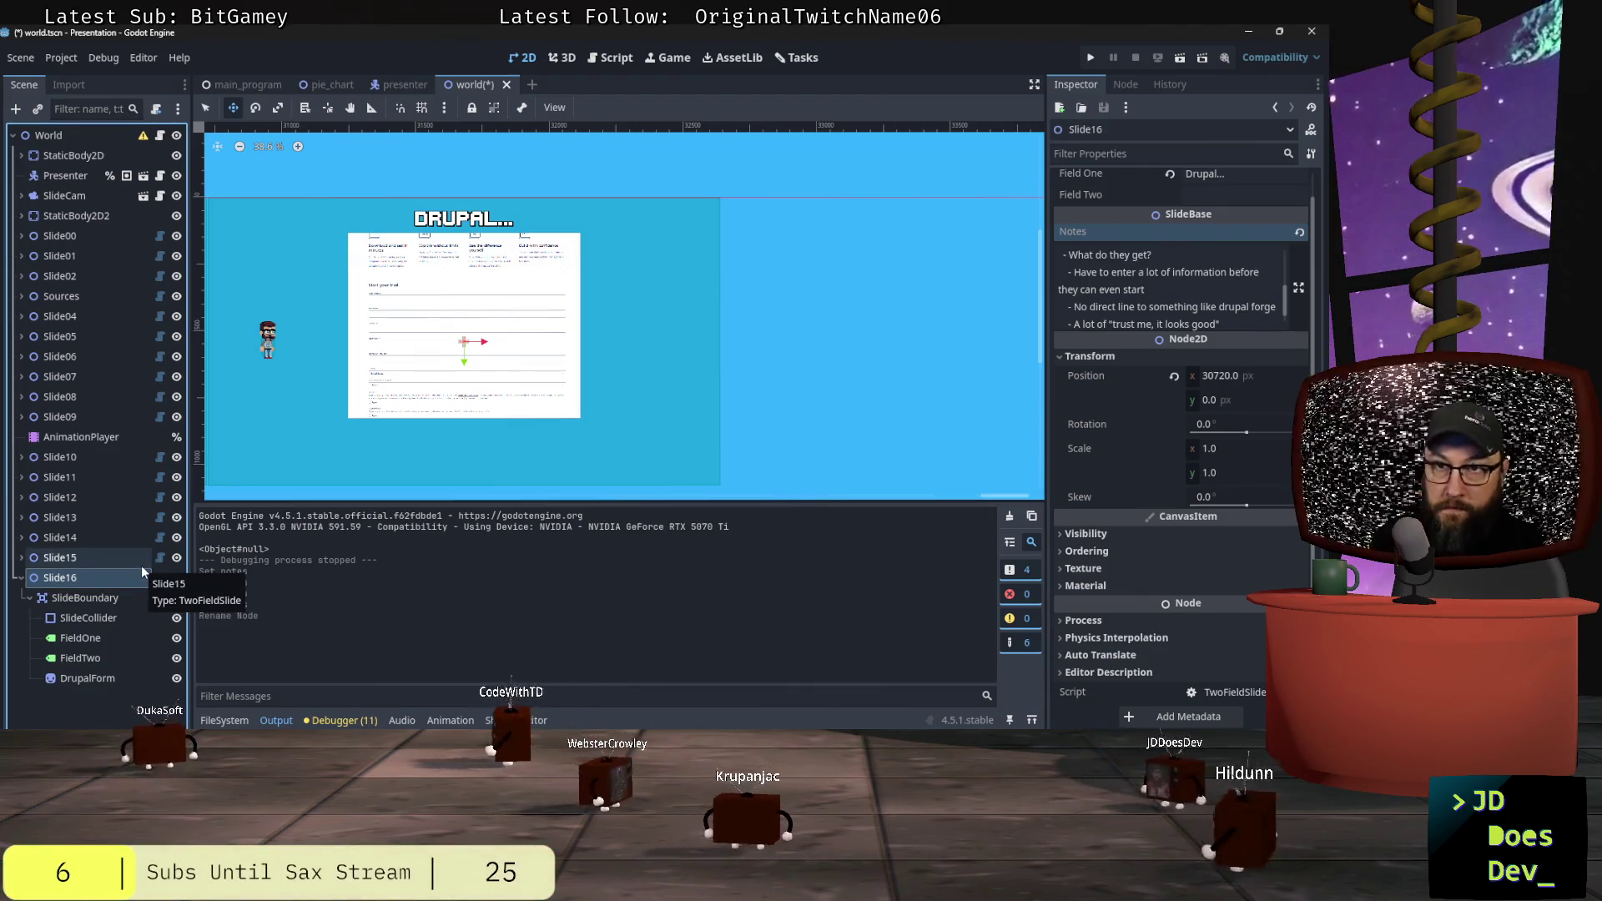
pyautogui.click(60, 697)
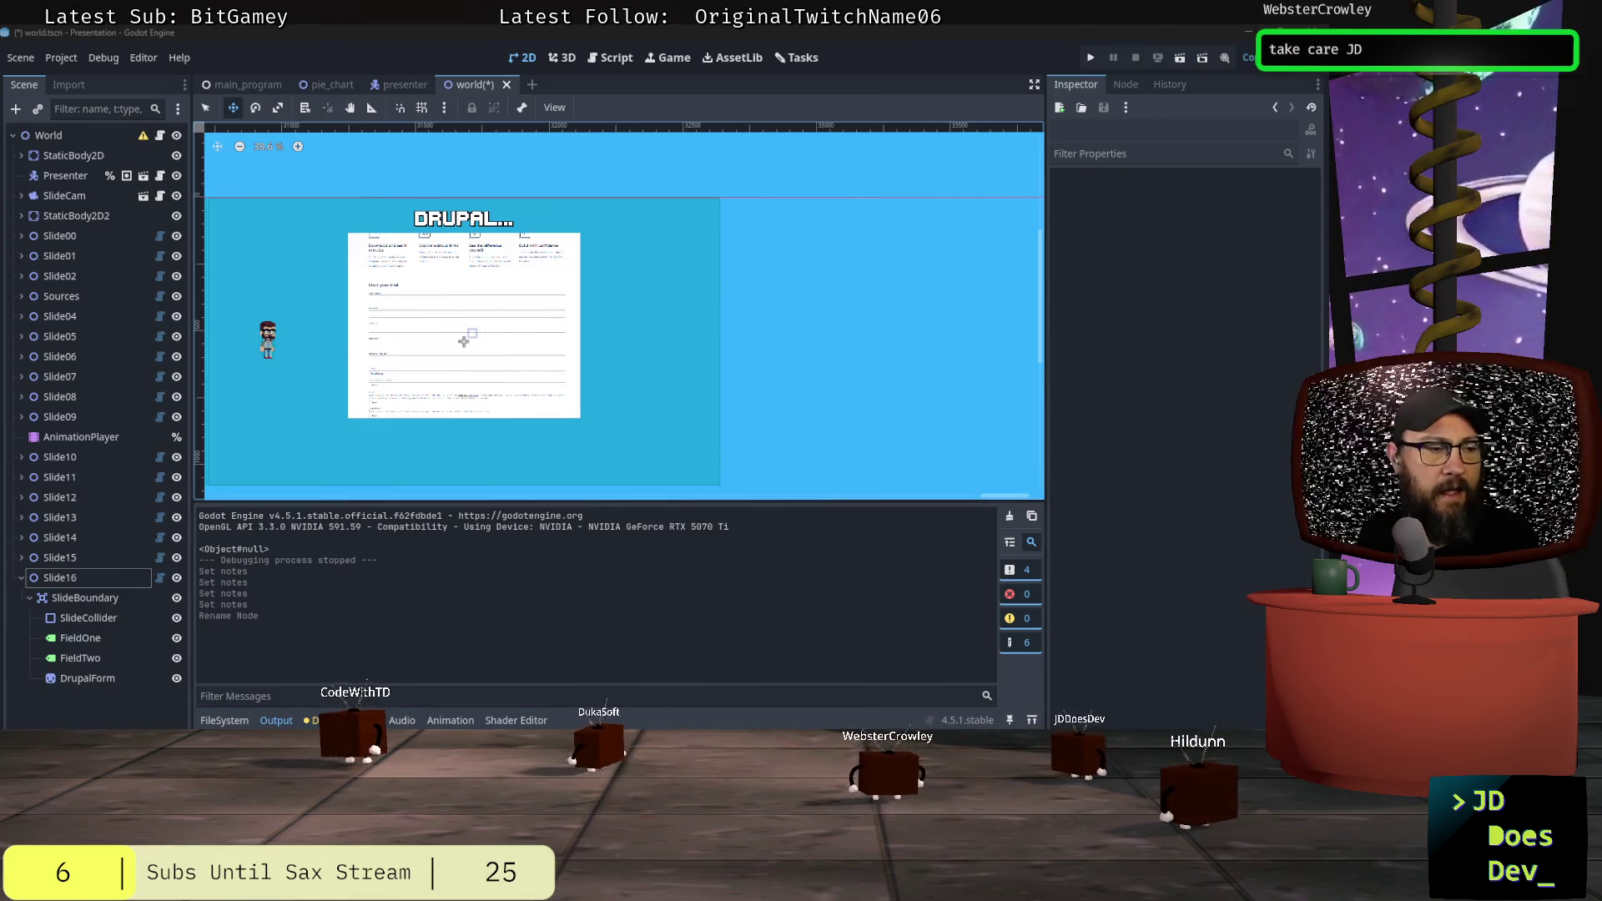
pyautogui.hotkey('alt', 'Tab')
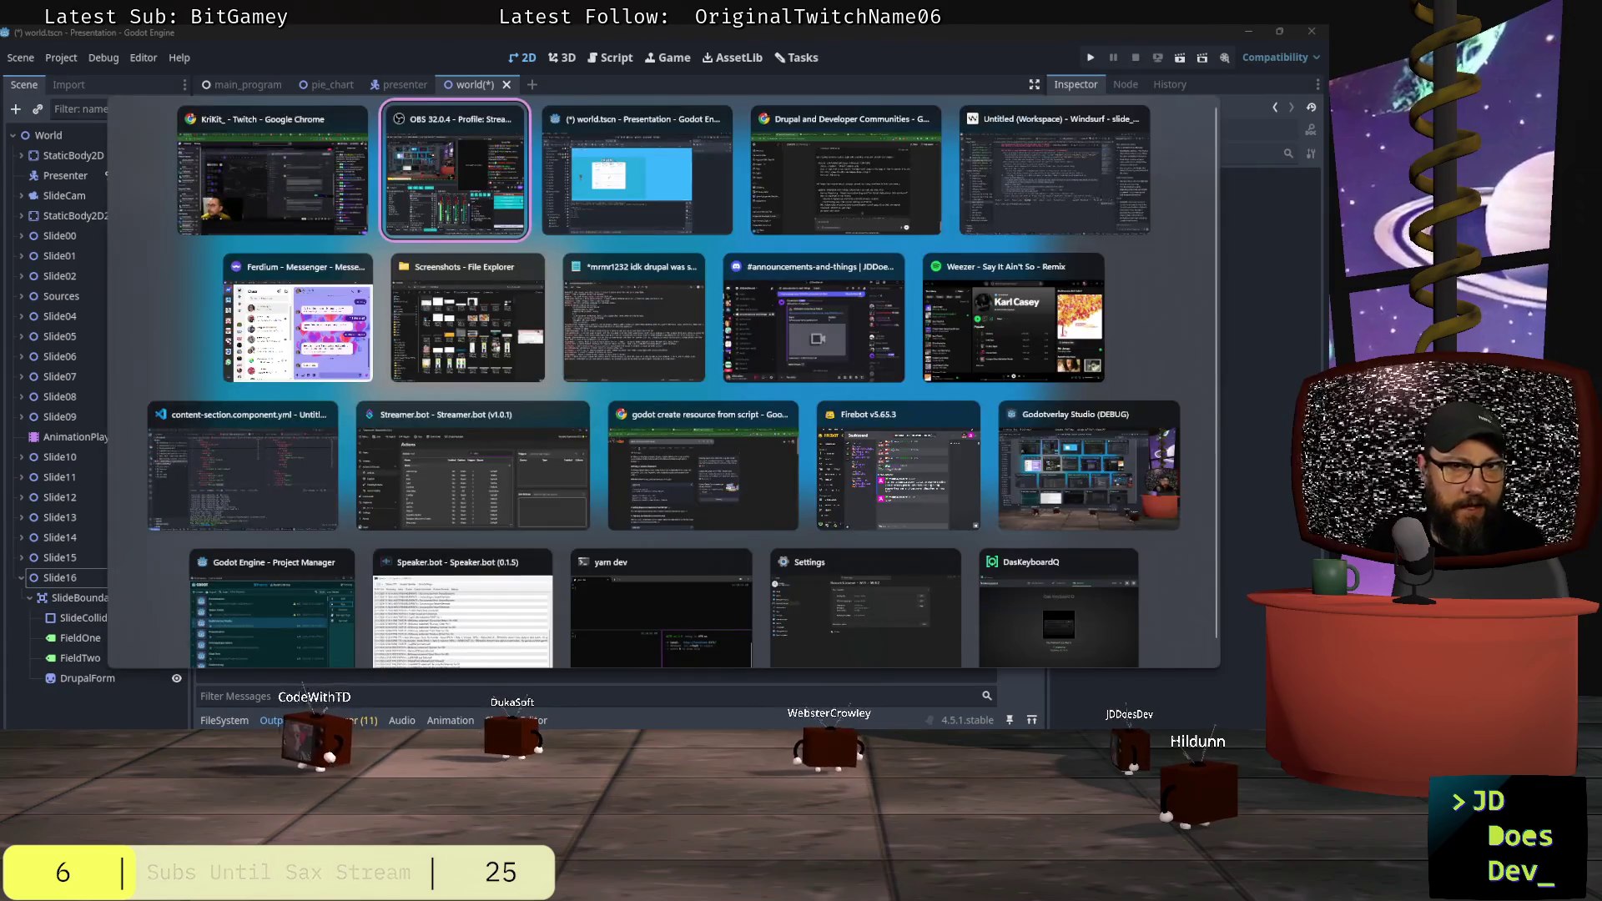